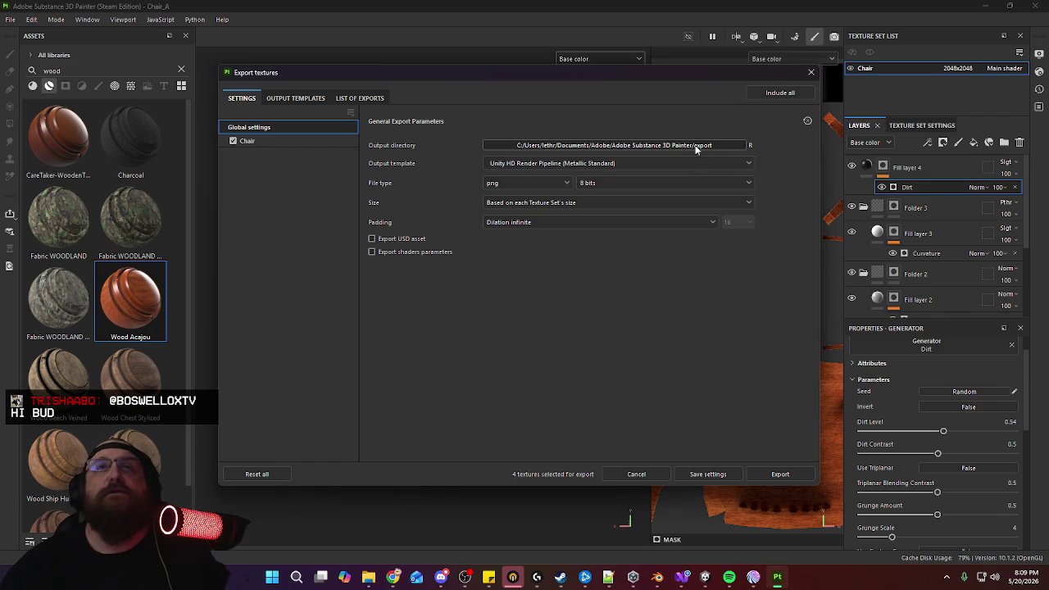
# Rename the texture set to Chair_A
pyautogui.click(810, 72)
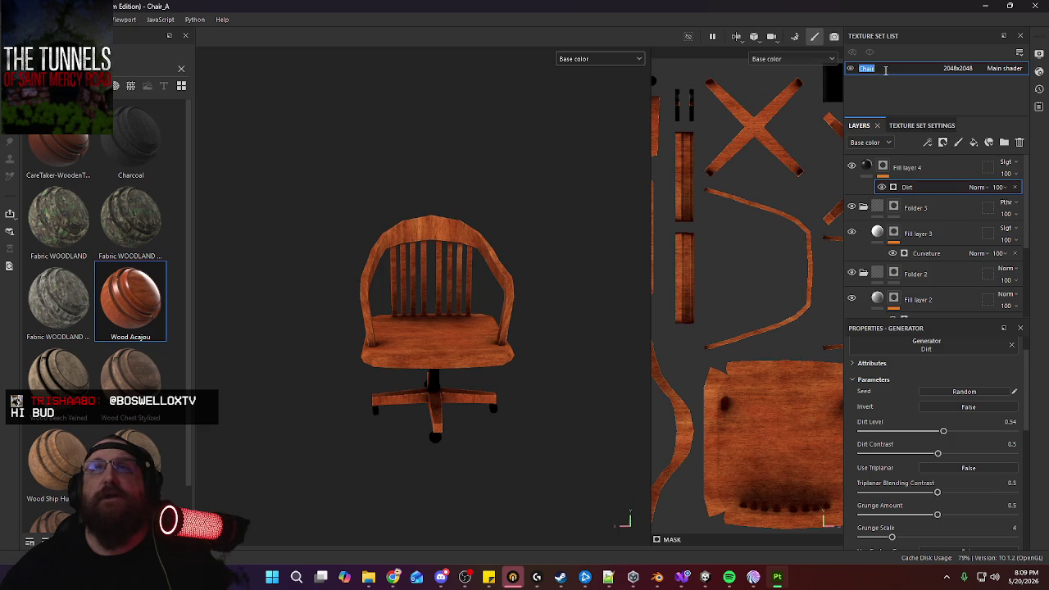
pyautogui.write('Chair_A')
pyautogui.press('Return')
# Open Export Textures and browse the output folder to Static > Furniture > Office
pyautogui.click(13, 19)
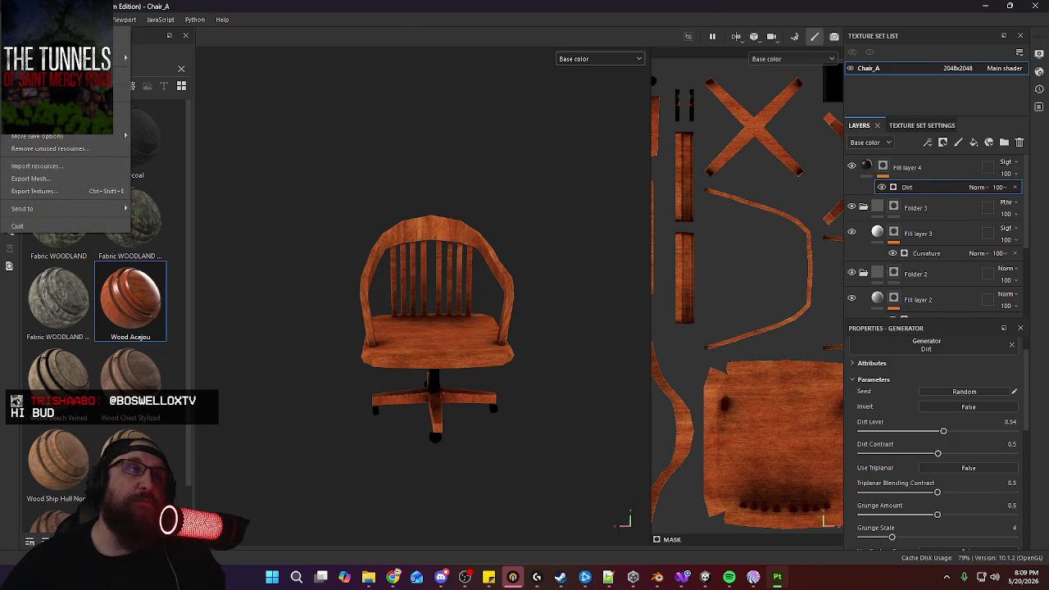
pyautogui.click(34, 191)
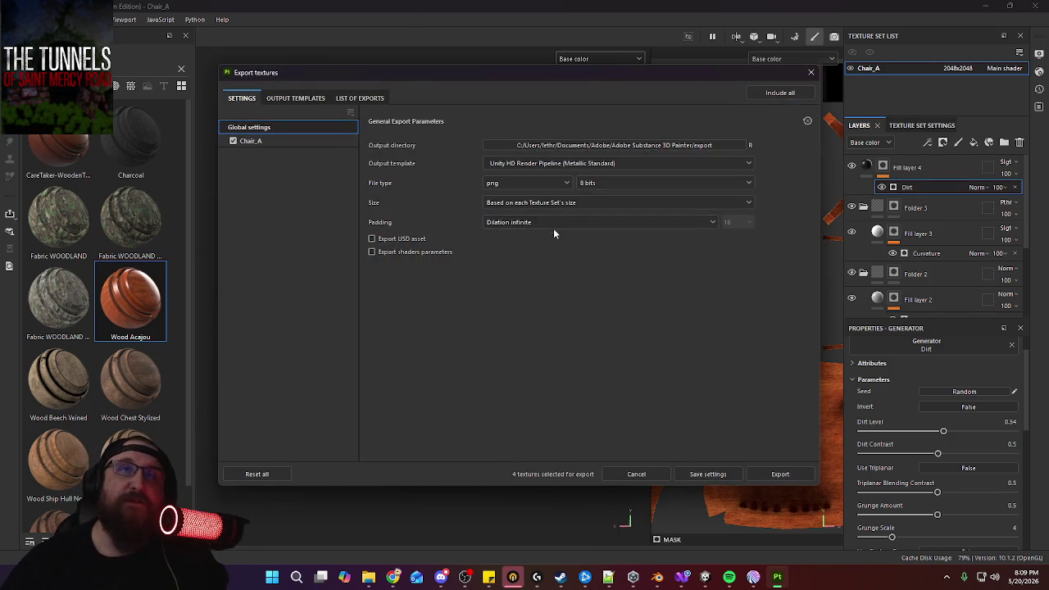
pyautogui.click(688, 146)
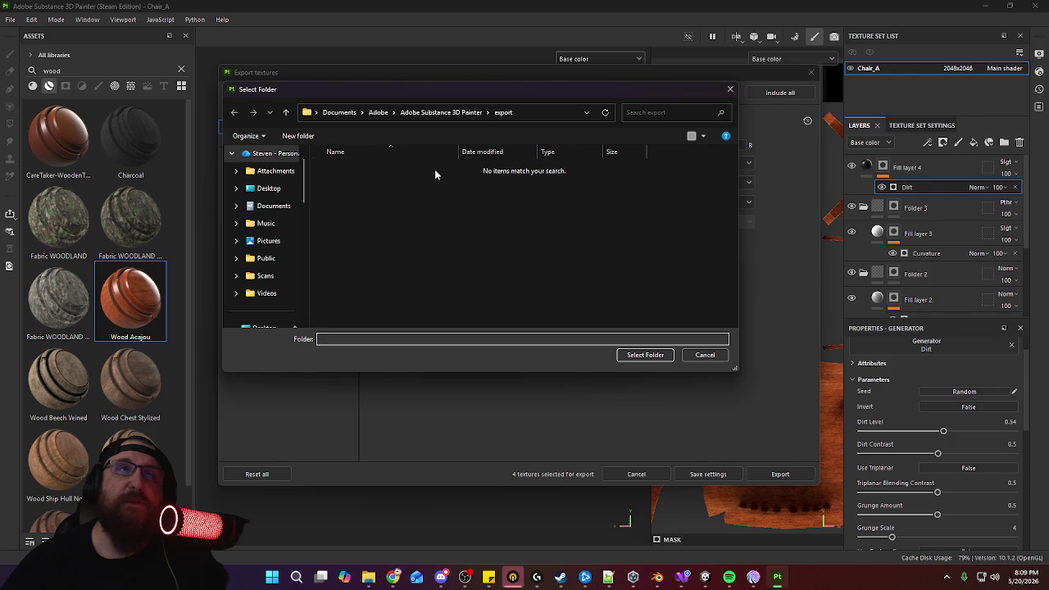
pyautogui.scroll(-3, 270, 279)
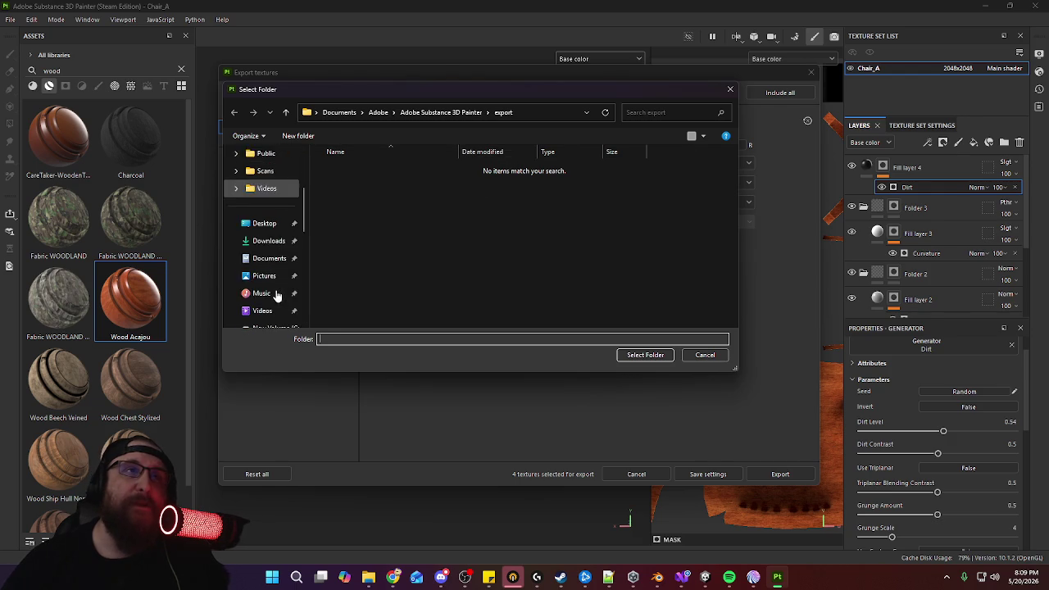
pyautogui.scroll(-1, 276, 286)
pyautogui.click(273, 258)
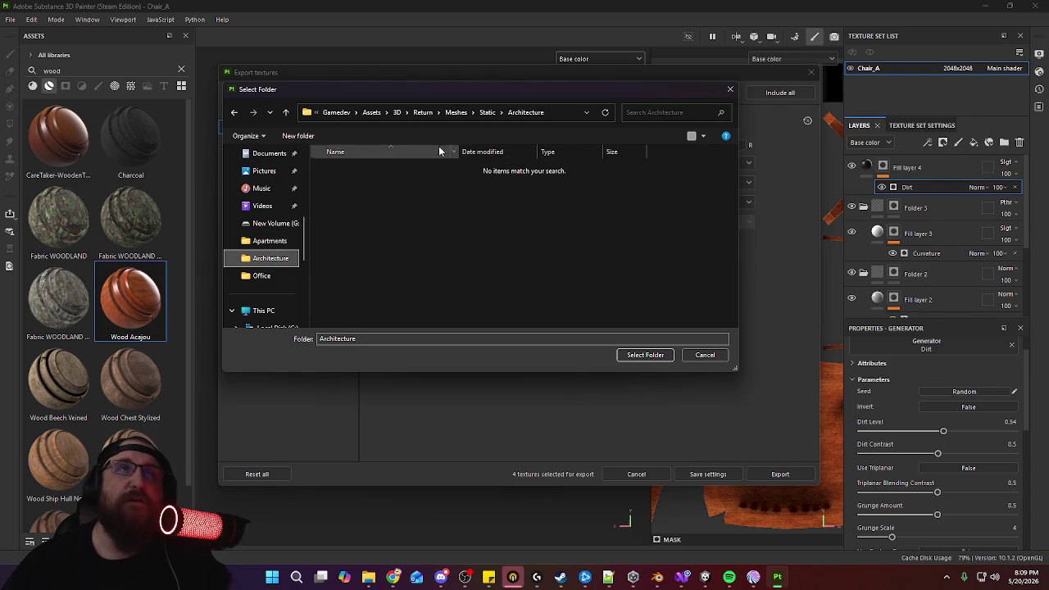
pyautogui.click(485, 113)
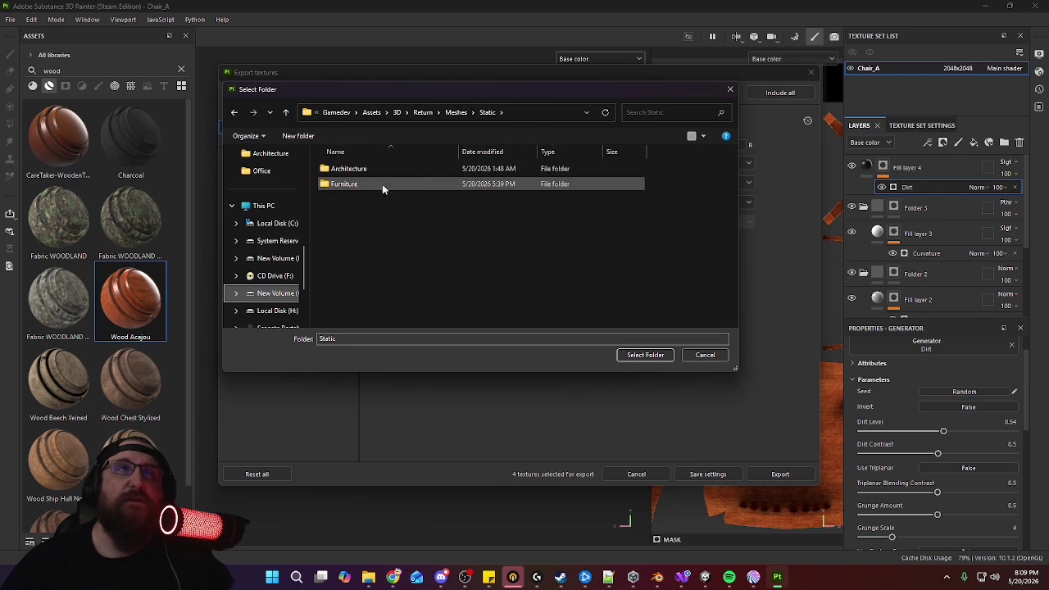
pyautogui.doubleClick(356, 185)
pyautogui.doubleClick(357, 169)
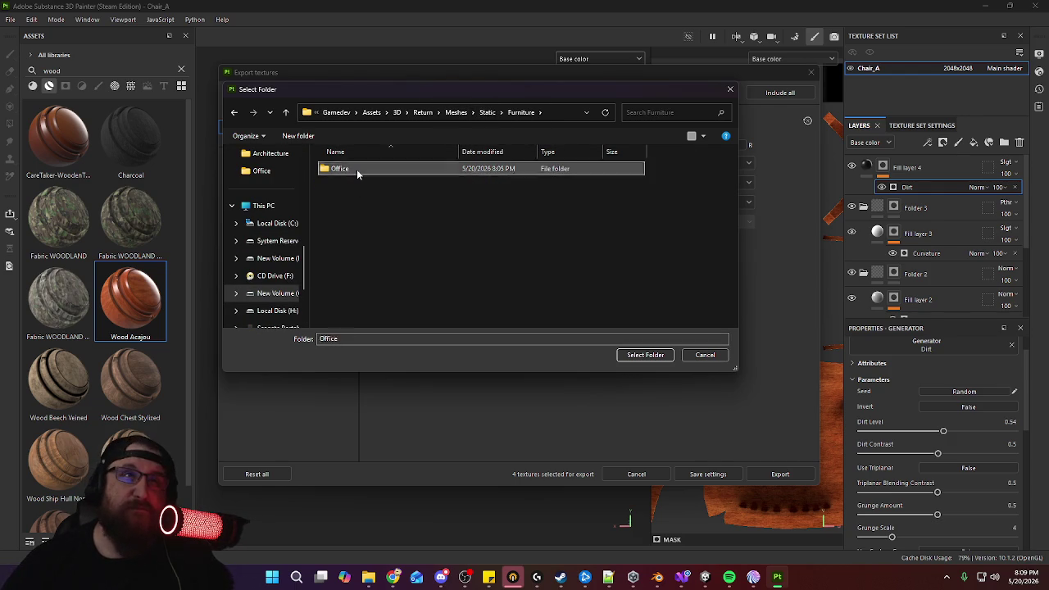
# Export Chair_A's BaseMap, MaskMap and Normal PNGs into the Office folder and close the window
pyautogui.click(663, 355)
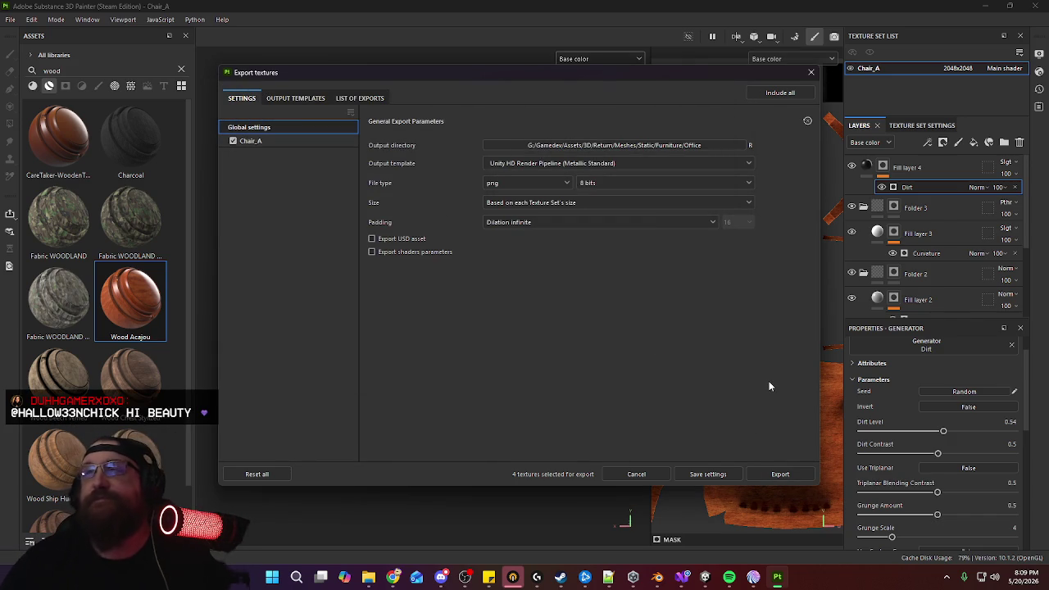
pyautogui.click(785, 474)
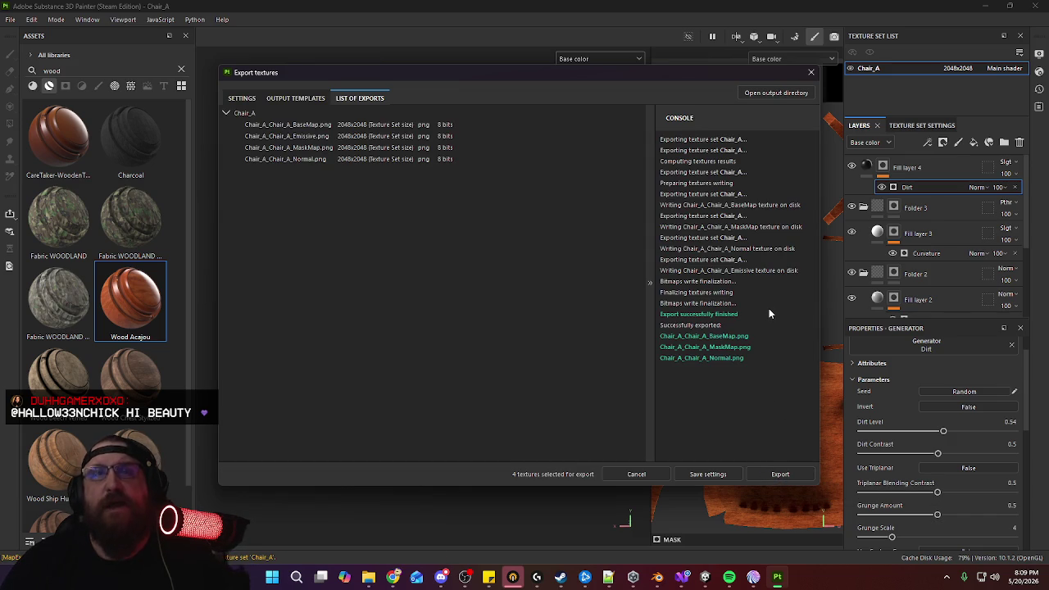
pyautogui.click(810, 72)
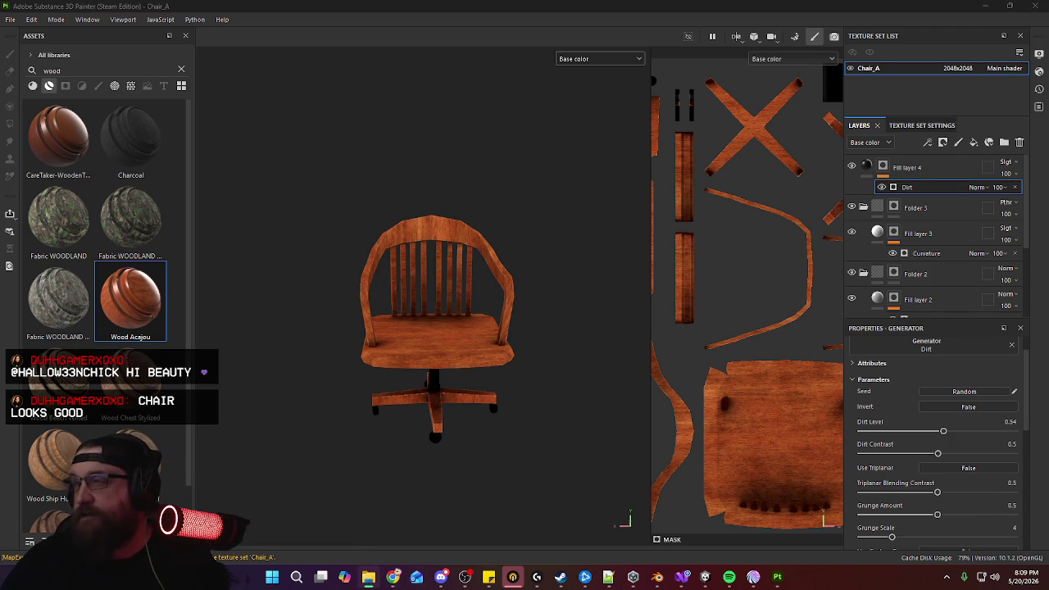
# Reopen texture export, keep the current folder, and set the output template to Unity PSX Onion
pyautogui.click(10, 19)
pyautogui.click(49, 198)
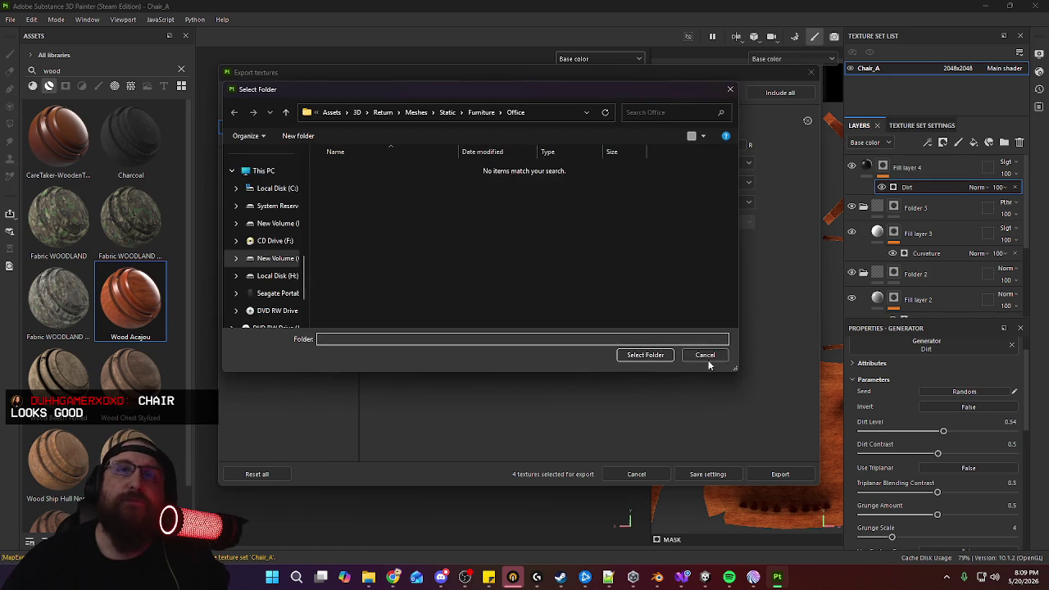
pyautogui.click(705, 355)
pyautogui.click(670, 163)
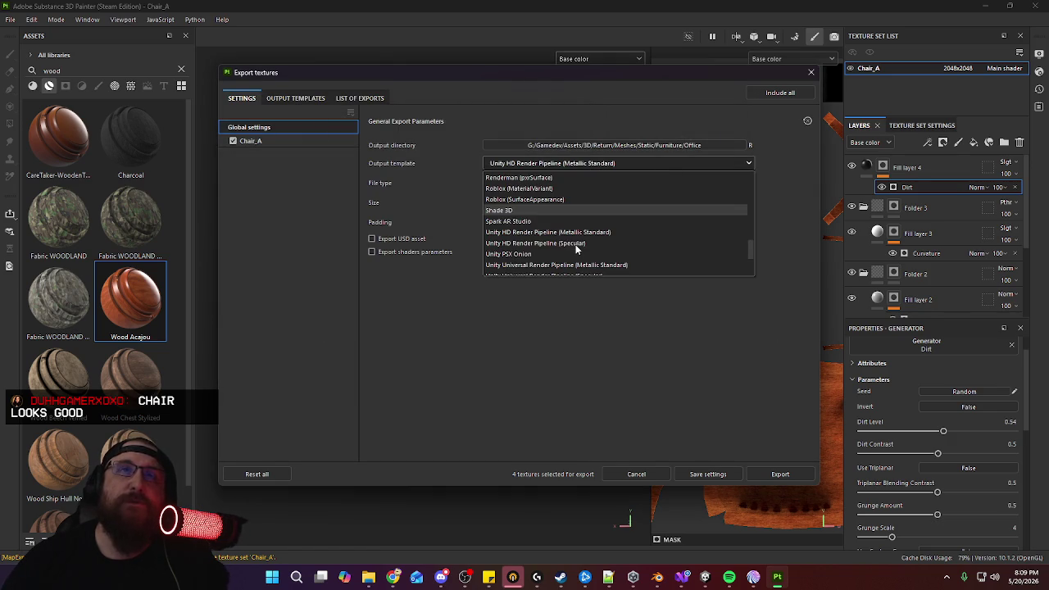
pyautogui.click(575, 254)
# Export the Chair_A textures with the new template and bring up the chair reference images
pyautogui.click(785, 475)
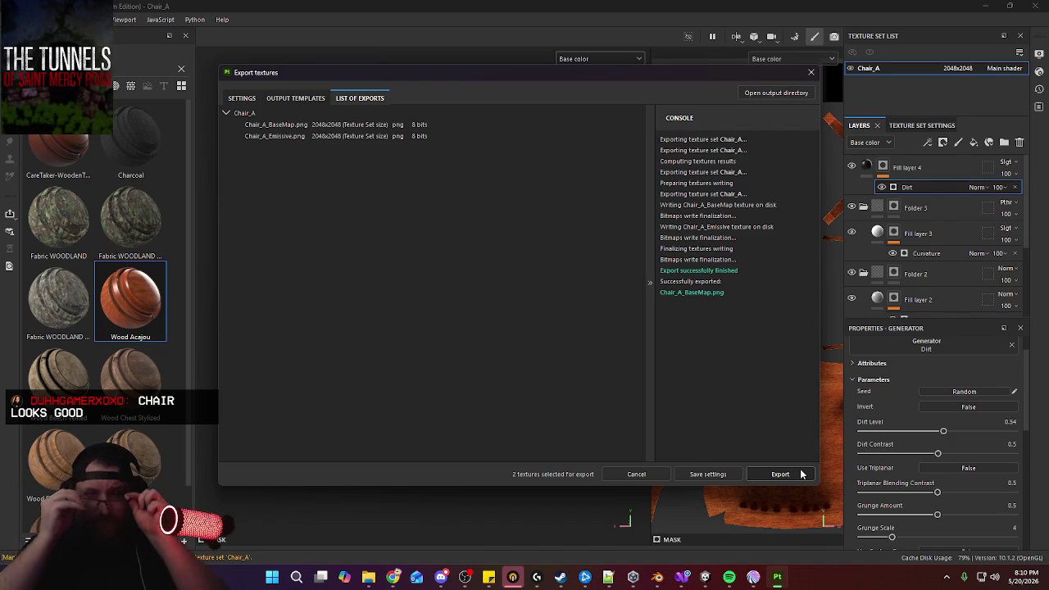
pyautogui.click(809, 74)
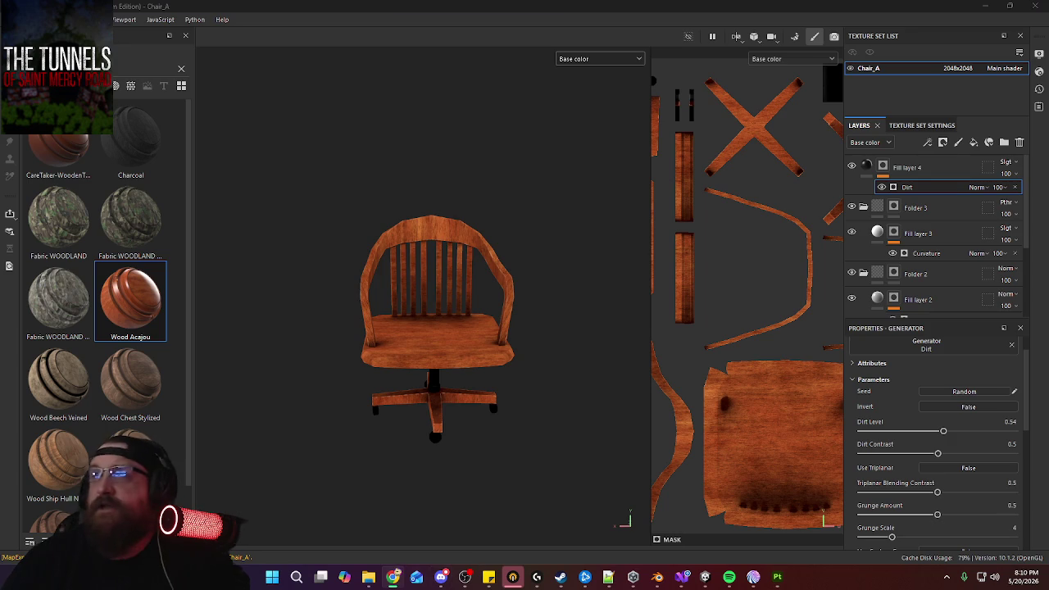
pyautogui.click(394, 577)
pyautogui.moveTo(242, 272)
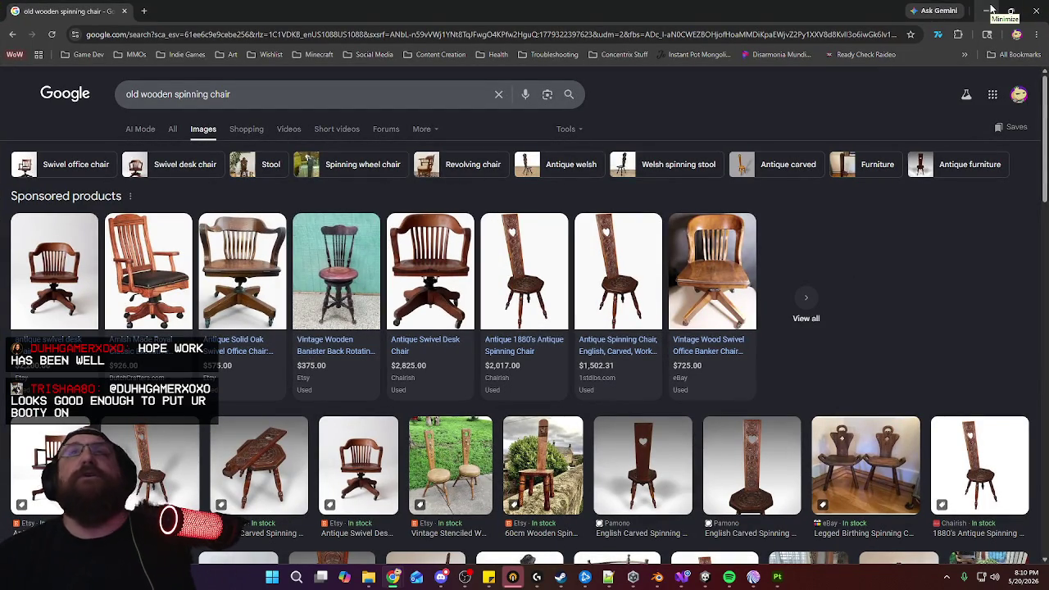
pyautogui.click(992, 8)
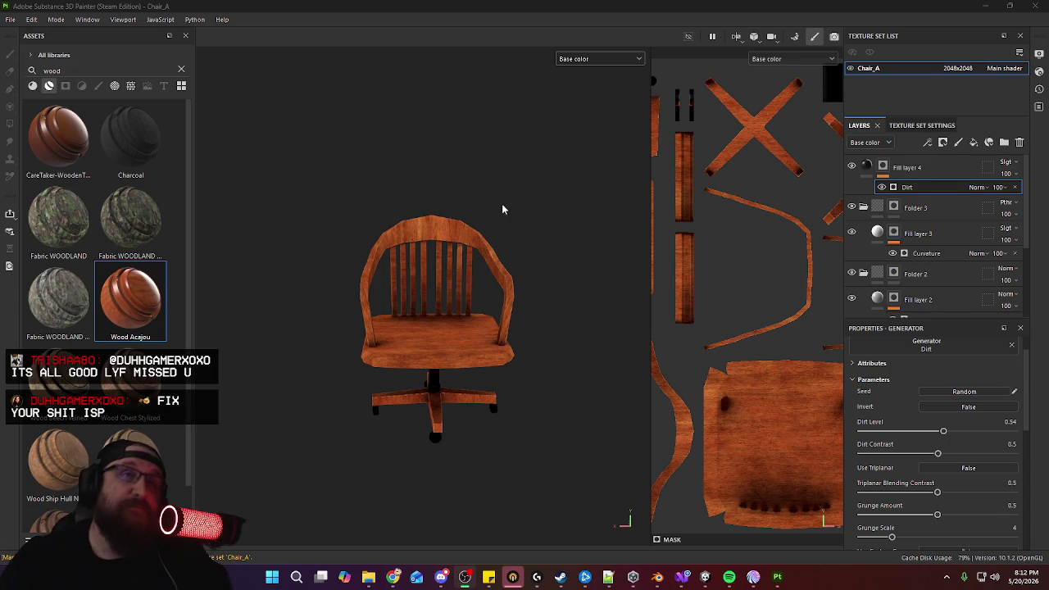
# Orbit the chair to a three-quarter view, then orbit Unity's office scene to the desk's side
pyautogui.moveTo(534, 292)
pyautogui.keyDown('alt'); pyautogui.mouseDown()
pyautogui.moveTo(470, 274)
pyautogui.moveTo(196, 246)
pyautogui.moveTo(511, 275)
pyautogui.mouseUp(); pyautogui.keyUp('alt')
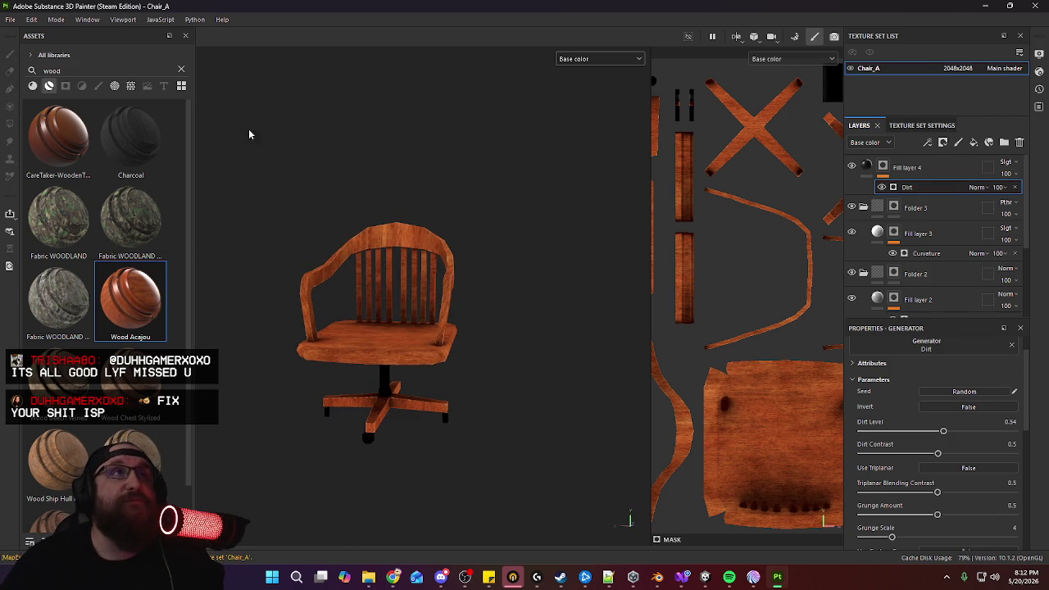
pyautogui.click(706, 580)
pyautogui.moveTo(700, 324)
pyautogui.keyDown('alt'); pyautogui.mouseDown()
pyautogui.moveTo(628, 335)
pyautogui.moveTo(877, 353)
pyautogui.mouseUp(); pyautogui.keyUp('alt')
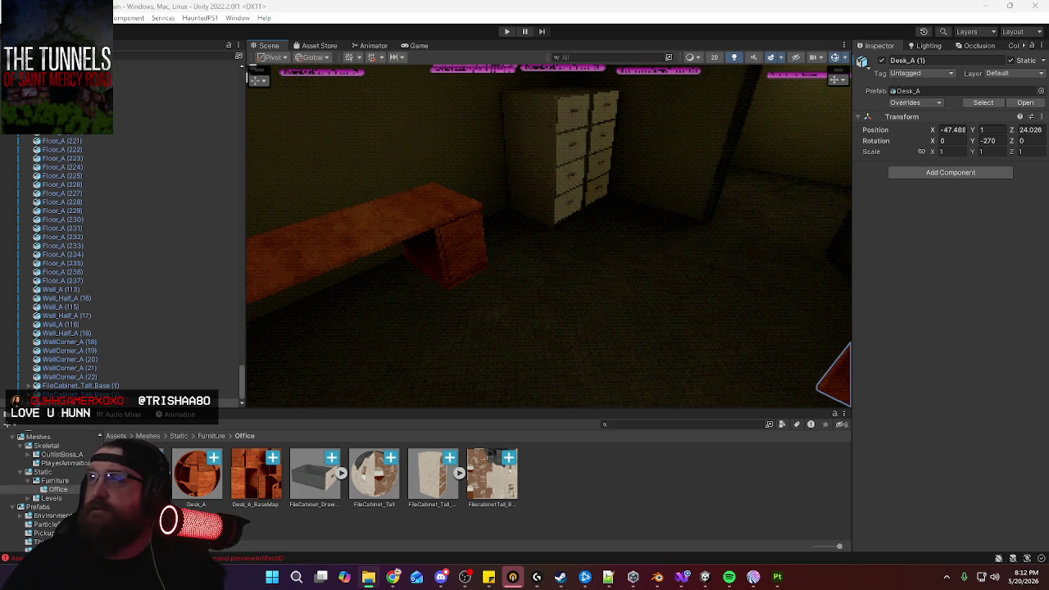
# Import the exported chair files into the Office folder and select the placed chair
pyautogui.moveTo(578, 487); pyautogui.dragTo(577, 487)
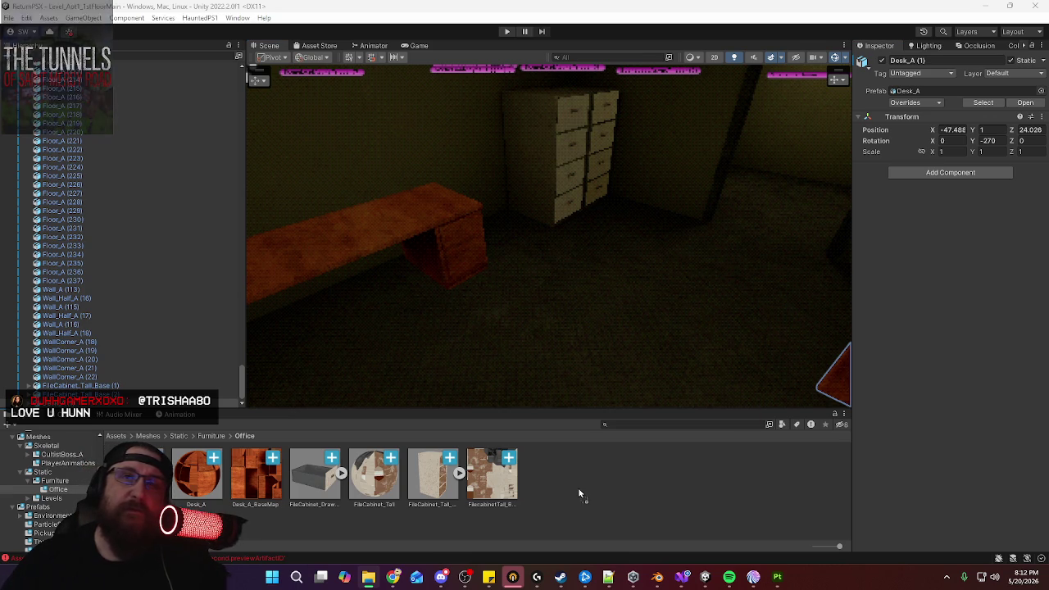
pyautogui.click(684, 503)
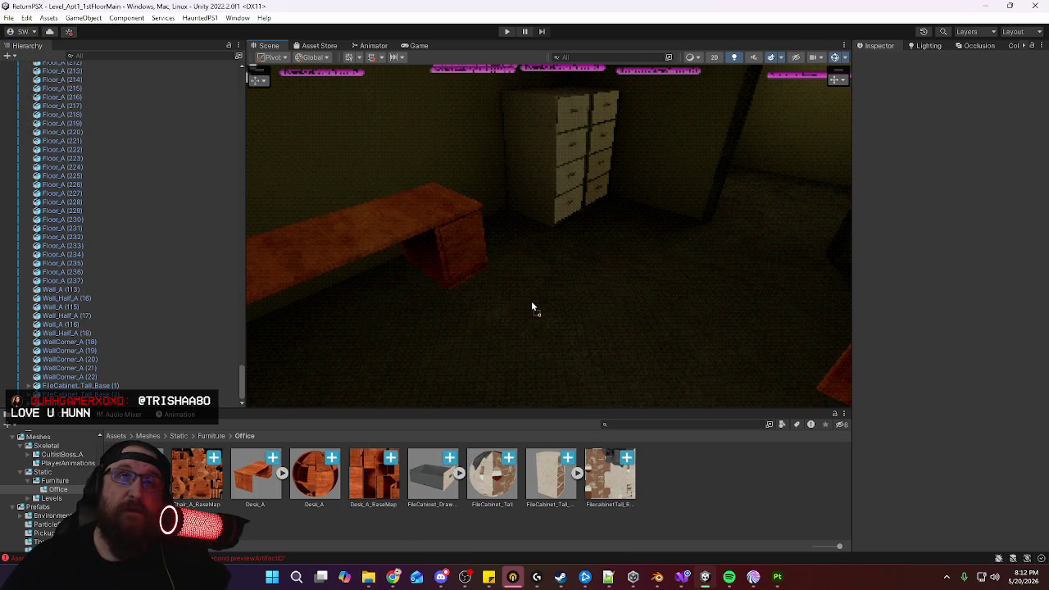
pyautogui.click(486, 332)
pyautogui.moveTo(576, 331); pyautogui.dragTo(628, 353, button='right')
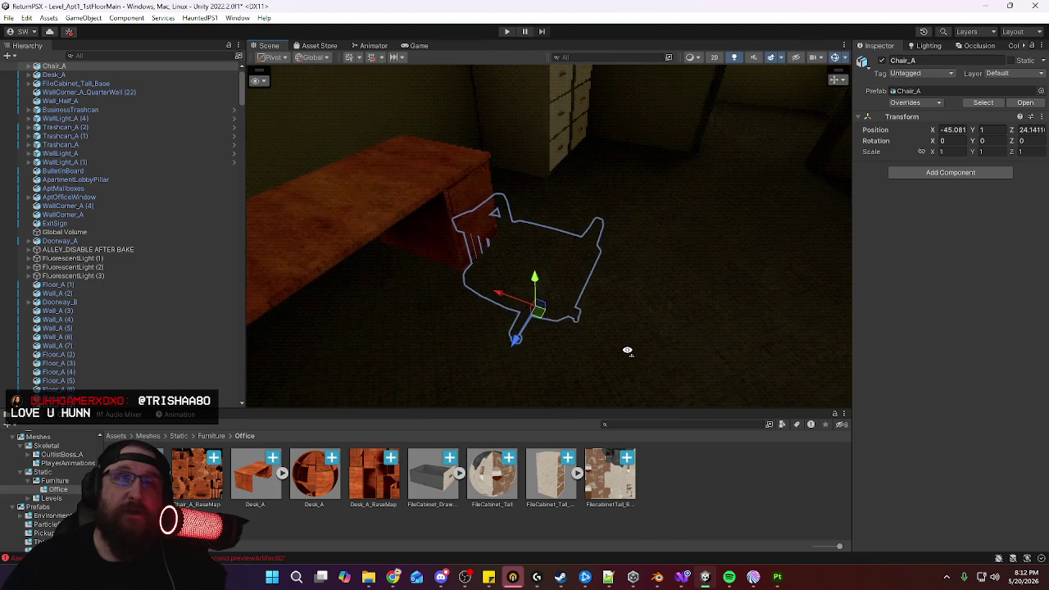
# Enable Generate Lightmap UVs in Chair_A.fbx's import settings and apply
pyautogui.click(139, 475)
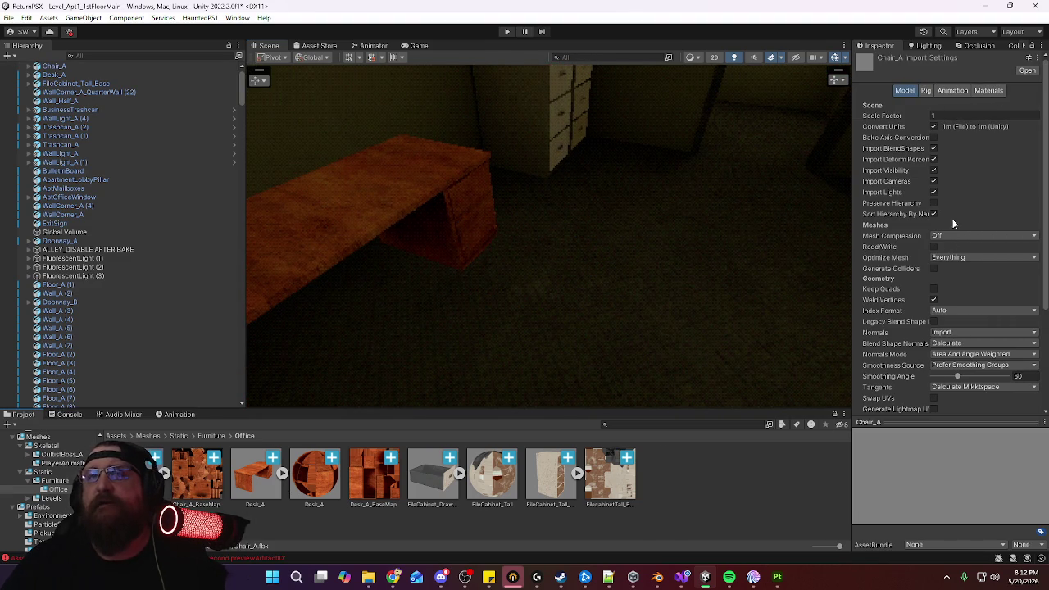
pyautogui.scroll(-3, 926, 372)
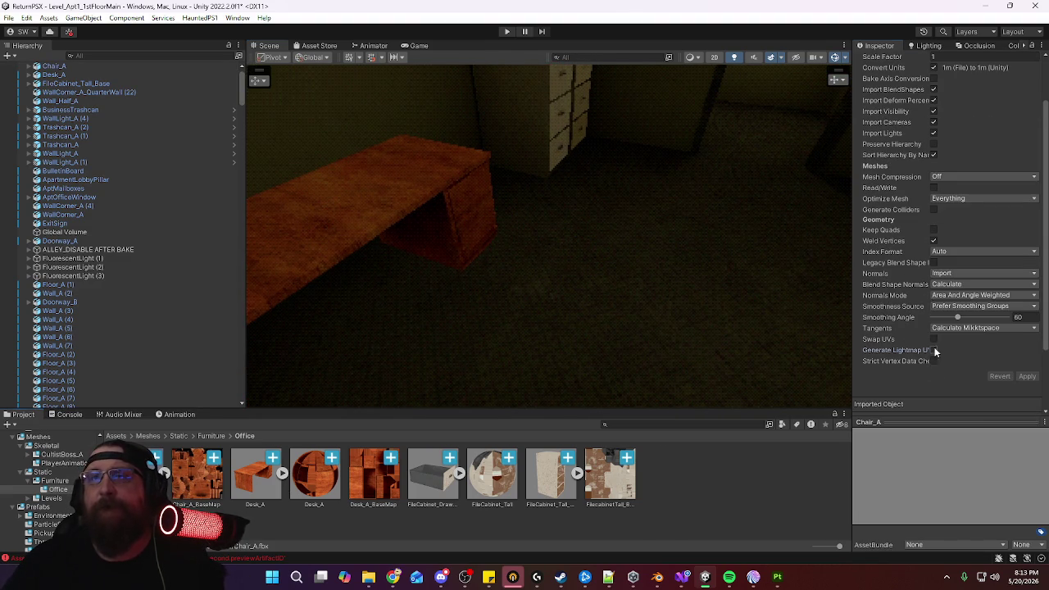
pyautogui.click(934, 350)
pyautogui.click(1029, 387)
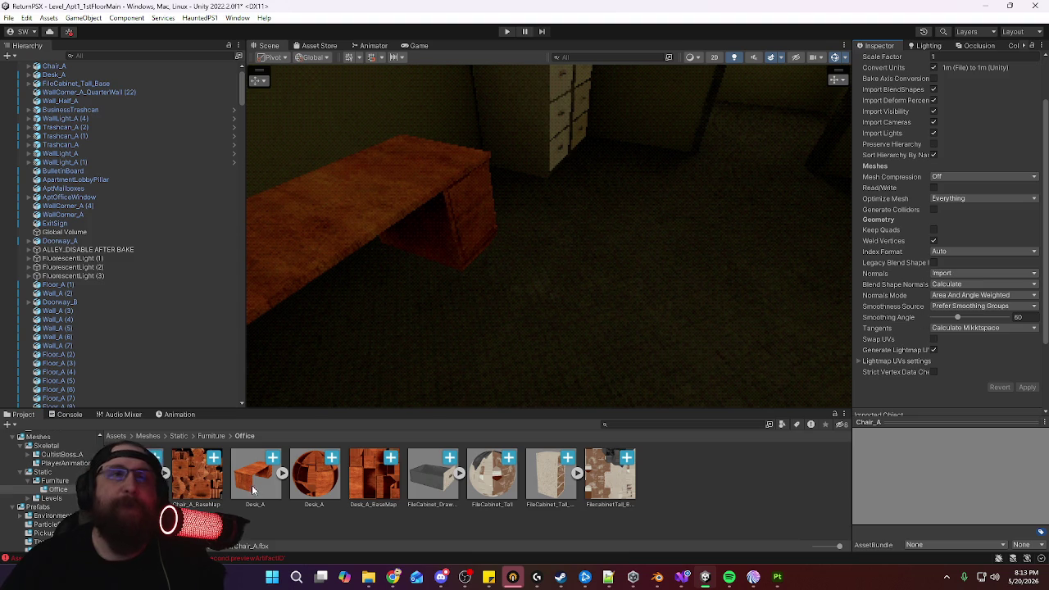
pyautogui.rightClick(680, 480)
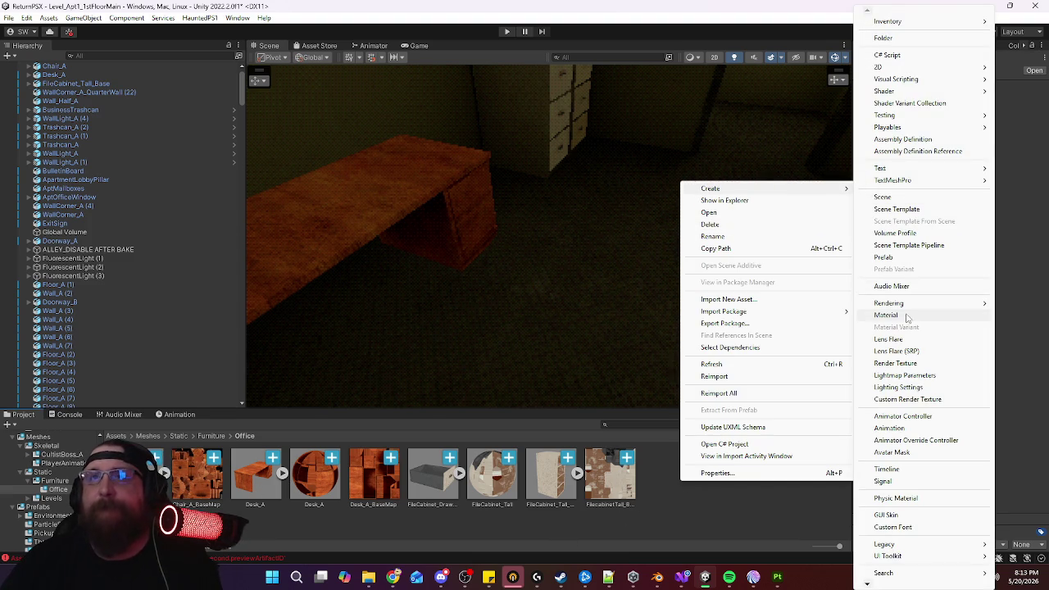
# Create material M_Chair_A using the chair base map, with PerPixel shading evaluation
pyautogui.moveTo(709, 189)
pyautogui.click(905, 313)
pyautogui.write('M_Chair_A')
pyautogui.press('Return')
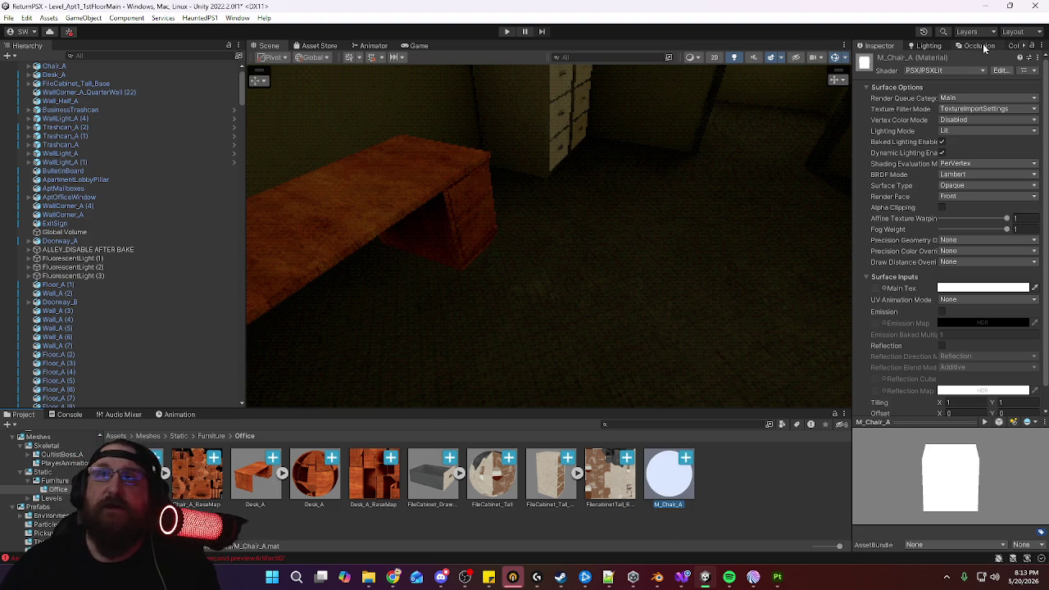
pyautogui.moveTo(667, 475)
pyautogui.mouseDown()
pyautogui.moveTo(862, 280)
pyautogui.moveTo(875, 289)
pyautogui.mouseUp()
pyautogui.click(963, 164)
pyautogui.click(970, 188)
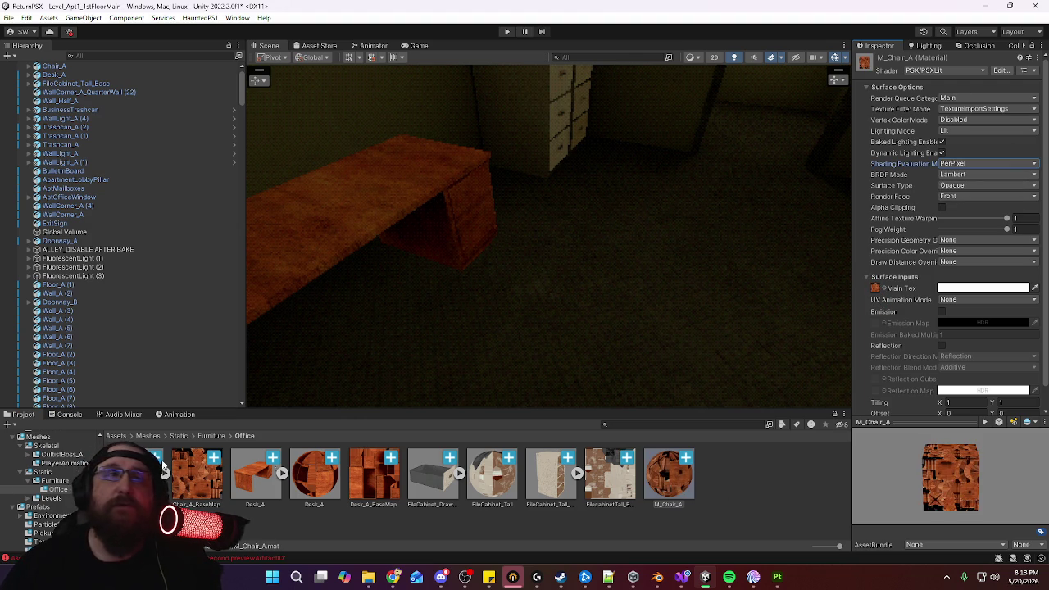
# Remap Chair_A's Chair material slot to M_Chair_A and apply
pyautogui.click(668, 474)
pyautogui.click(992, 90)
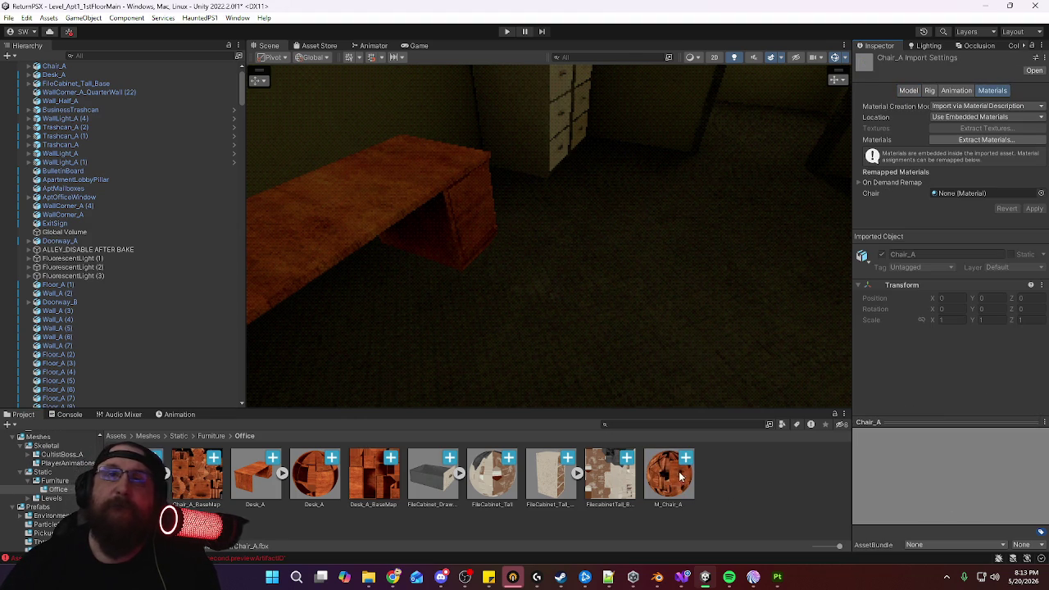
pyautogui.moveTo(670, 482); pyautogui.dragTo(966, 194)
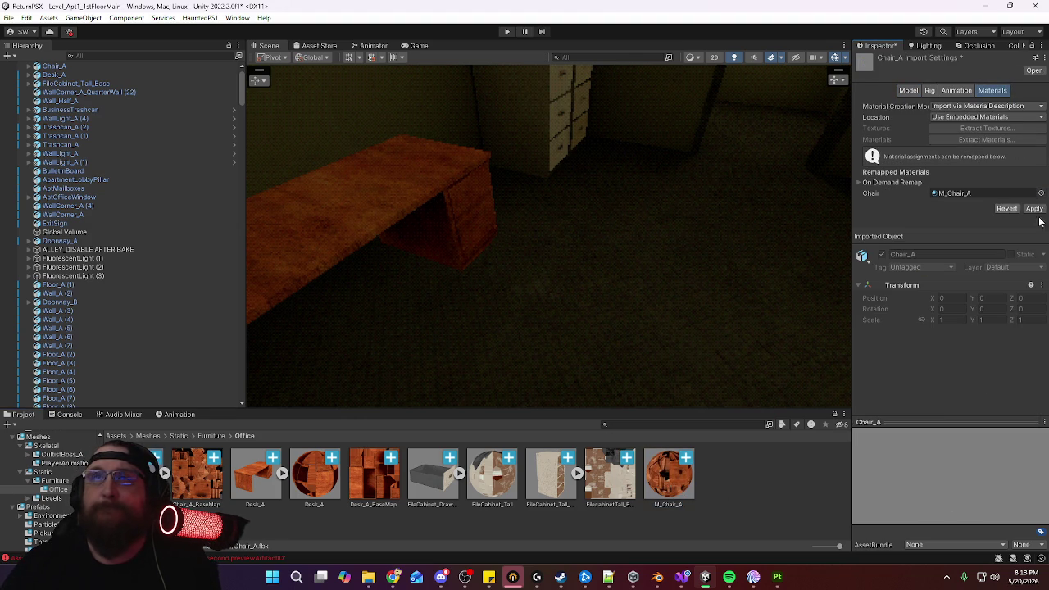
pyautogui.click(1034, 208)
# Place Chair_A beside the desk at X -44.818, Z 24.841, rotated -60 on Y
pyautogui.click(540, 270)
pyautogui.press('f')
pyautogui.moveTo(579, 295)
pyautogui.keyDown('alt'); pyautogui.mouseDown()
pyautogui.moveTo(498, 300)
pyautogui.moveTo(618, 300)
pyautogui.moveTo(466, 303)
pyautogui.mouseUp(); pyautogui.keyUp('alt')
pyautogui.press('e')
pyautogui.moveTo(475, 340)
pyautogui.mouseDown()
pyautogui.moveTo(481, 328)
pyautogui.moveTo(510, 335)
pyautogui.moveTo(481, 340)
pyautogui.moveTo(587, 333)
pyautogui.moveTo(578, 336)
pyautogui.moveTo(964, 355)
pyautogui.moveTo(794, 322)
pyautogui.mouseUp()
pyautogui.press('w')
pyautogui.moveTo(585, 358); pyautogui.dragTo(531, 366)
pyautogui.moveTo(748, 297)
pyautogui.keyDown('alt'); pyautogui.mouseDown()
pyautogui.moveTo(476, 332)
pyautogui.moveTo(470, 270)
pyautogui.moveTo(486, 281)
pyautogui.moveTo(675, 216)
pyautogui.moveTo(453, 192)
pyautogui.mouseUp(); pyautogui.keyUp('alt')
pyautogui.press('f')
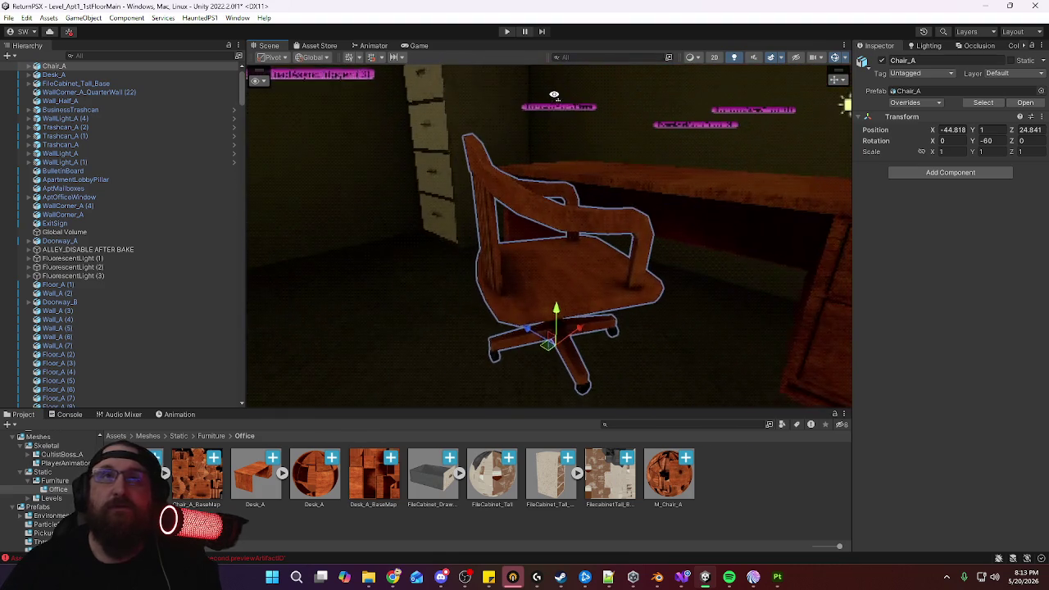
# Add a Box Collider to Chair_A with Center Y 0.5
pyautogui.click(921, 172)
pyautogui.write('c')
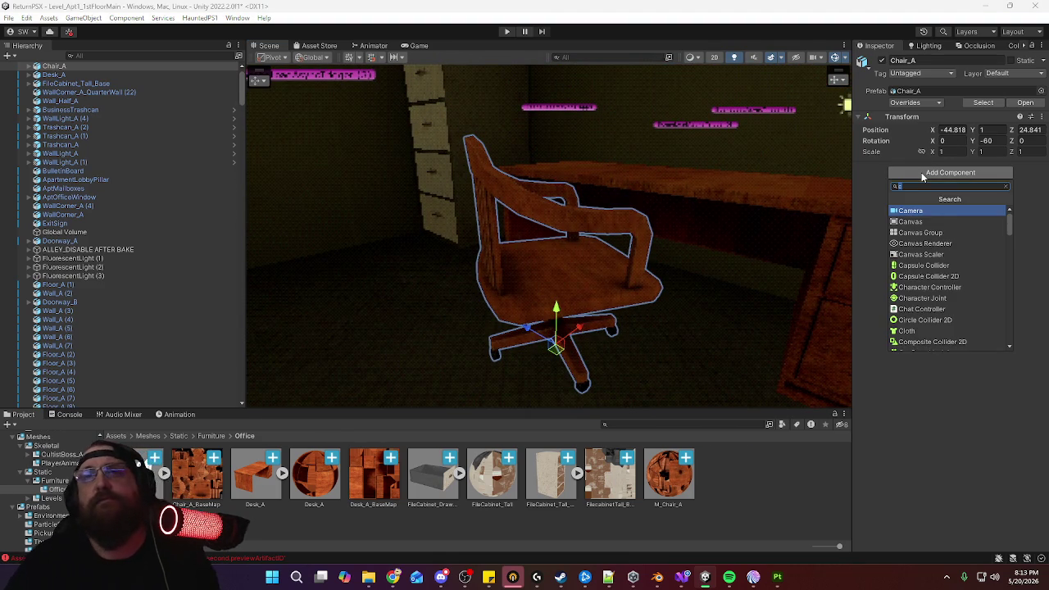
pyautogui.write('ol')
pyautogui.click(926, 211)
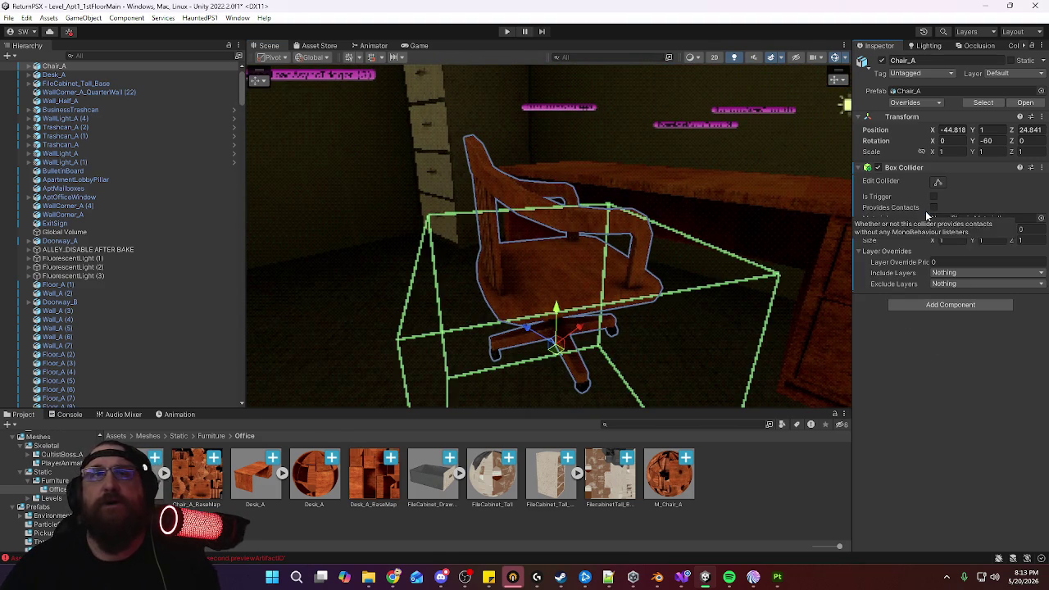
pyautogui.keyDown('alt'); pyautogui.moveTo(702, 297); pyautogui.dragTo(617, 300); pyautogui.keyUp('alt')
pyautogui.moveTo(603, 243)
pyautogui.mouseDown(button='right')
pyautogui.moveTo(489, 328)
pyautogui.moveTo(583, 208)
pyautogui.mouseUp(button='right')
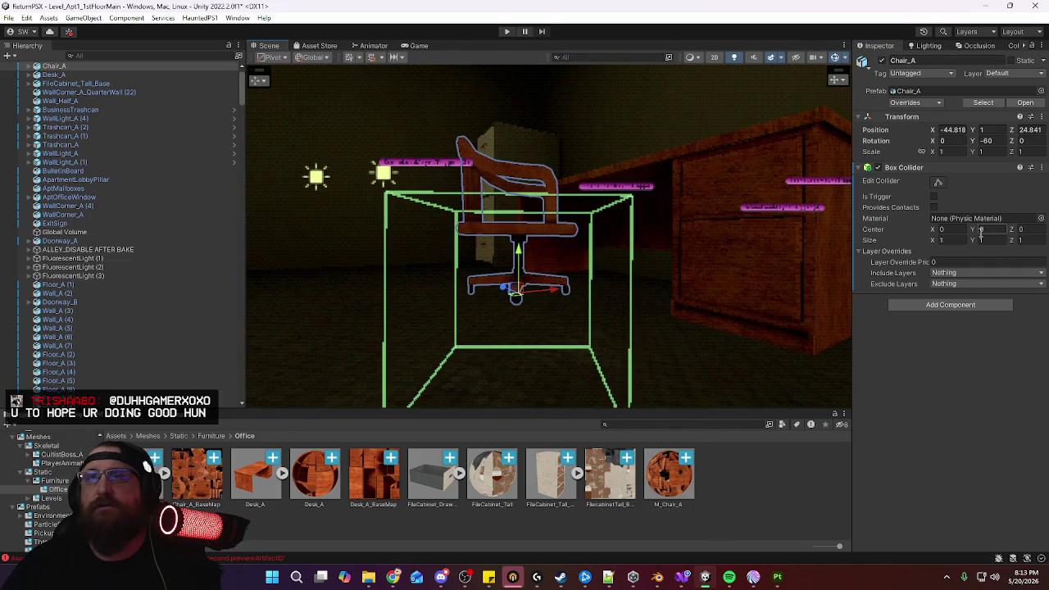
pyautogui.write('.5')
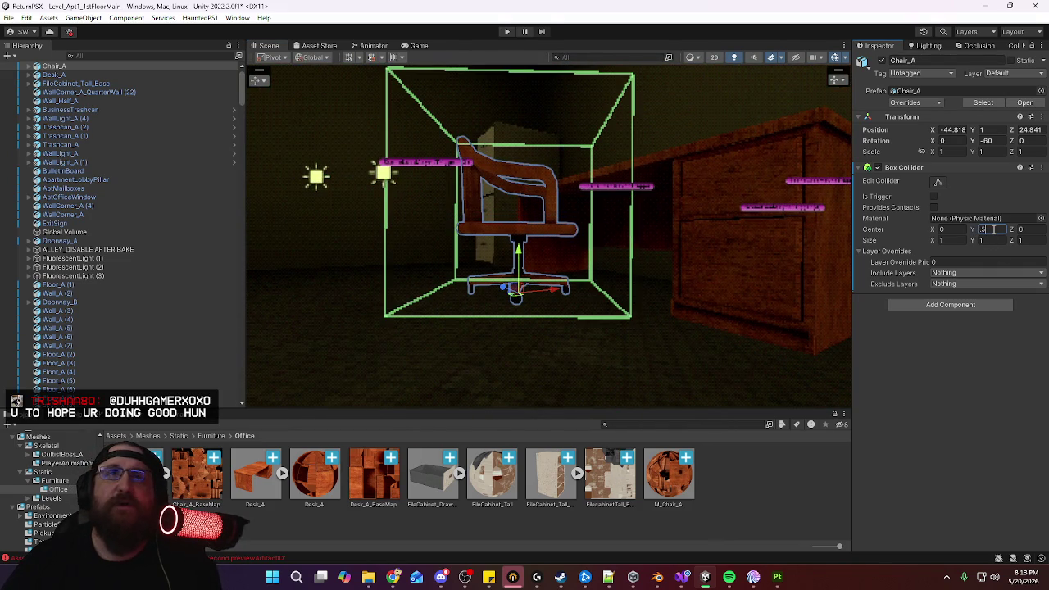
pyautogui.moveTo(622, 238); pyautogui.dragTo(262, 271, button='right')
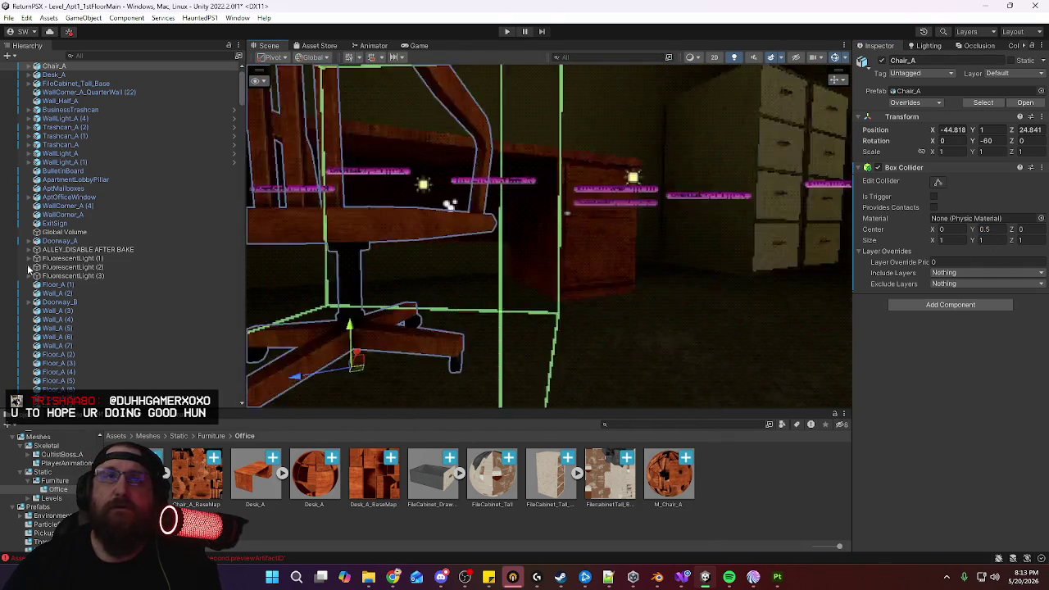
pyautogui.press('f')
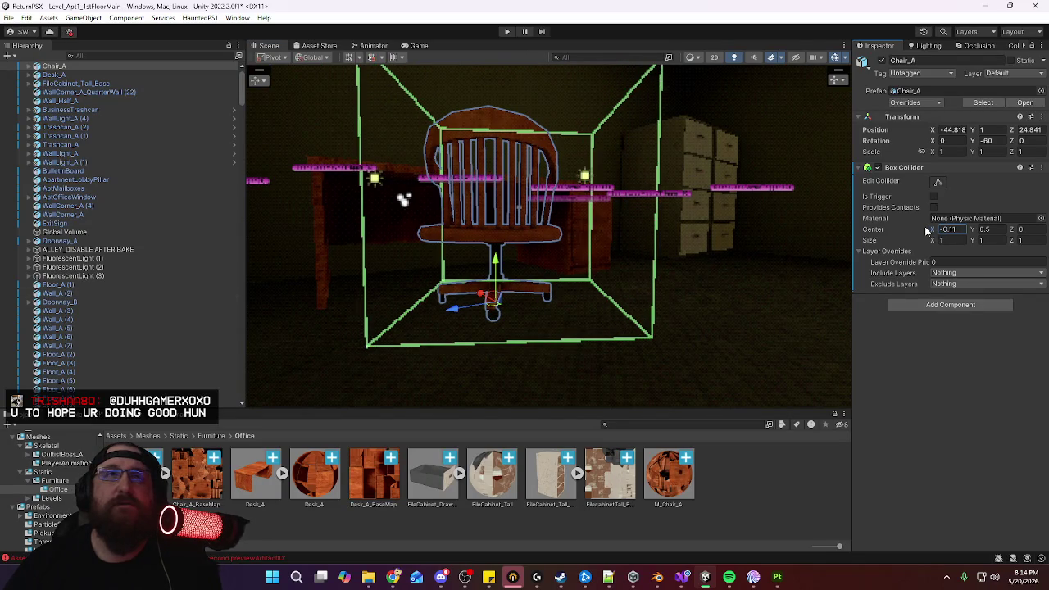
# Set the collider Size X and Z to 0.7 and duplicate the chair as Chair_A (1)
pyautogui.moveTo(933, 240); pyautogui.dragTo(922, 235)
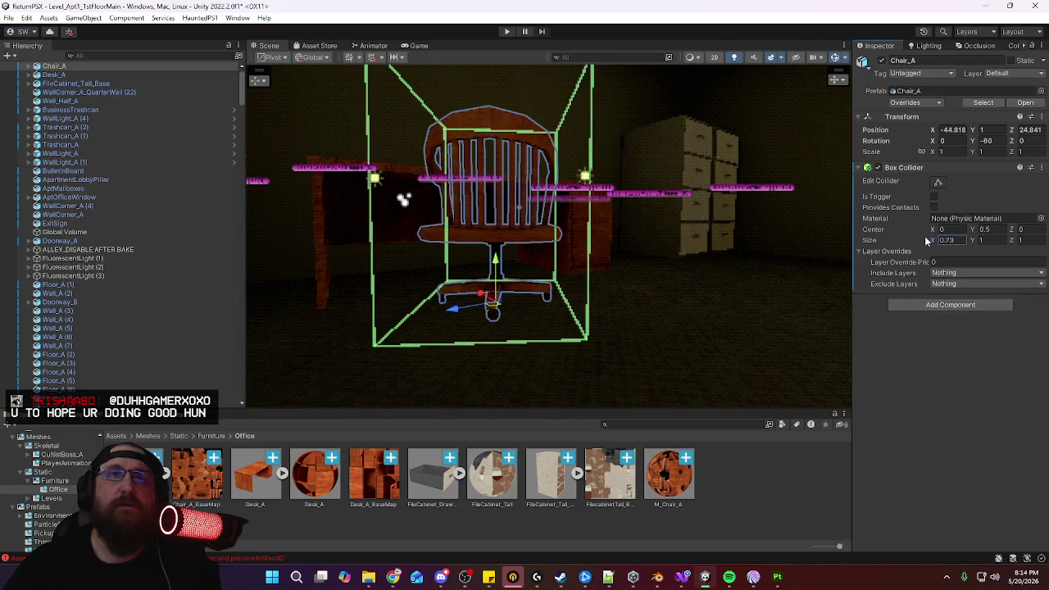
pyautogui.moveTo(492, 230); pyautogui.dragTo(549, 223, button='right')
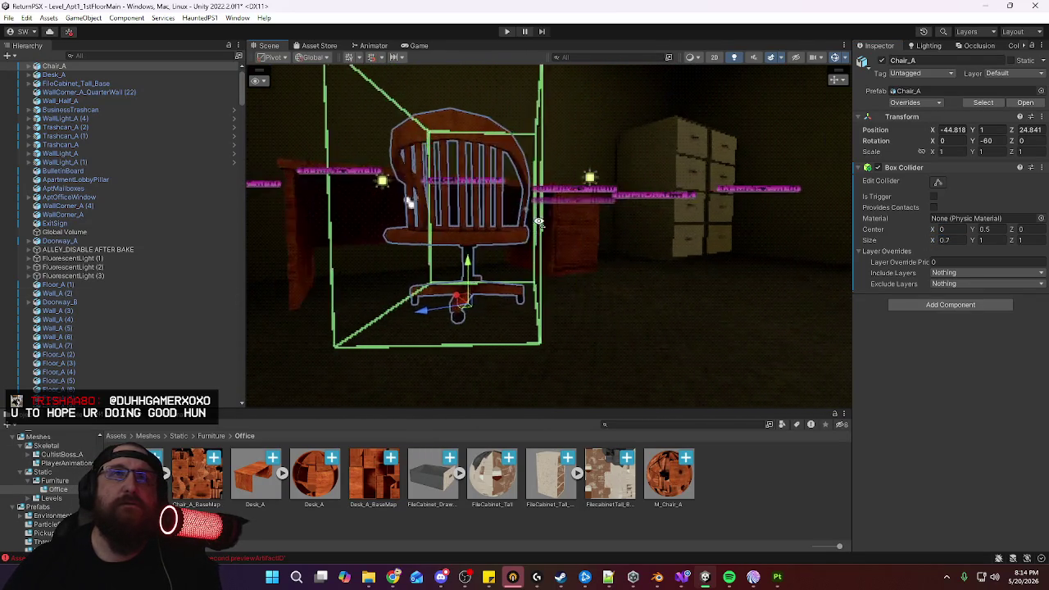
pyautogui.keyDown('alt'); pyautogui.moveTo(548, 222); pyautogui.dragTo(240, 228); pyautogui.keyUp('alt')
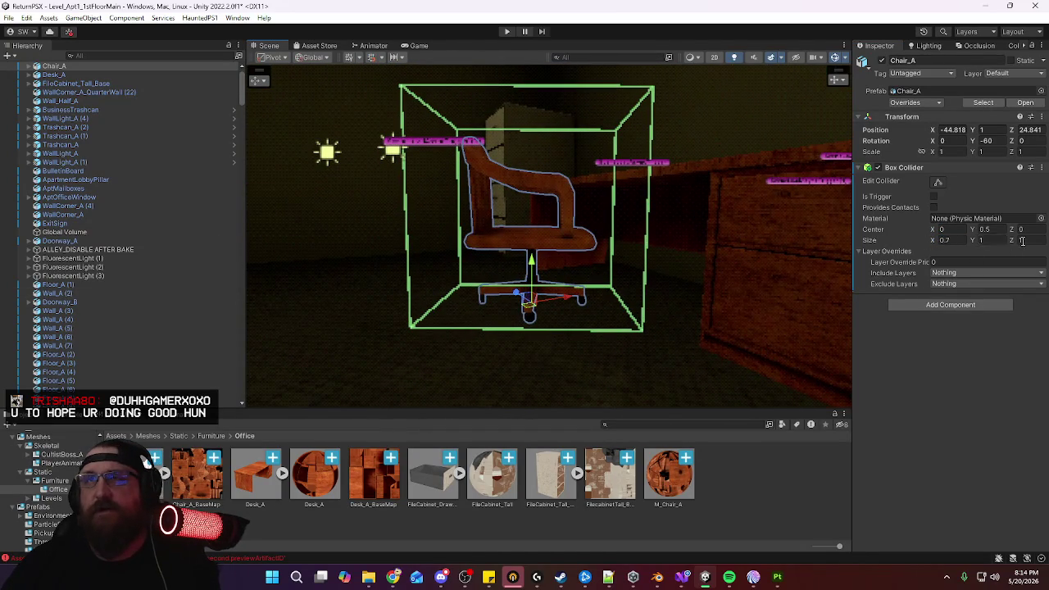
pyautogui.moveTo(1014, 243); pyautogui.dragTo(1008, 243)
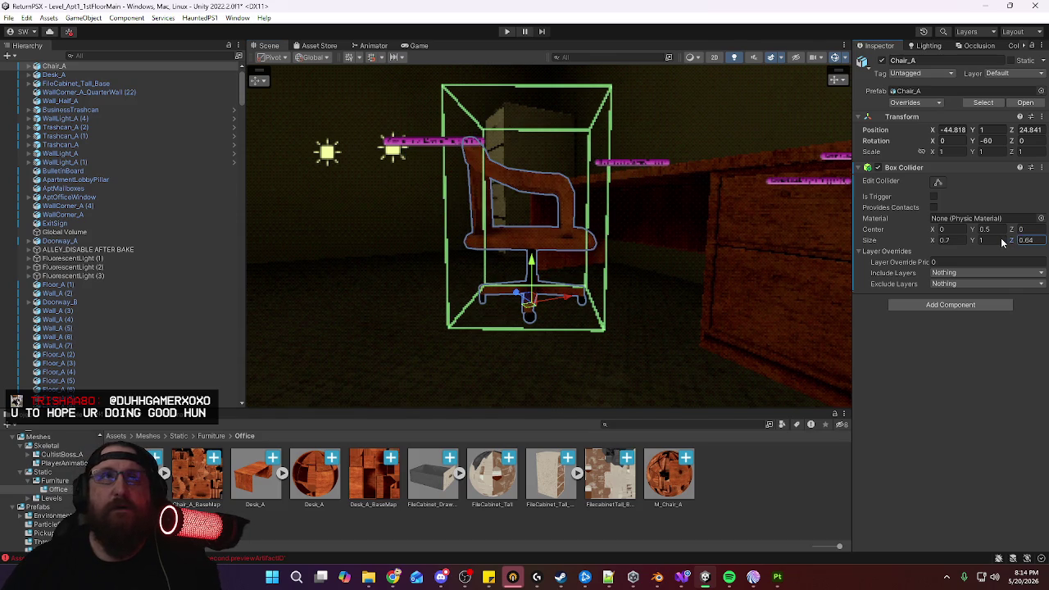
pyautogui.press('BackSpace')
pyautogui.press('BackSpace')
pyautogui.write('7')
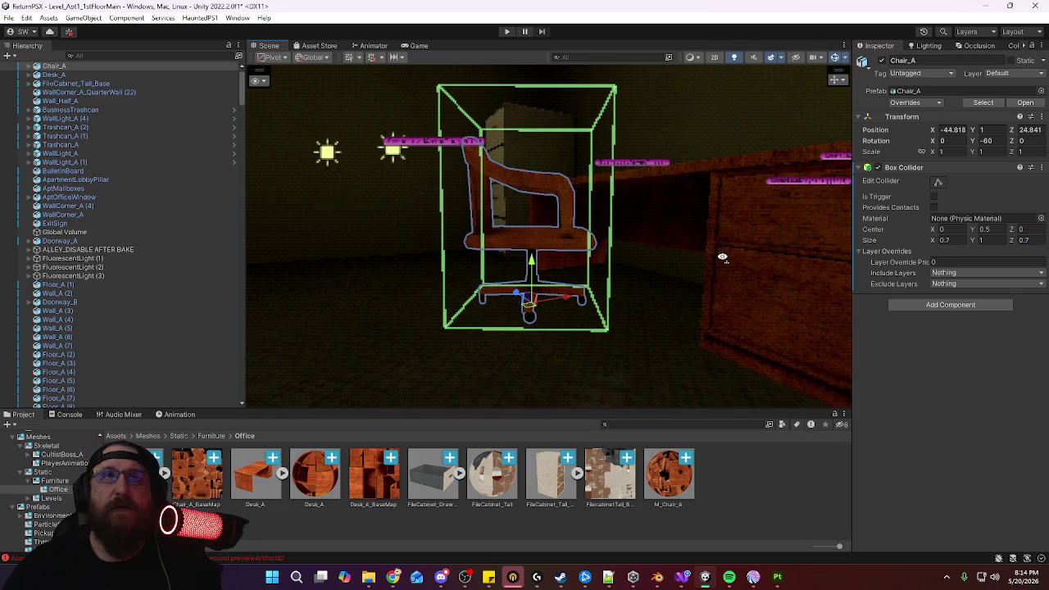
pyautogui.keyDown('alt'); pyautogui.moveTo(722, 257); pyautogui.dragTo(716, 246); pyautogui.keyUp('alt')
pyautogui.scroll(5, 707, 221)
pyautogui.press('f')
pyautogui.hotkey('ctrl', 'd')
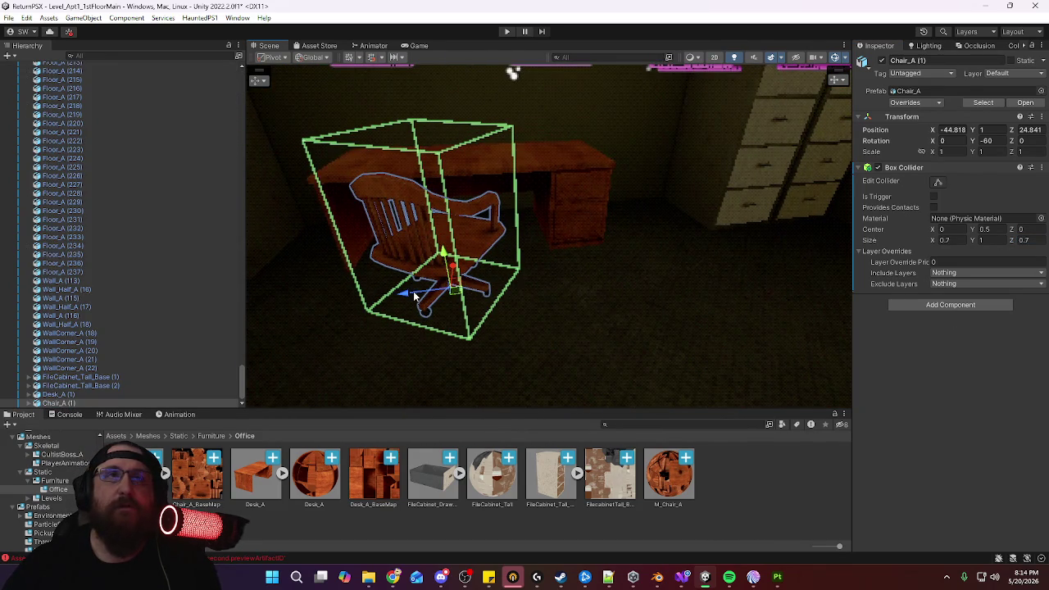
# Move the chair copy toward the filing cabinets and turn it to -240 on Y
pyautogui.moveTo(403, 299)
pyautogui.mouseDown()
pyautogui.moveTo(646, 286)
pyautogui.moveTo(688, 295)
pyautogui.mouseUp()
pyautogui.moveTo(688, 295)
pyautogui.mouseDown(button='right')
pyautogui.moveTo(615, 270)
pyautogui.moveTo(393, 334)
pyautogui.moveTo(398, 351)
pyautogui.moveTo(328, 374)
pyautogui.moveTo(491, 311)
pyautogui.mouseUp(button='right')
pyautogui.press('w')
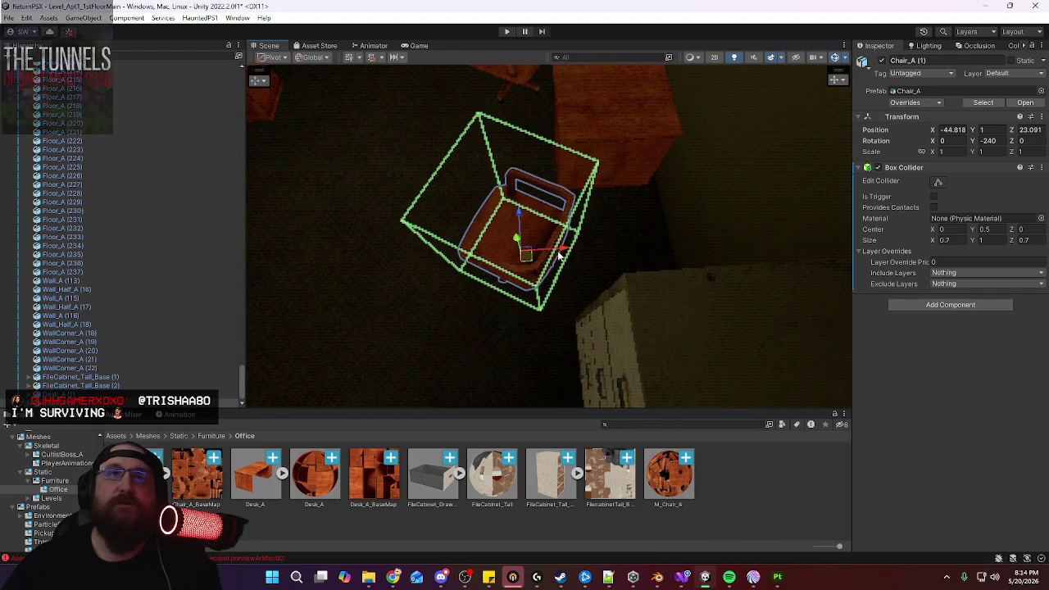
pyautogui.moveTo(560, 256); pyautogui.dragTo(639, 241)
pyautogui.moveTo(533, 233); pyautogui.dragTo(800, 238, button='right')
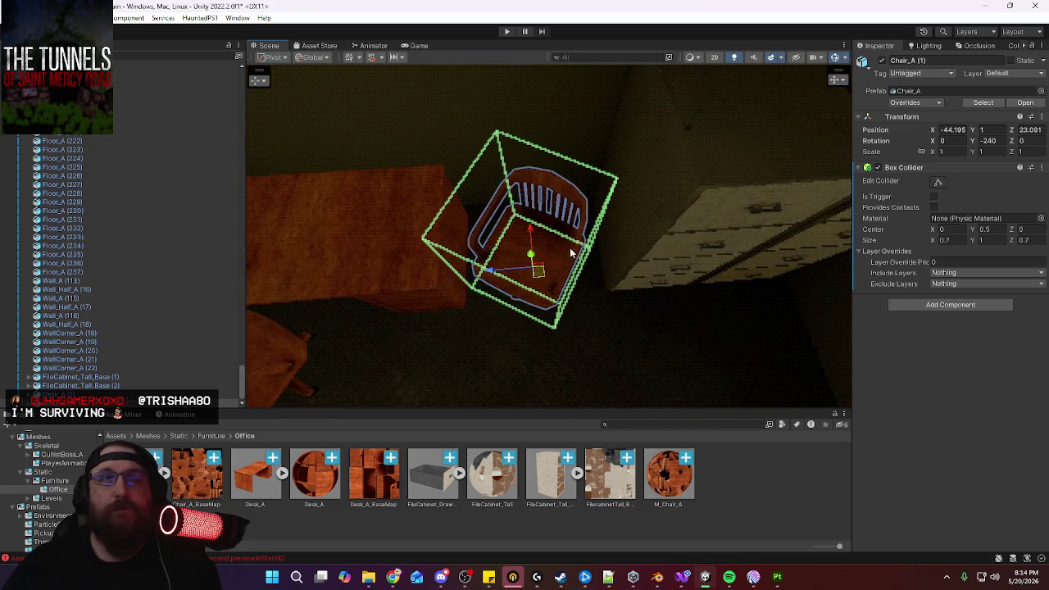
pyautogui.moveTo(489, 272); pyautogui.dragTo(491, 272)
pyautogui.moveTo(491, 272)
pyautogui.mouseDown(button='right')
pyautogui.moveTo(374, 246)
pyautogui.moveTo(646, 291)
pyautogui.mouseUp(button='right')
# Slide the chair copy to another desk at X -46.787, Z 23.572 and check it from a wide view
pyautogui.moveTo(737, 315)
pyautogui.mouseDown()
pyautogui.moveTo(502, 301)
pyautogui.moveTo(490, 216)
pyautogui.mouseUp()
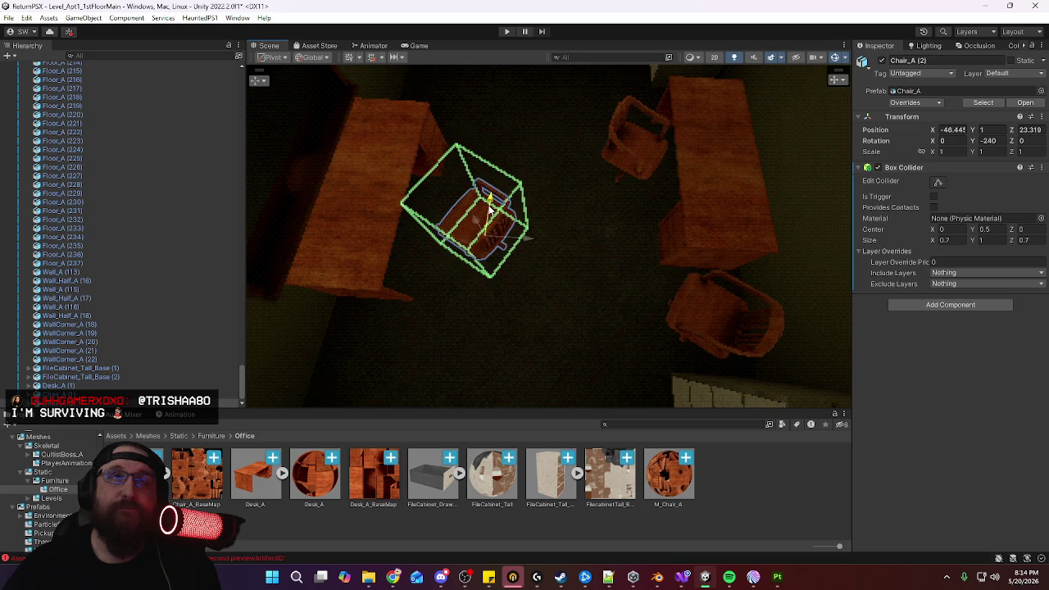
pyautogui.press('f')
pyautogui.scroll(3, 623, 254)
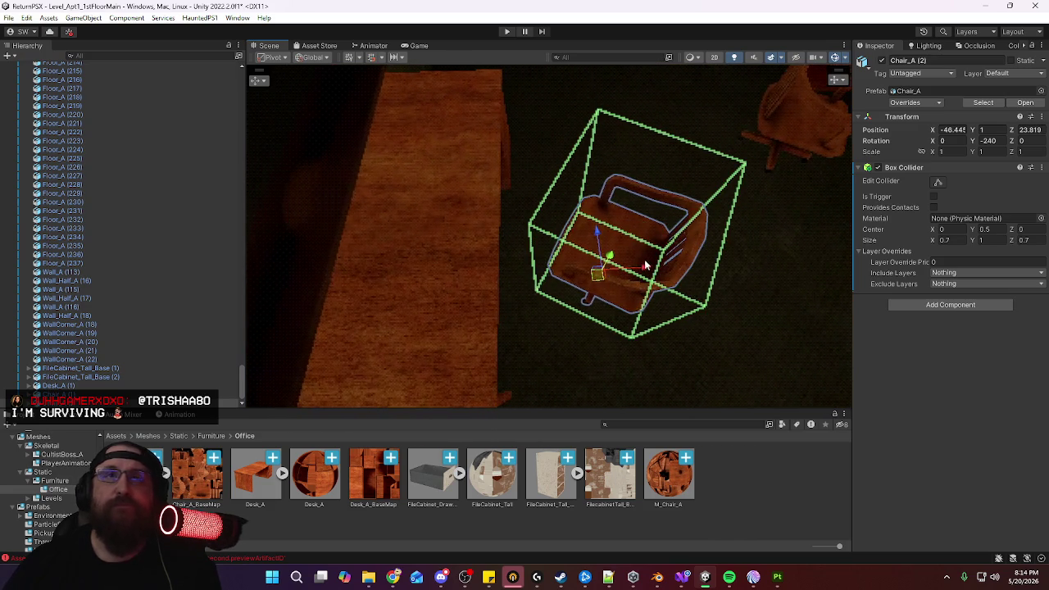
pyautogui.moveTo(646, 269)
pyautogui.keyDown('alt'); pyautogui.mouseDown()
pyautogui.moveTo(704, 264)
pyautogui.moveTo(421, 222)
pyautogui.mouseUp(); pyautogui.keyUp('alt')
pyautogui.scroll(2, 709, 269)
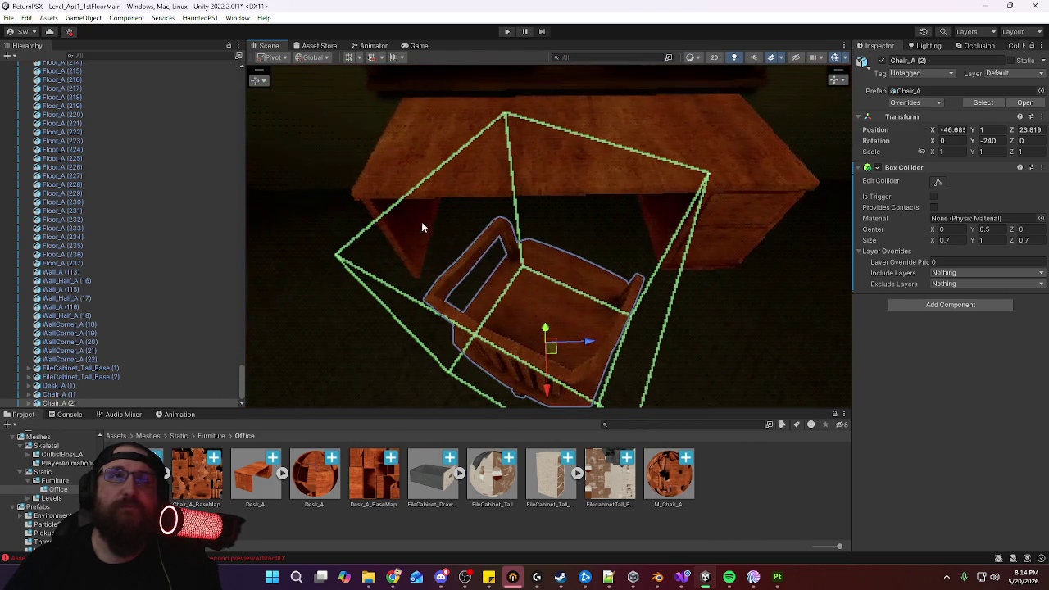
pyautogui.moveTo(594, 355)
pyautogui.keyDown('alt'); pyautogui.mouseDown()
pyautogui.moveTo(769, 341)
pyautogui.moveTo(627, 333)
pyautogui.moveTo(683, 291)
pyautogui.moveTo(681, 237)
pyautogui.moveTo(631, 281)
pyautogui.moveTo(616, 272)
pyautogui.moveTo(632, 187)
pyautogui.moveTo(643, 187)
pyautogui.mouseUp(); pyautogui.keyUp('alt')
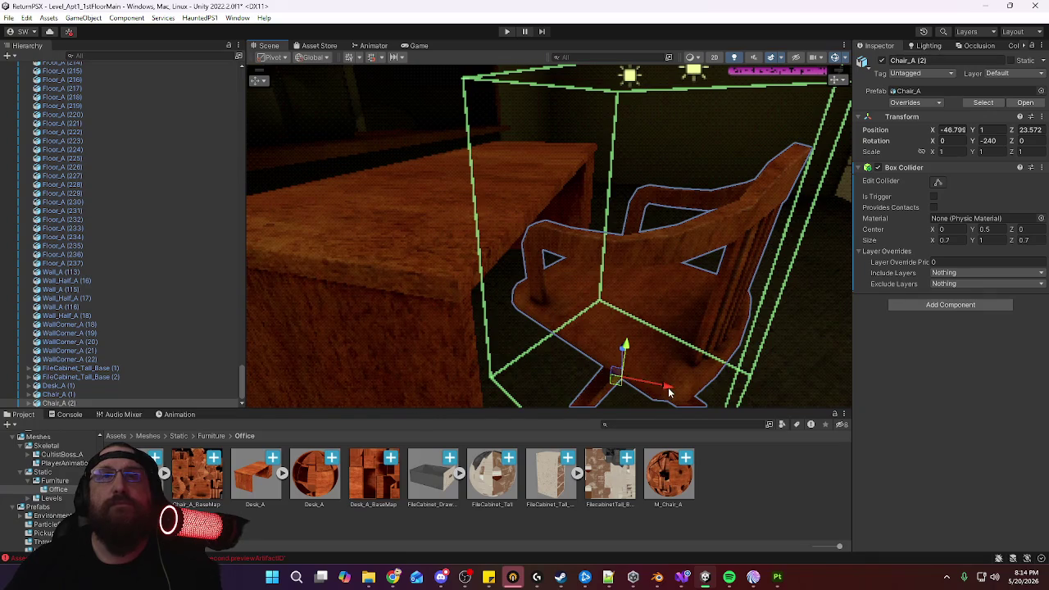
pyautogui.moveTo(667, 394)
pyautogui.keyDown('alt'); pyautogui.mouseDown()
pyautogui.moveTo(695, 223)
pyautogui.moveTo(637, 202)
pyautogui.moveTo(655, 264)
pyautogui.moveTo(760, 279)
pyautogui.moveTo(827, 270)
pyautogui.mouseUp(); pyautogui.keyUp('alt')
pyautogui.scroll(-5, 680, 328)
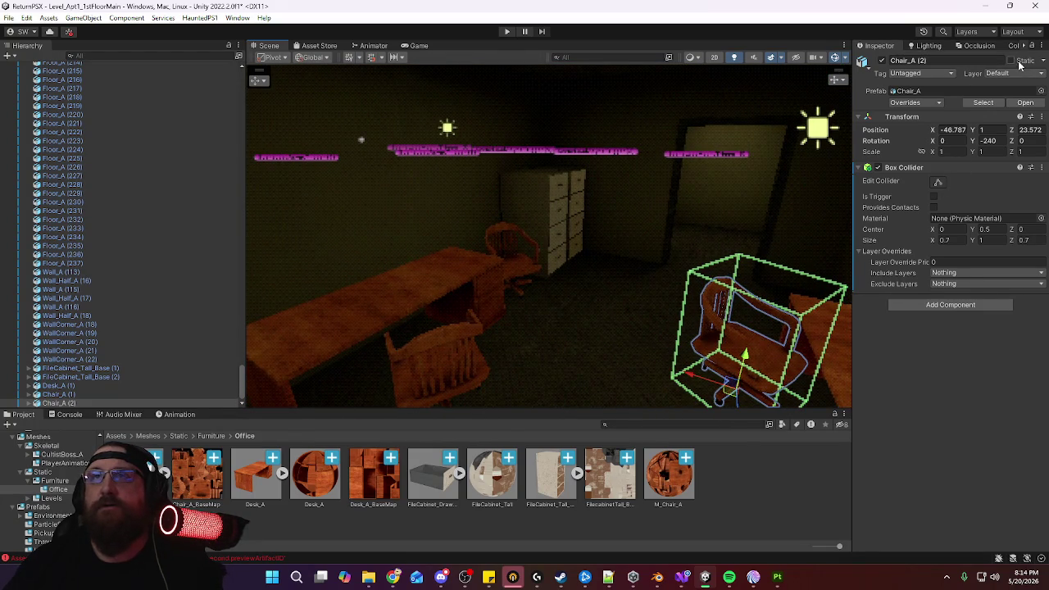
# Mark each of the three chairs Static, confirming the change for child objects
pyautogui.click(1020, 62)
pyautogui.click(494, 311)
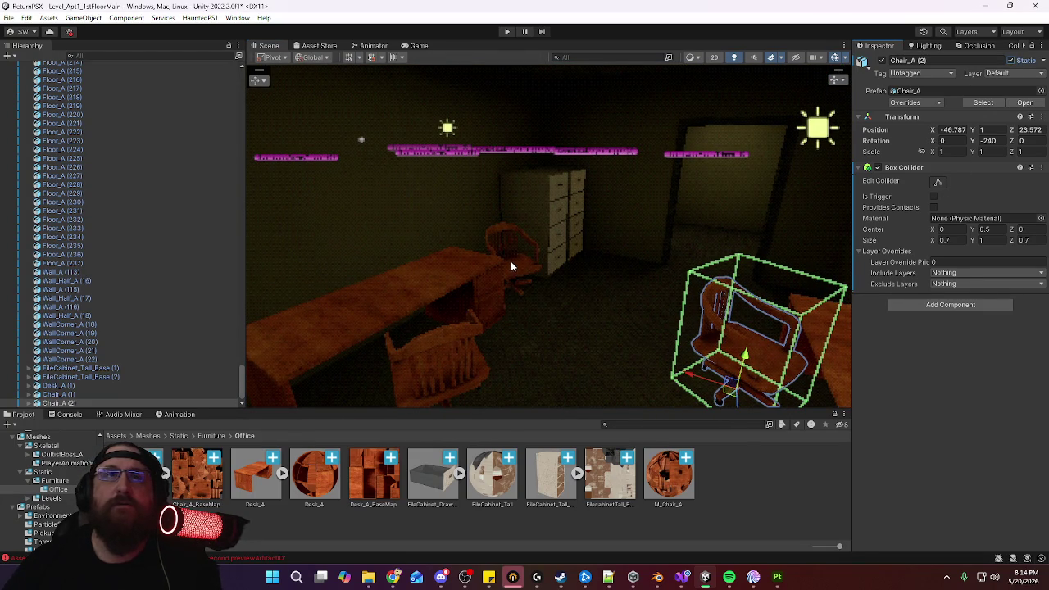
pyautogui.click(510, 261)
pyautogui.click(1016, 63)
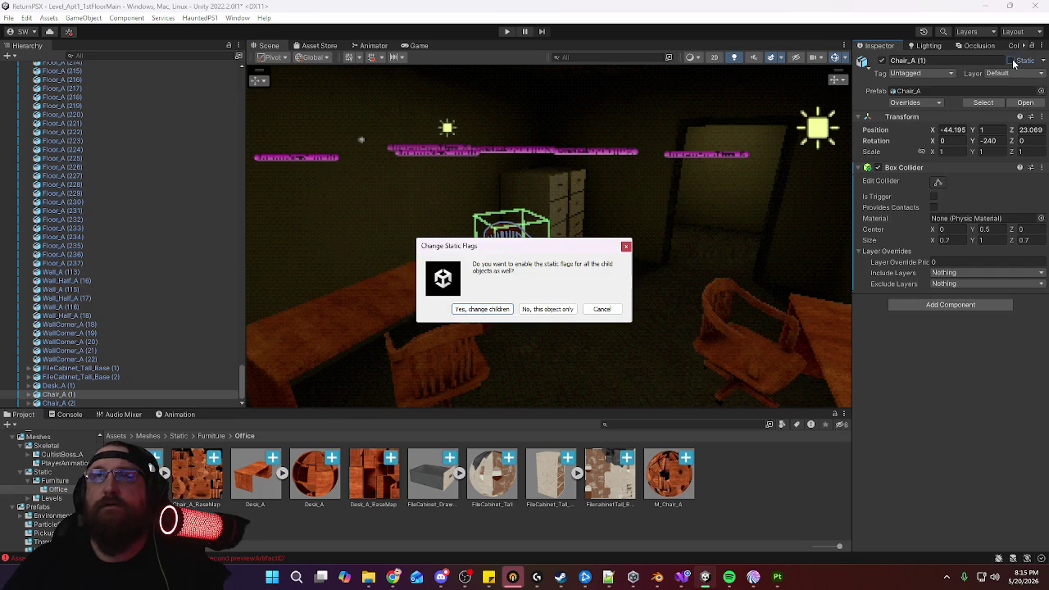
pyautogui.click(490, 309)
pyautogui.click(442, 335)
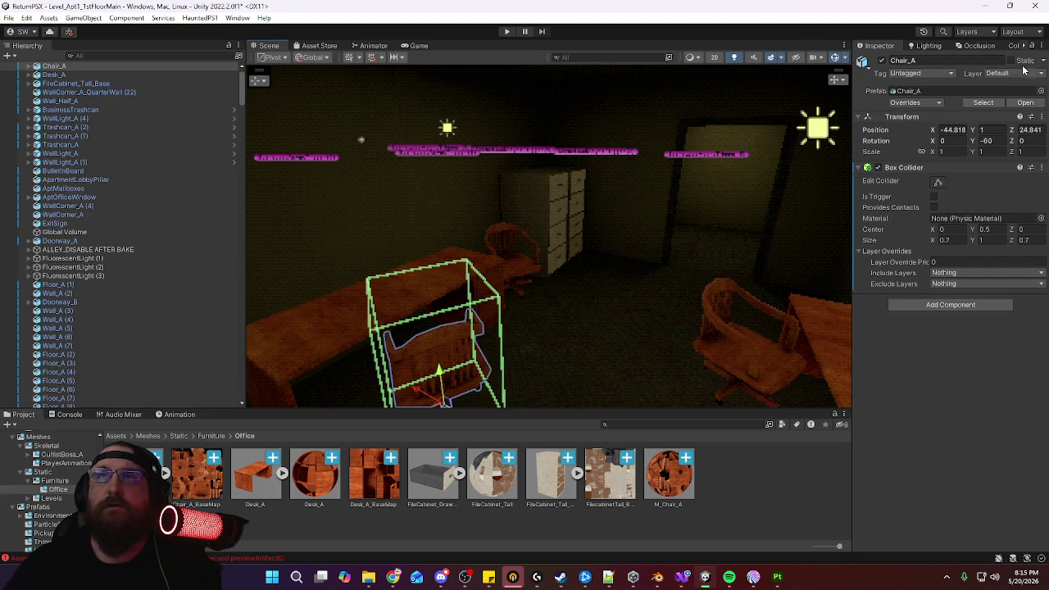
pyautogui.click(1016, 62)
pyautogui.click(481, 310)
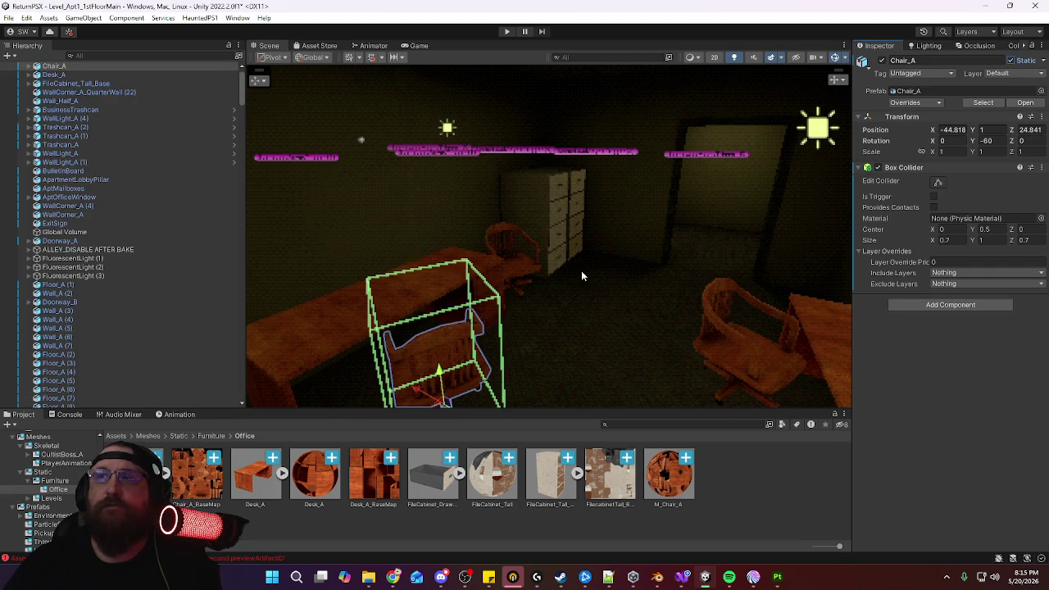
# Select Desk_A, look around toward the cabinet and doorway, then switch to the Game view
pyautogui.moveTo(563, 276); pyautogui.dragTo(475, 295, button='right')
pyautogui.click(493, 259)
pyautogui.moveTo(494, 259)
pyautogui.mouseDown(button='right')
pyautogui.moveTo(243, 244)
pyautogui.moveTo(488, 283)
pyautogui.mouseUp(button='right')
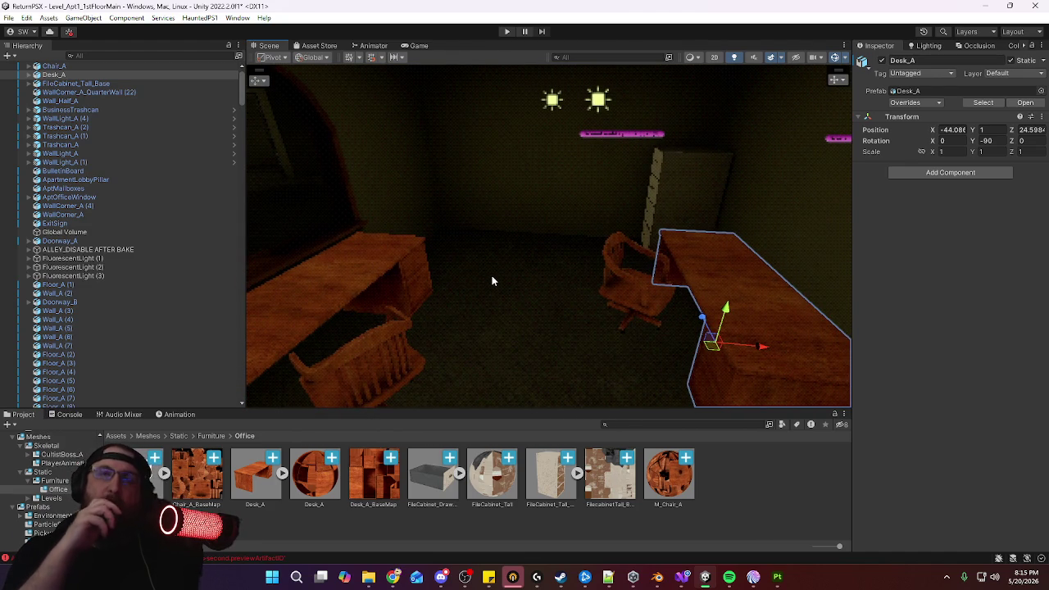
pyautogui.moveTo(494, 276)
pyautogui.mouseDown(button='right')
pyautogui.moveTo(821, 303)
pyautogui.moveTo(637, 318)
pyautogui.moveTo(697, 257)
pyautogui.moveTo(635, 271)
pyautogui.moveTo(670, 283)
pyautogui.moveTo(391, 269)
pyautogui.moveTo(538, 316)
pyautogui.moveTo(520, 303)
pyautogui.moveTo(517, 342)
pyautogui.moveTo(528, 313)
pyautogui.moveTo(517, 249)
pyautogui.mouseUp(button='right')
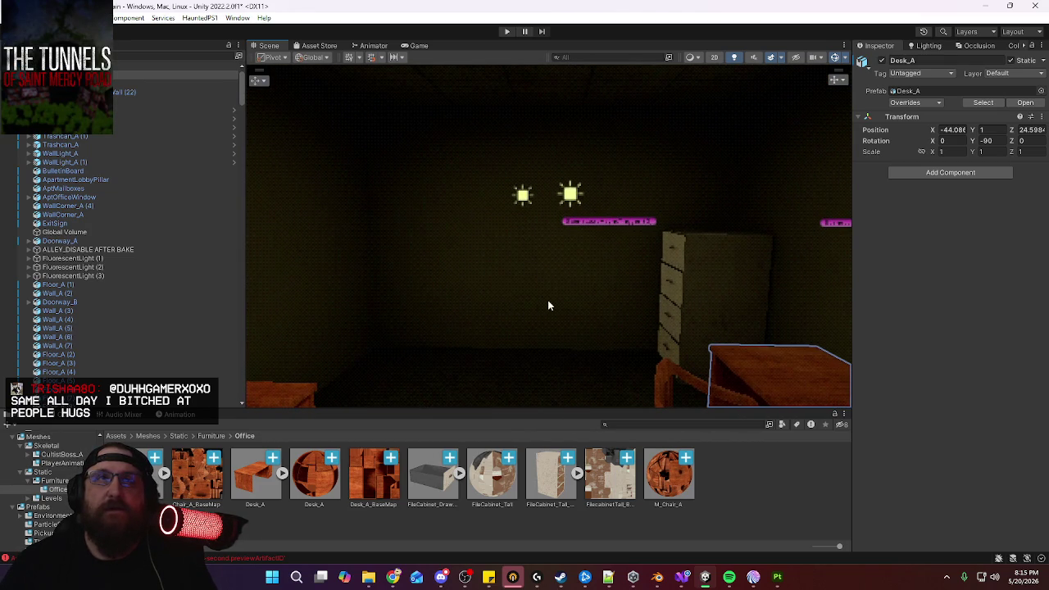
pyautogui.moveTo(548, 238)
pyautogui.mouseDown(button='right')
pyautogui.moveTo(576, 299)
pyautogui.moveTo(341, 307)
pyautogui.moveTo(820, 325)
pyautogui.moveTo(649, 264)
pyautogui.moveTo(695, 252)
pyautogui.mouseUp(button='right')
pyautogui.moveTo(643, 293)
pyautogui.mouseDown(button='right')
pyautogui.moveTo(680, 293)
pyautogui.moveTo(683, 311)
pyautogui.moveTo(693, 304)
pyautogui.moveTo(426, 302)
pyautogui.moveTo(740, 300)
pyautogui.mouseUp(button='right')
pyautogui.click(416, 46)
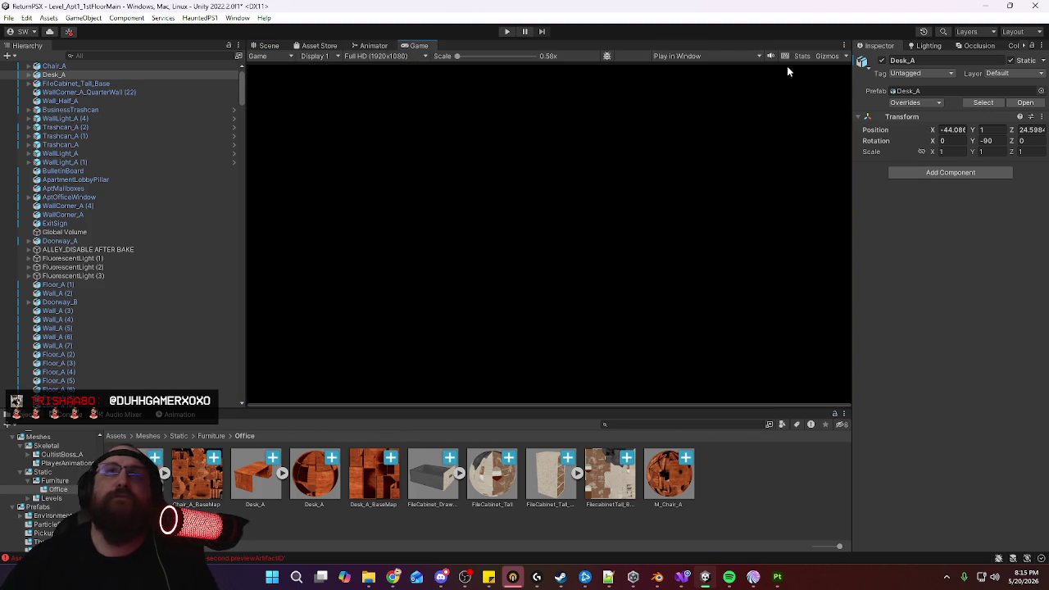
# Enable Maximize On Play, run a quick play test, then load the Game scene from Assets/Scenes
pyautogui.click(744, 56)
pyautogui.click(721, 106)
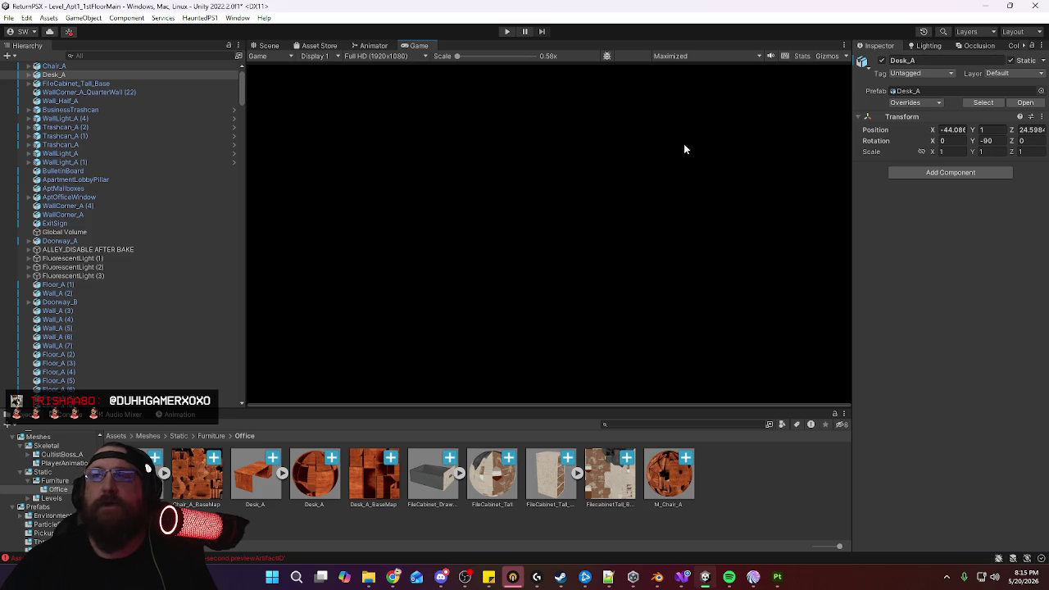
pyautogui.click(508, 32)
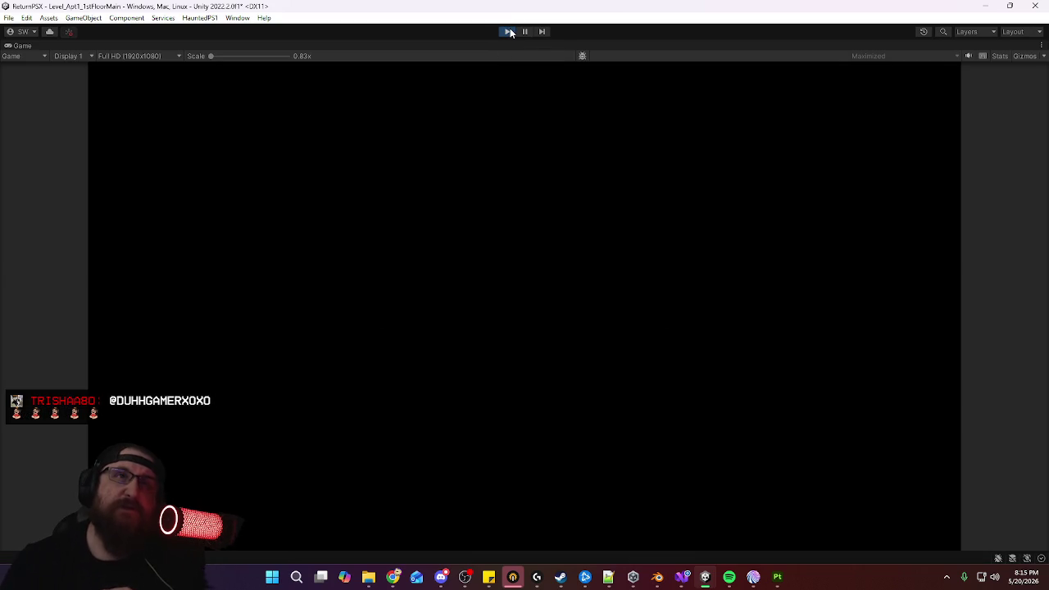
pyautogui.click(506, 34)
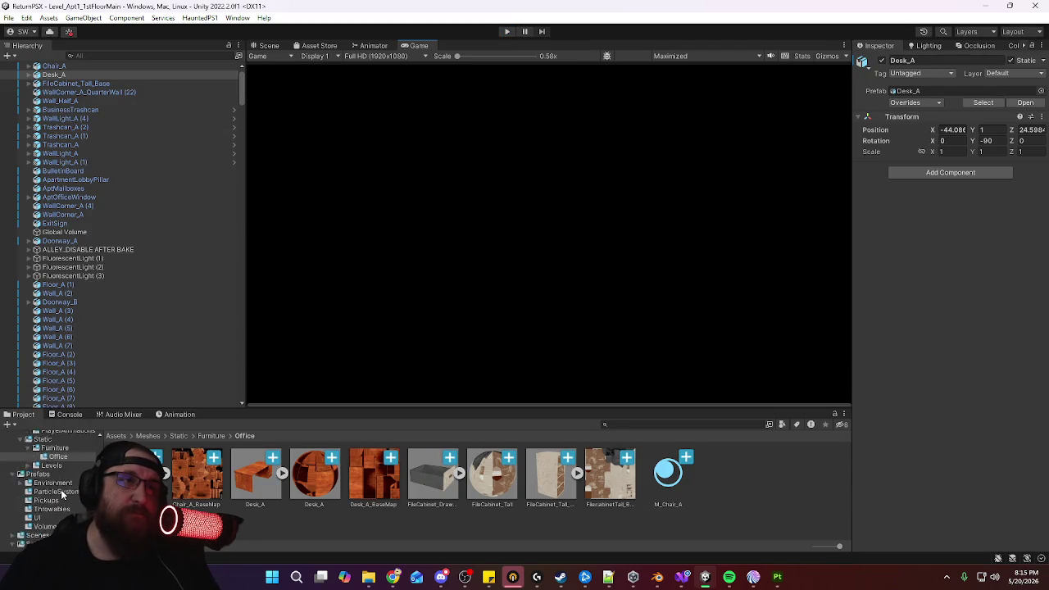
pyautogui.click(37, 469)
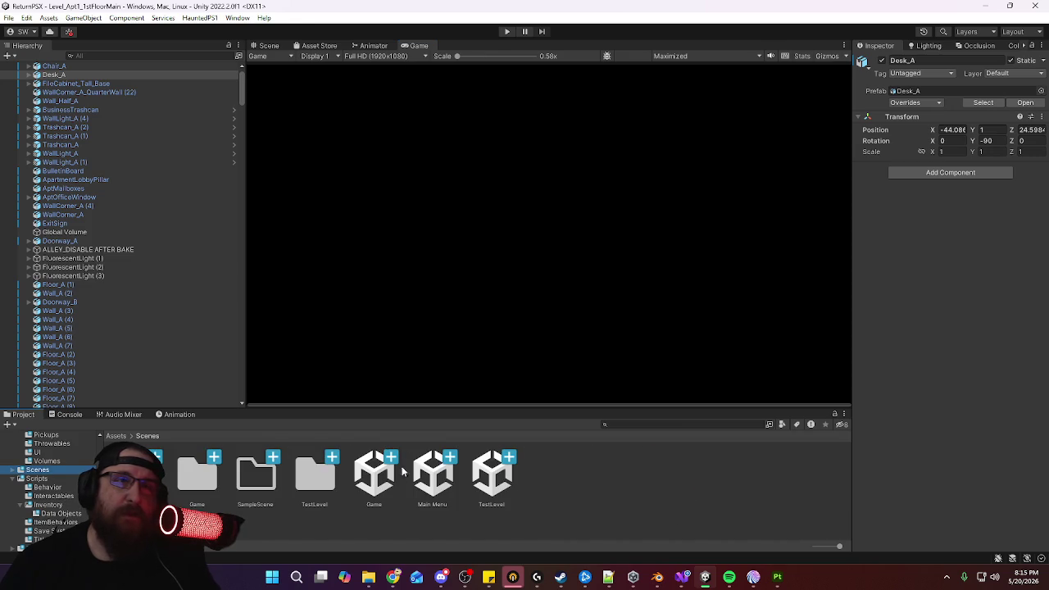
pyautogui.doubleClick(377, 482)
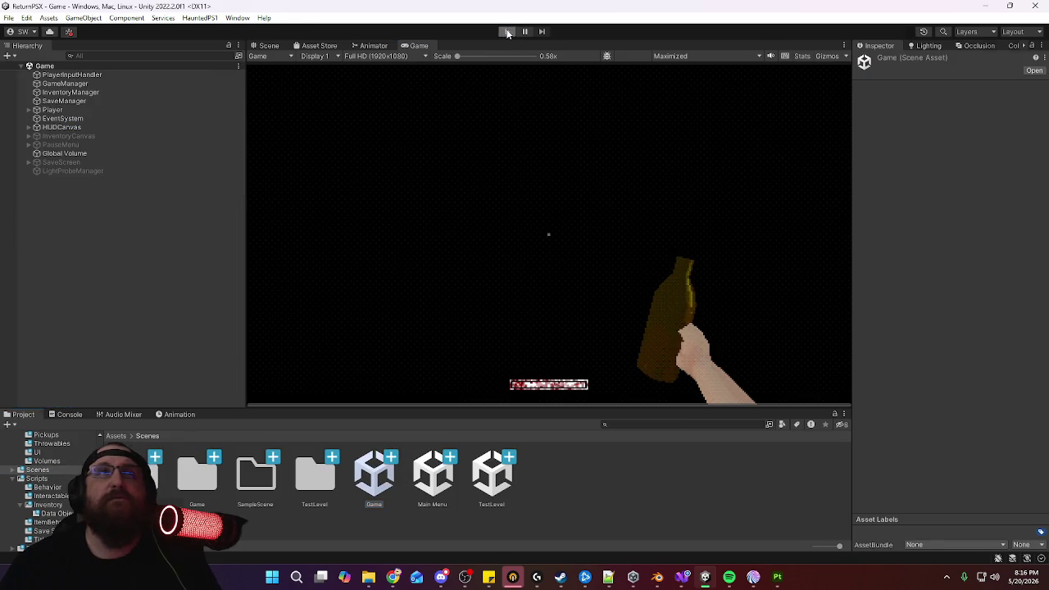
# Start Play mode, walk down the alley past the fence and barrel, and grab the flashlight
pyautogui.click(507, 32)
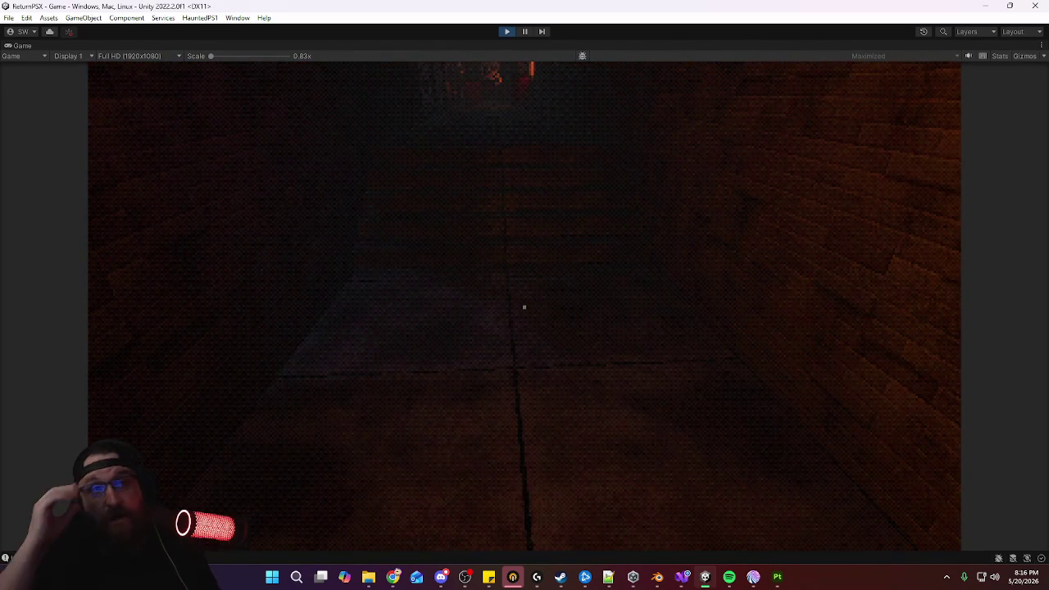
pyautogui.press('w')
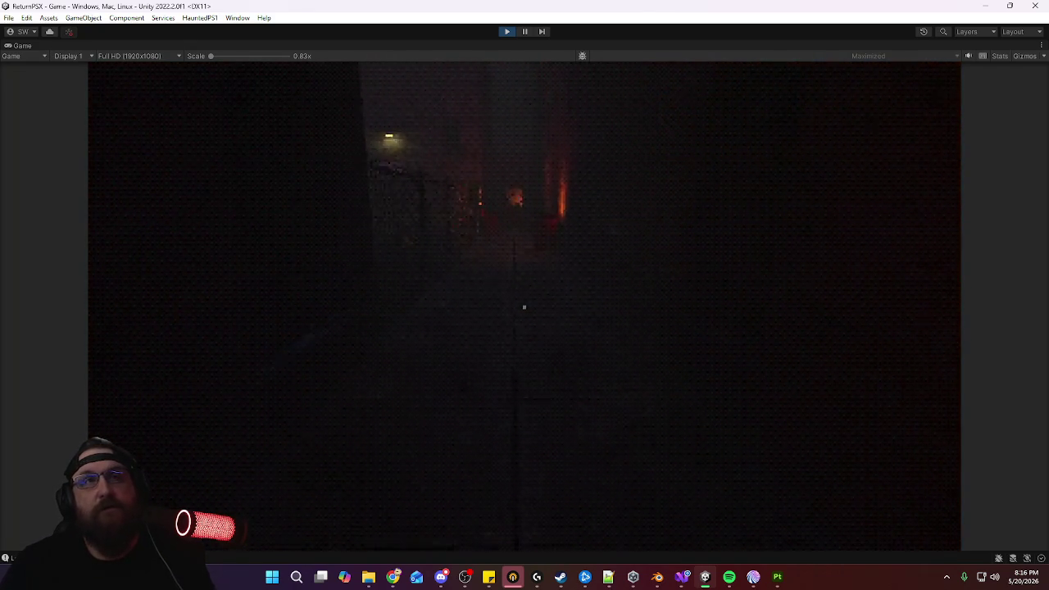
pyautogui.press('w')
pyautogui.press('w')
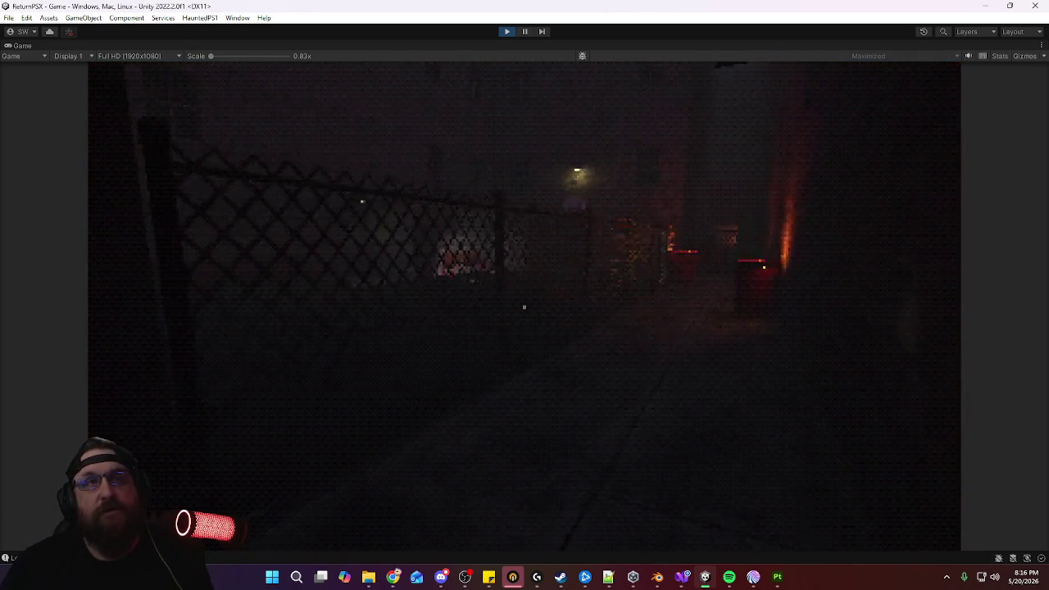
pyautogui.press('w')
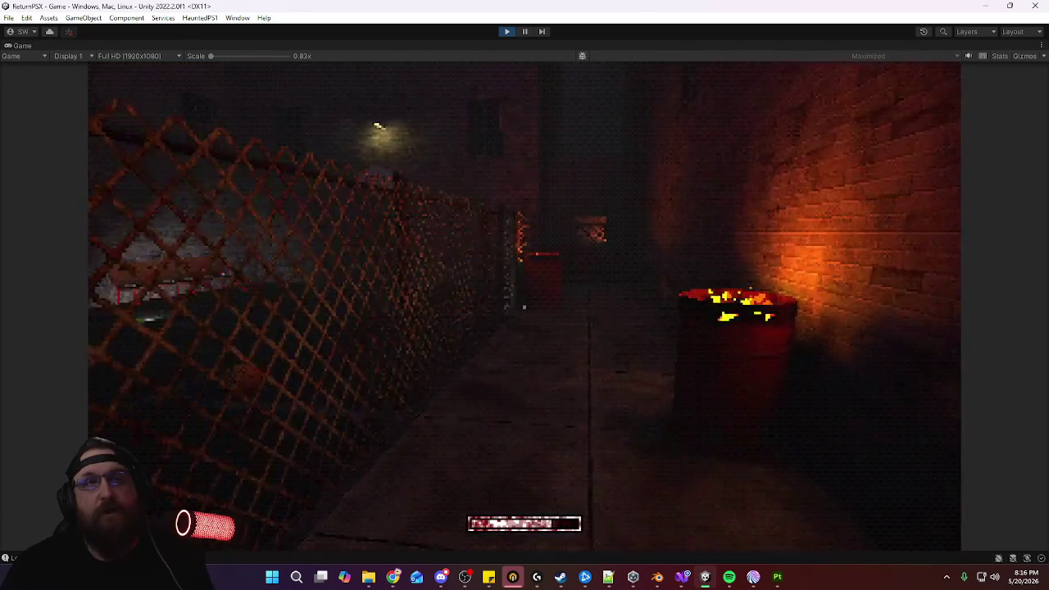
pyautogui.press('w')
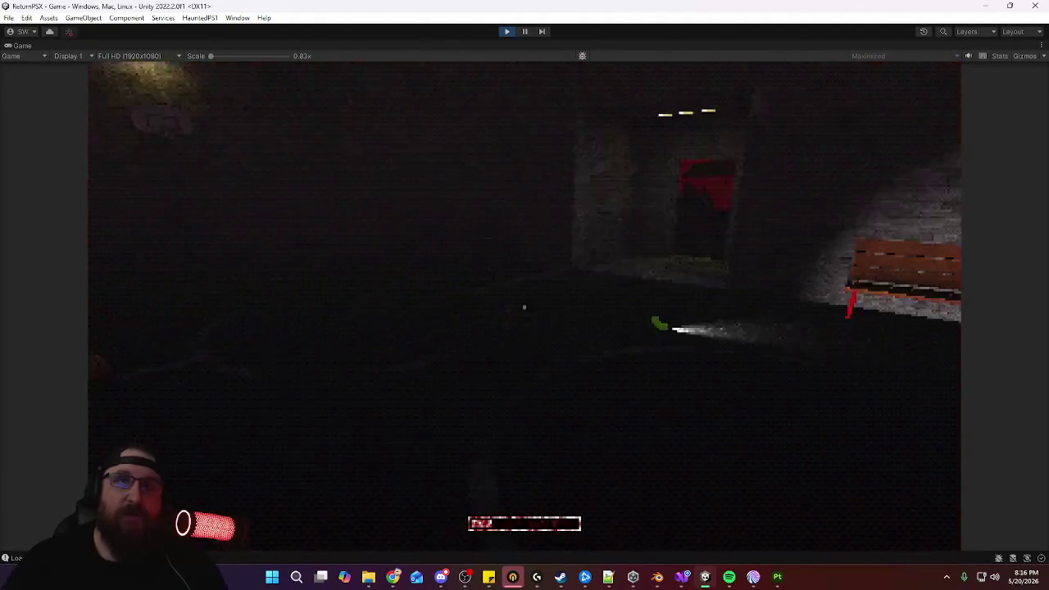
pyautogui.press('w')
pyautogui.press('e')
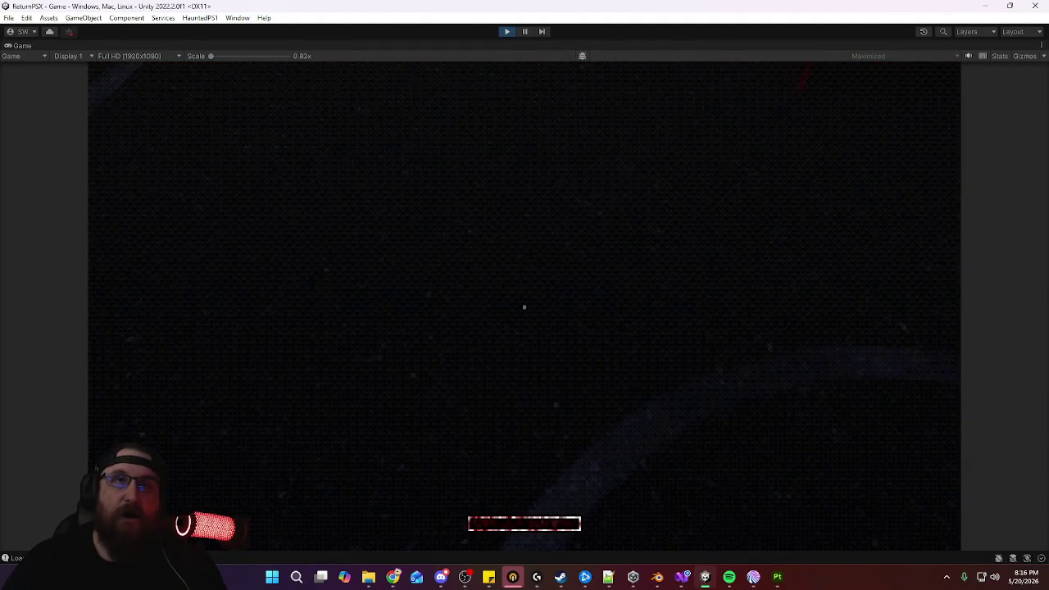
# Go through the red-stained door and along the yellow corridor up to the red door
pyautogui.press('w')
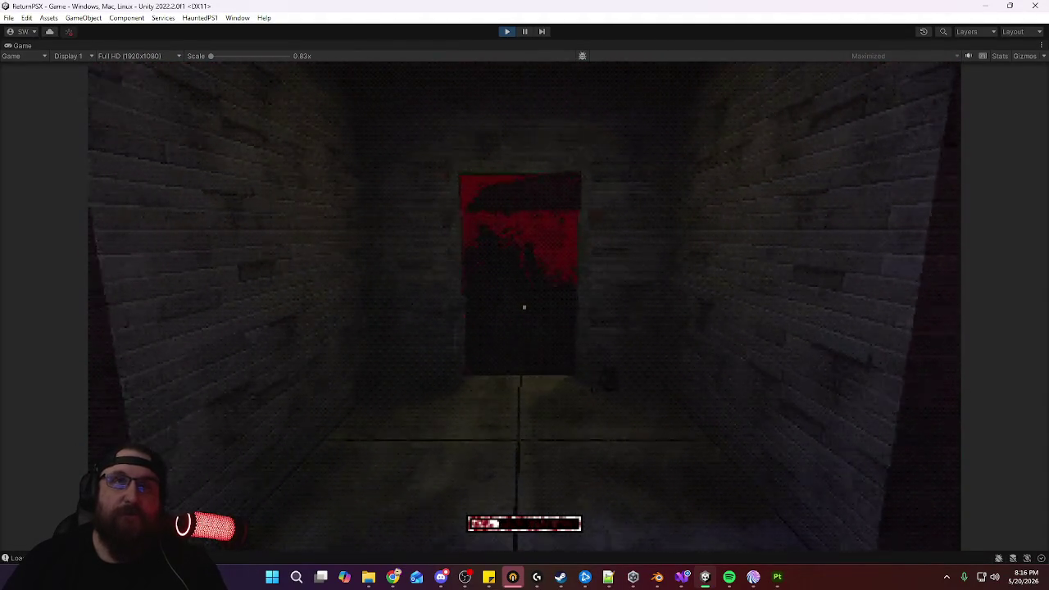
pyautogui.press('e')
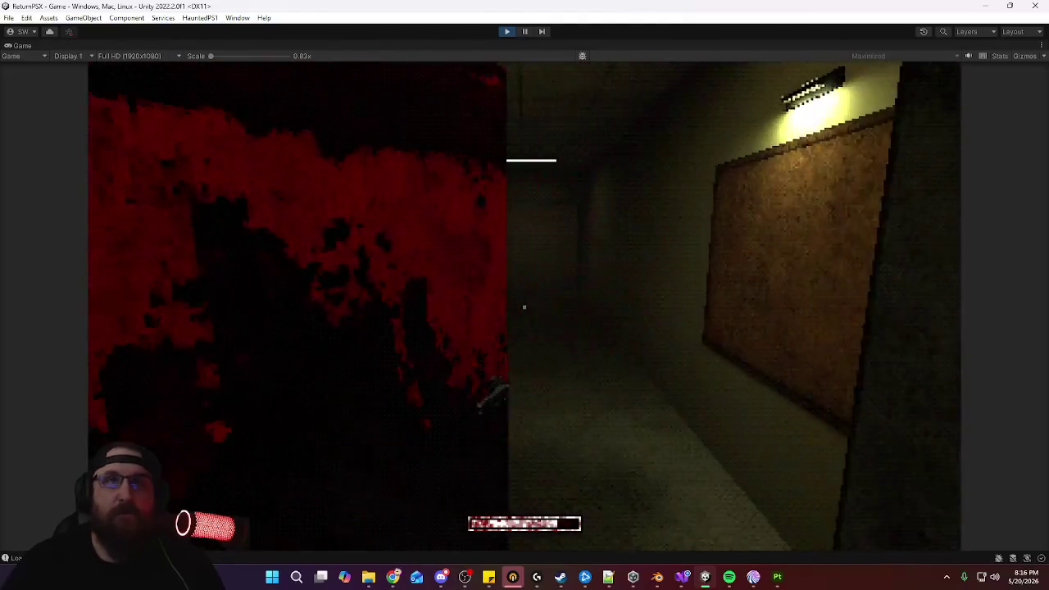
pyautogui.press('w')
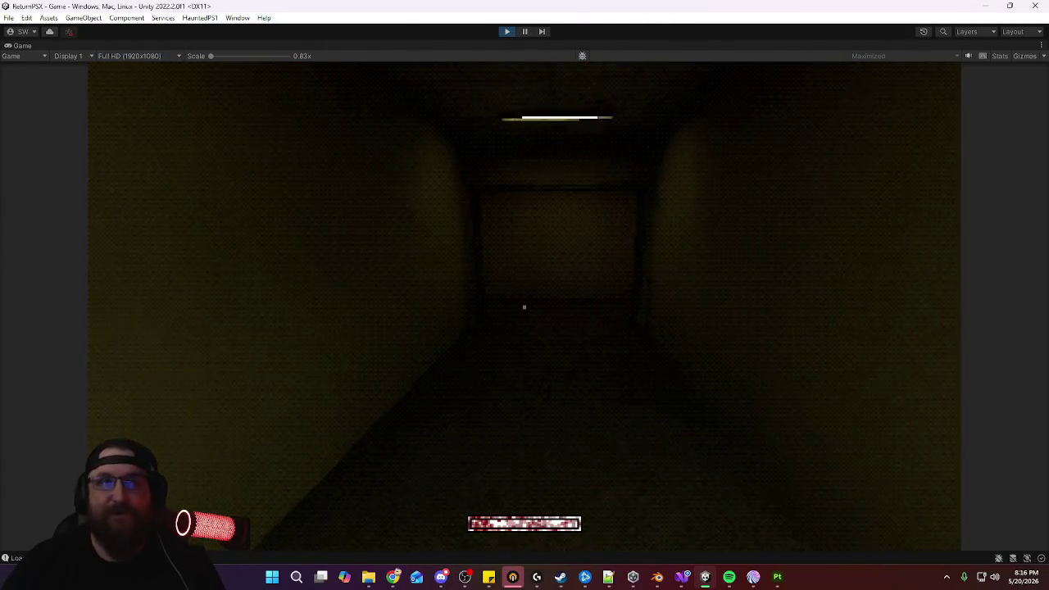
pyautogui.press('w')
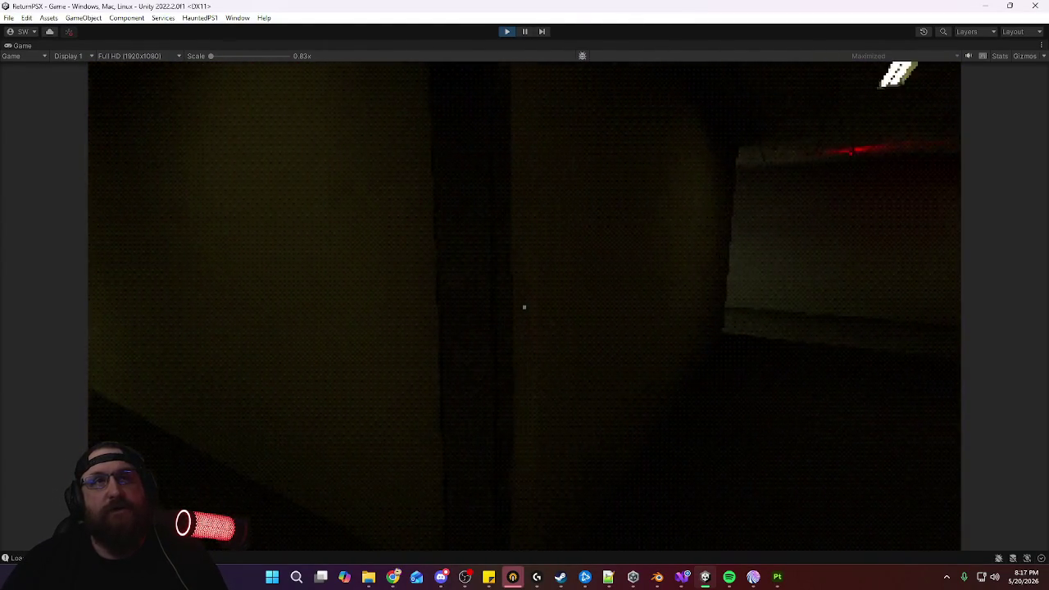
pyautogui.press('w')
pyautogui.press('w')
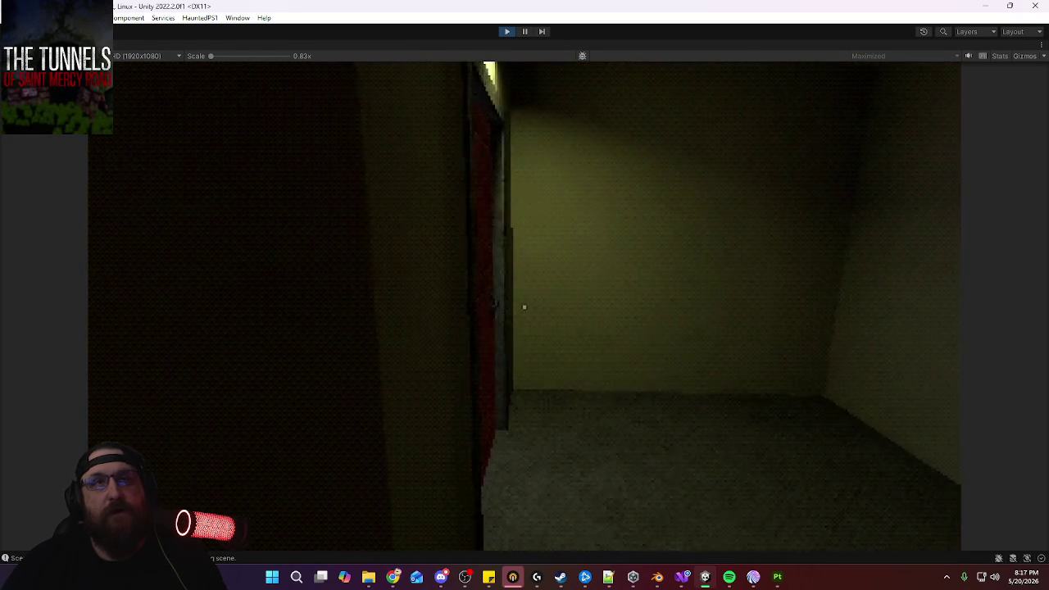
pyautogui.press('w')
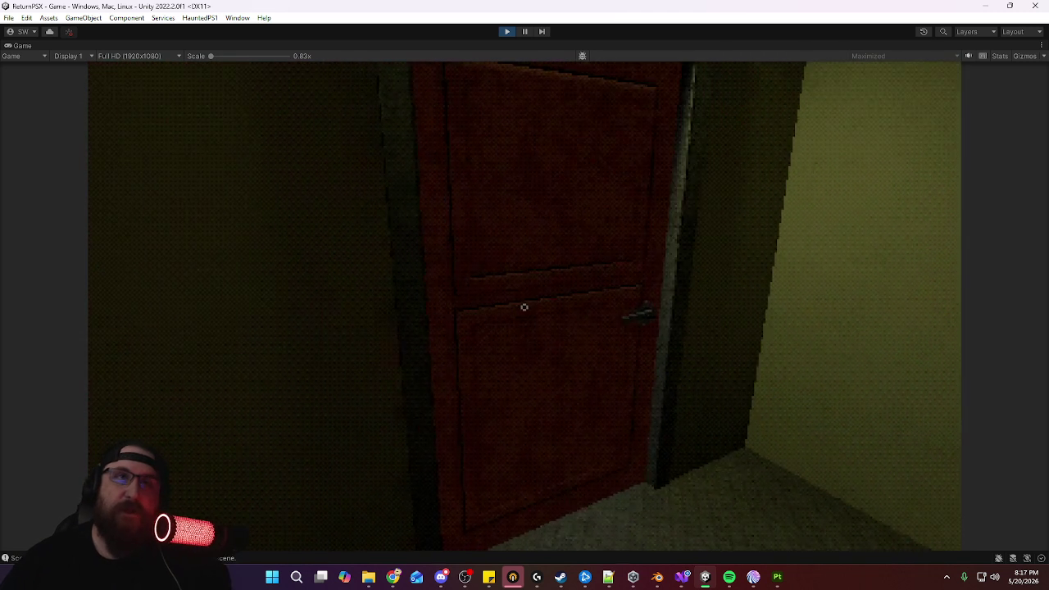
# Open the red door with E and test the other red door, which only rattles
pyautogui.press('e')
pyautogui.press('e')
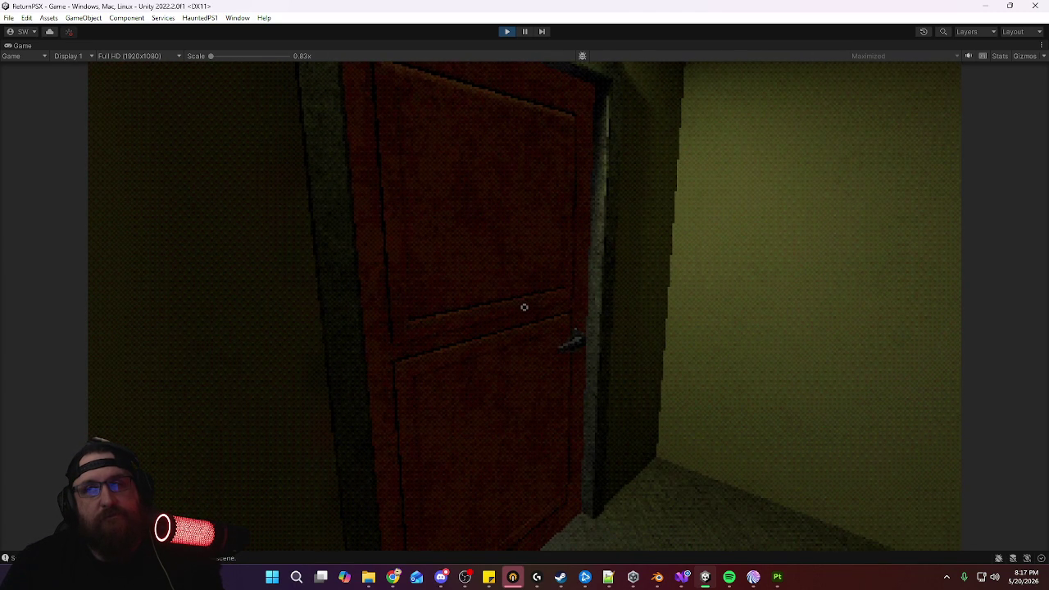
pyautogui.click(525, 307)
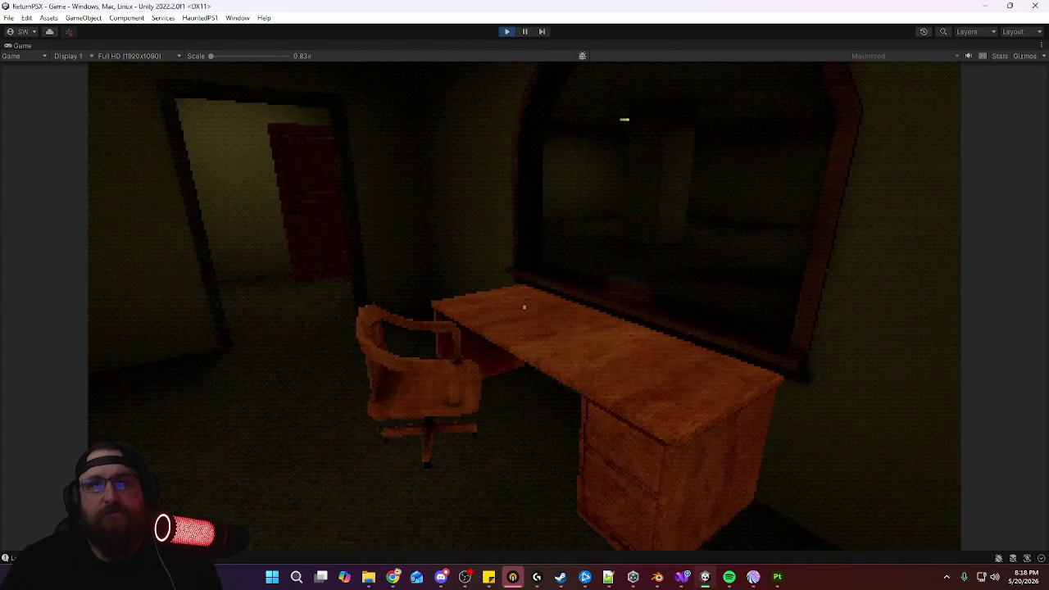
# Walk around the office inspecting the desk, chair, cabinets and mirror
pyautogui.press('w')
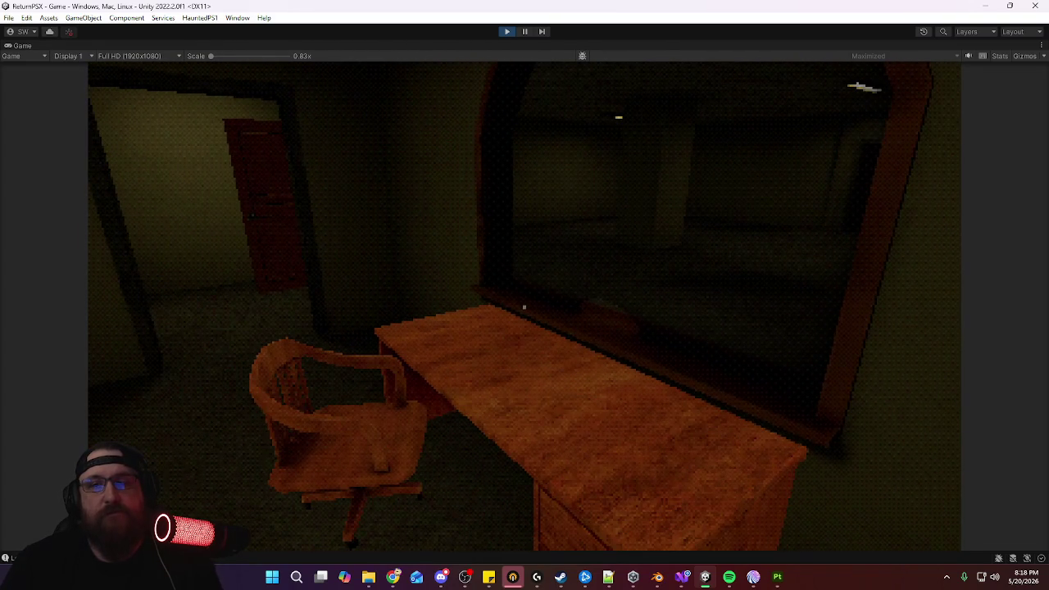
pyautogui.press('w')
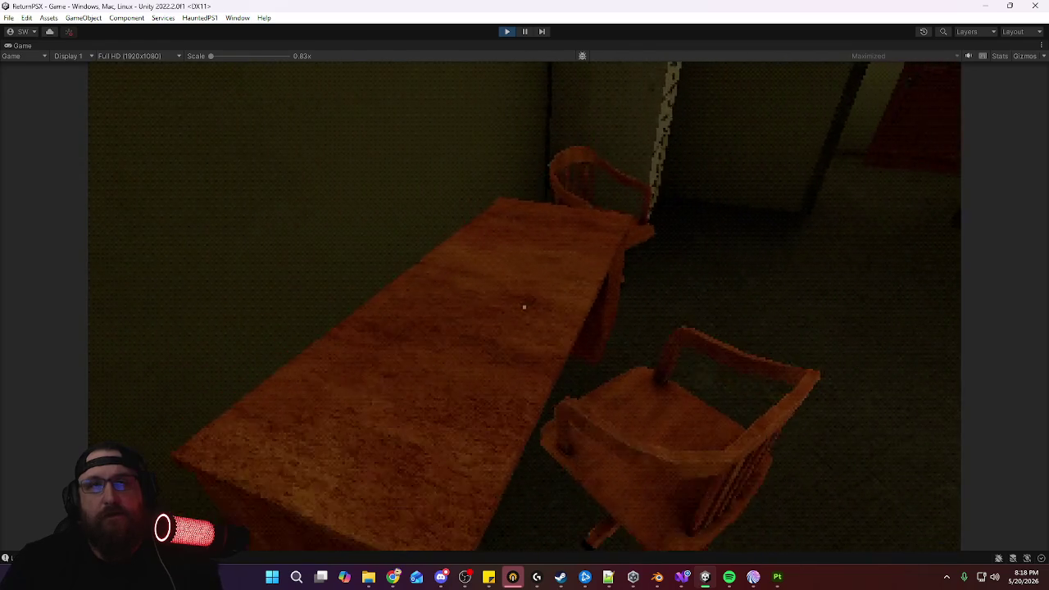
pyautogui.press('w')
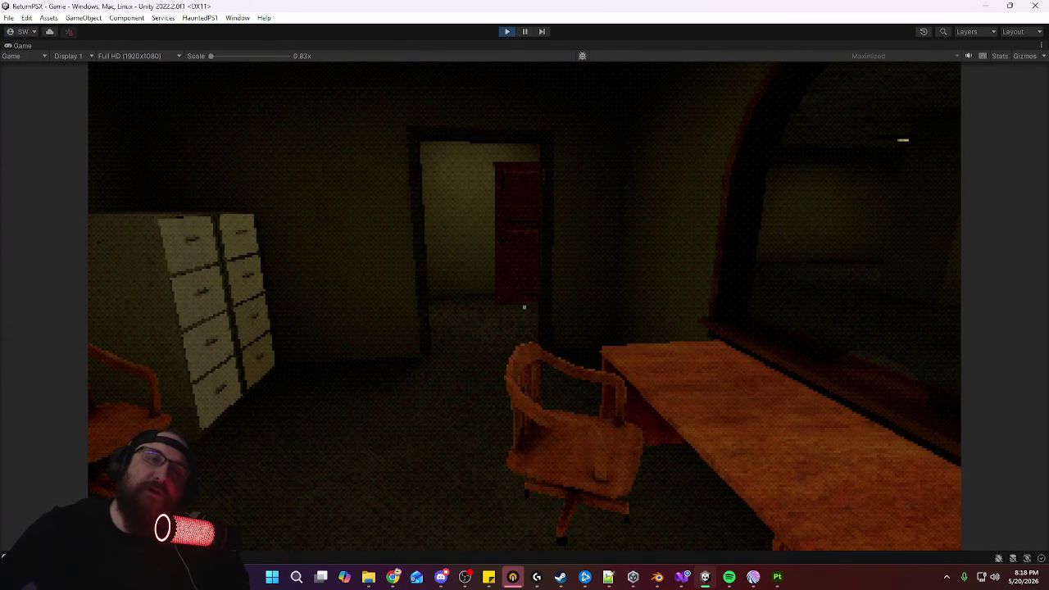
pyautogui.press('w')
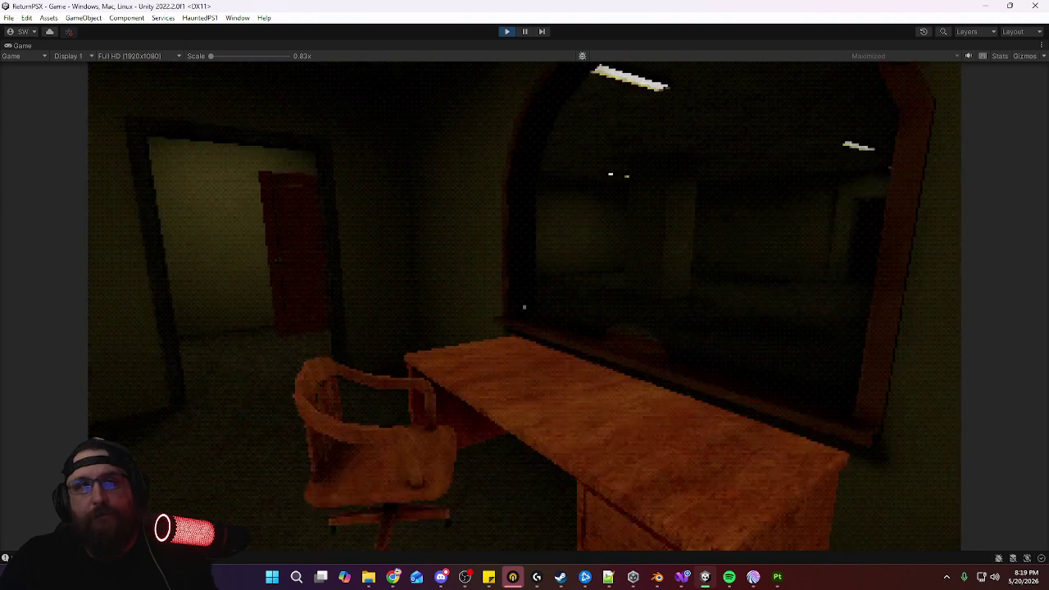
pyautogui.press('w')
pyautogui.press('w')
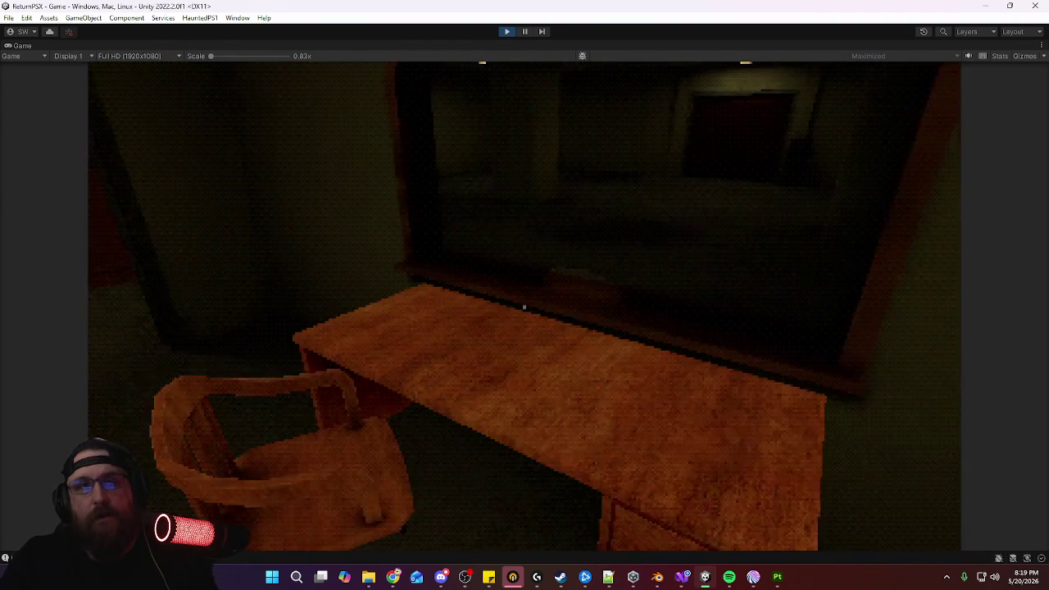
pyautogui.press('w')
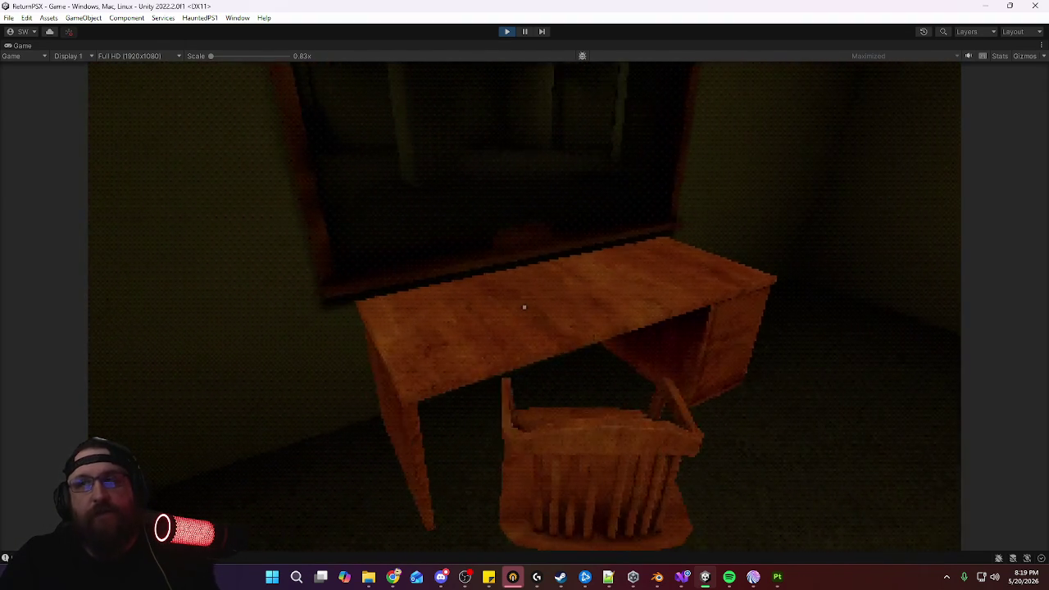
pyautogui.press('w')
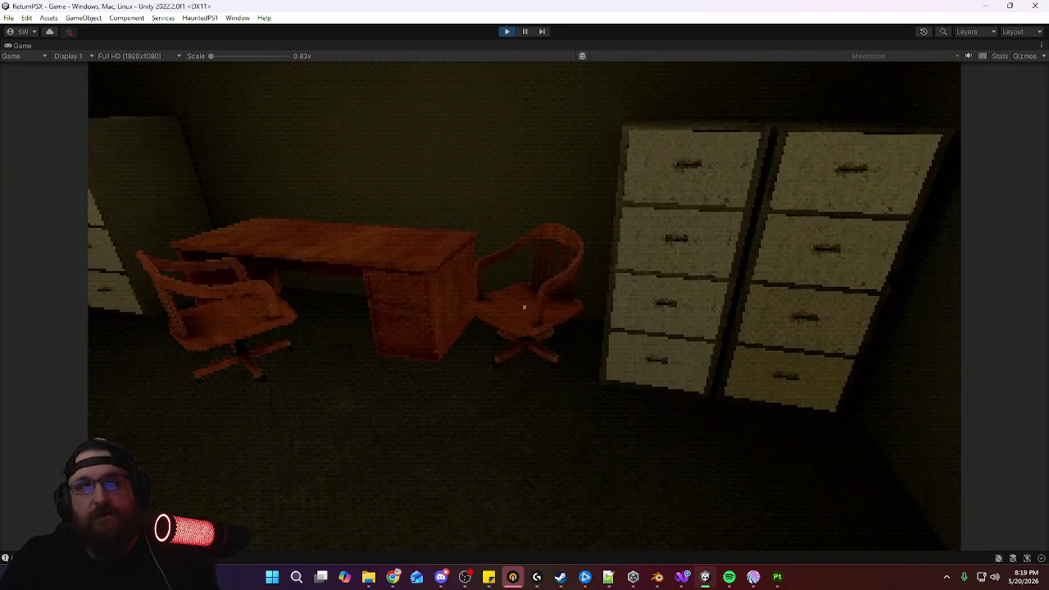
pyautogui.press('w')
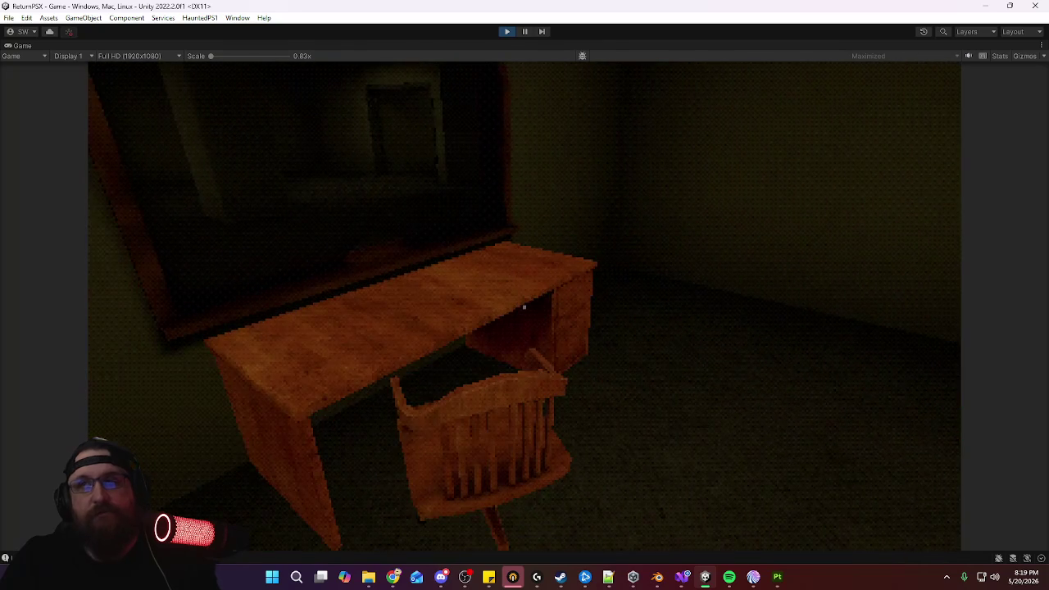
pyautogui.press('w')
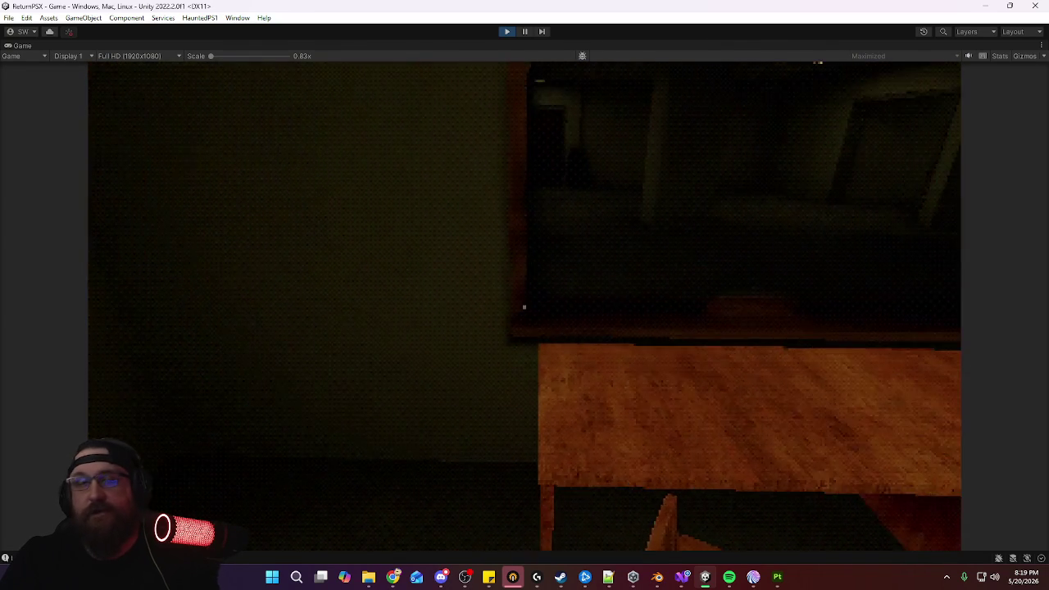
# Walk out through the red doors, view the arched window, return through the office, then pause with Escape
pyautogui.press('w')
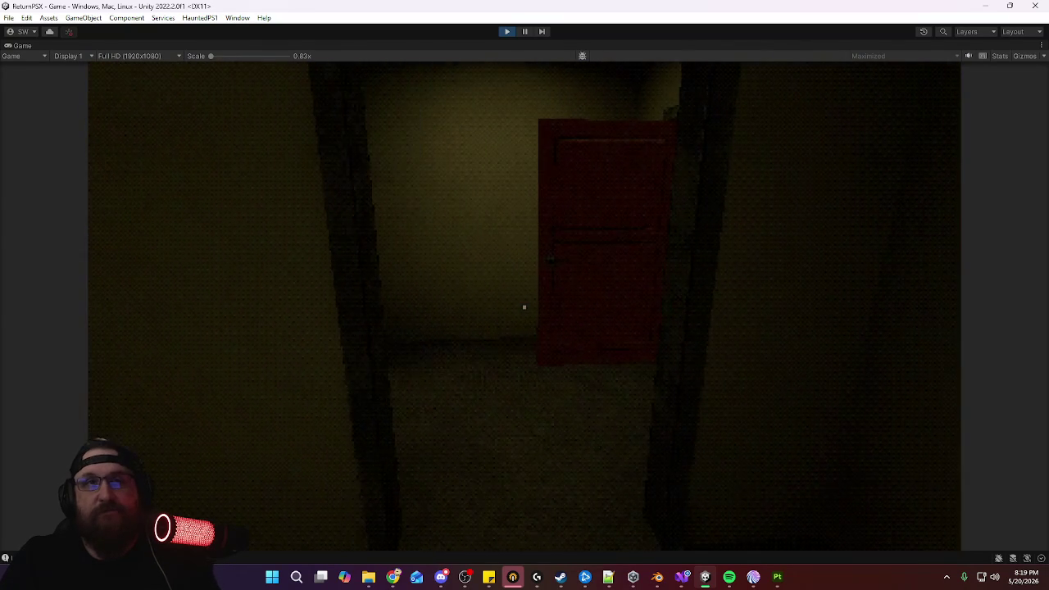
pyautogui.press('w')
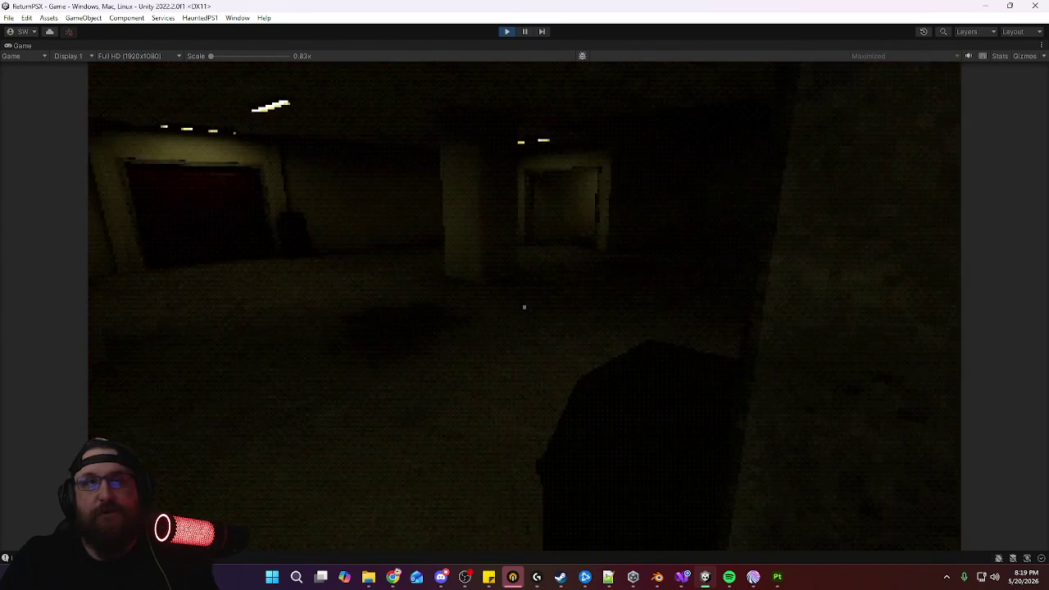
pyautogui.press('w')
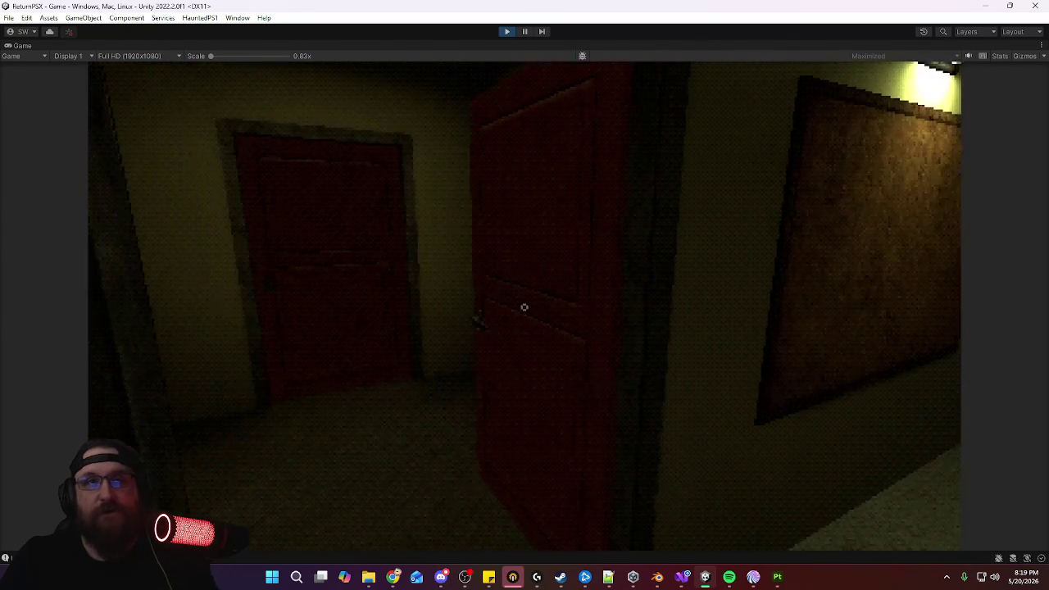
pyautogui.press('w')
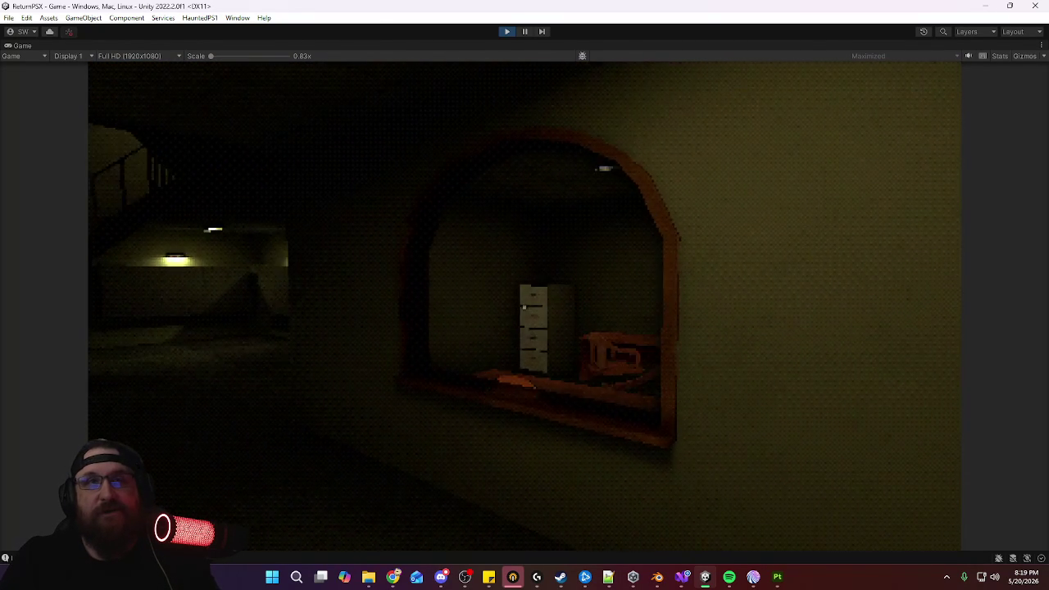
pyautogui.press('w')
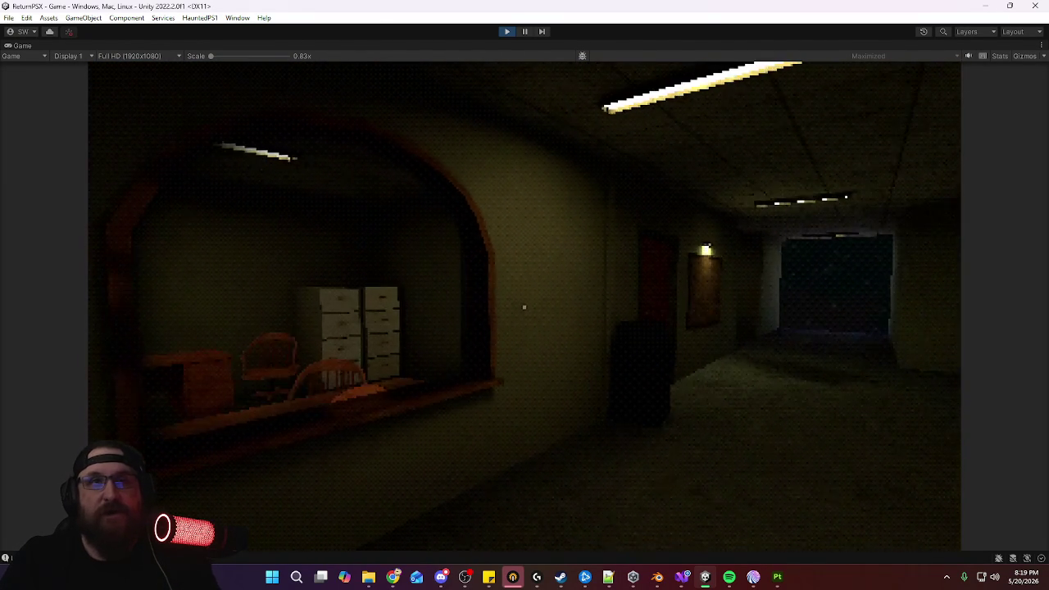
pyautogui.press('w')
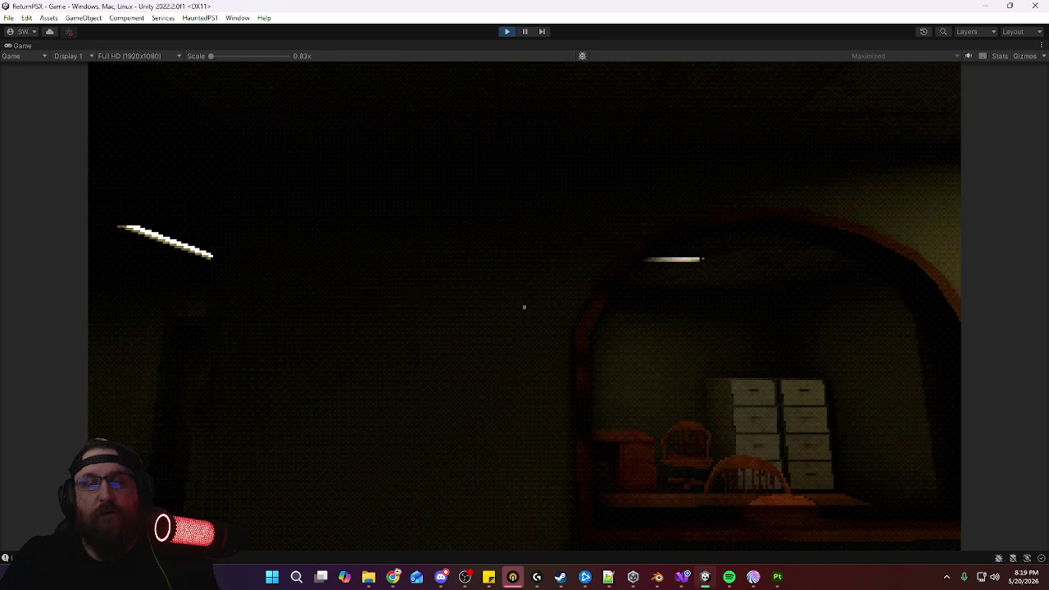
pyautogui.press('w')
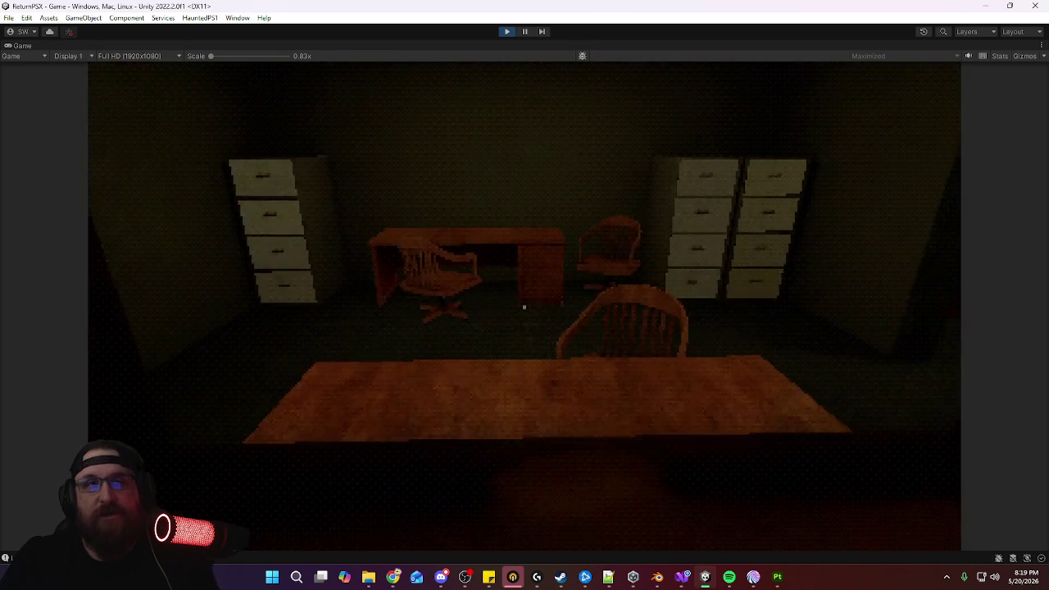
pyautogui.press('s')
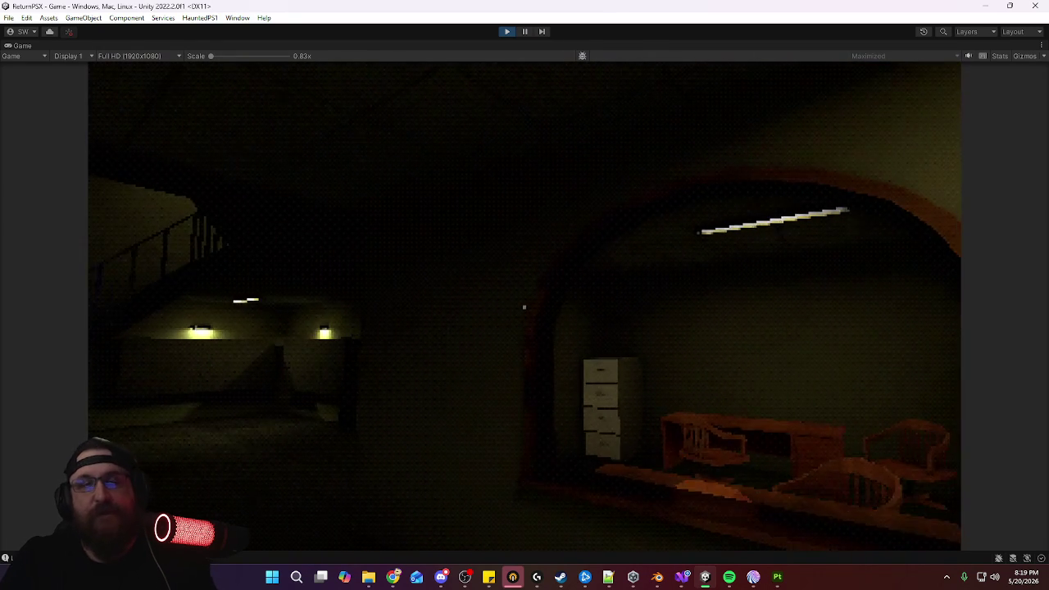
pyautogui.press('s')
pyautogui.press('w')
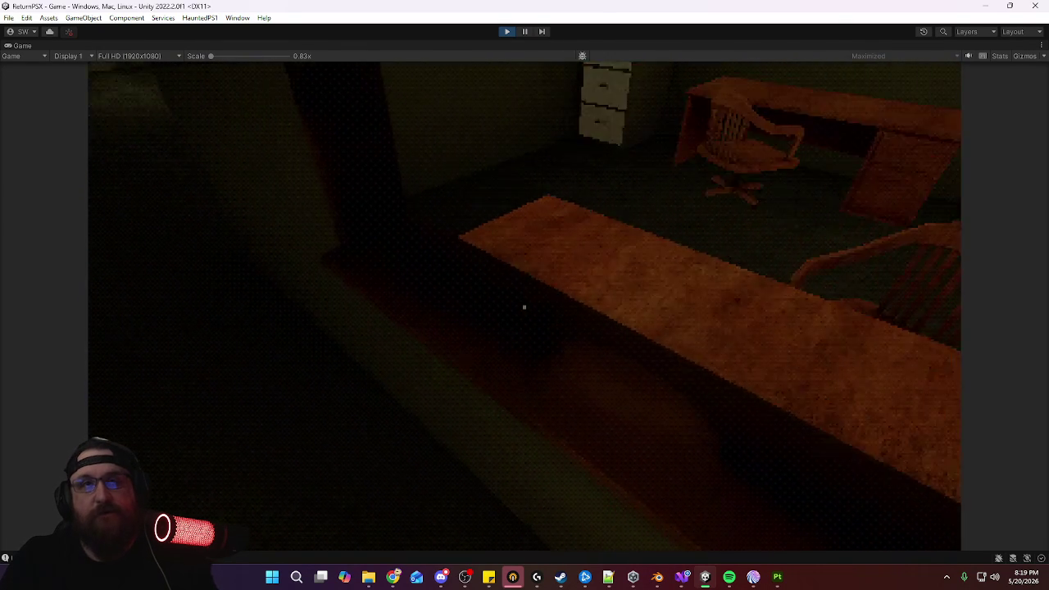
pyautogui.press('s')
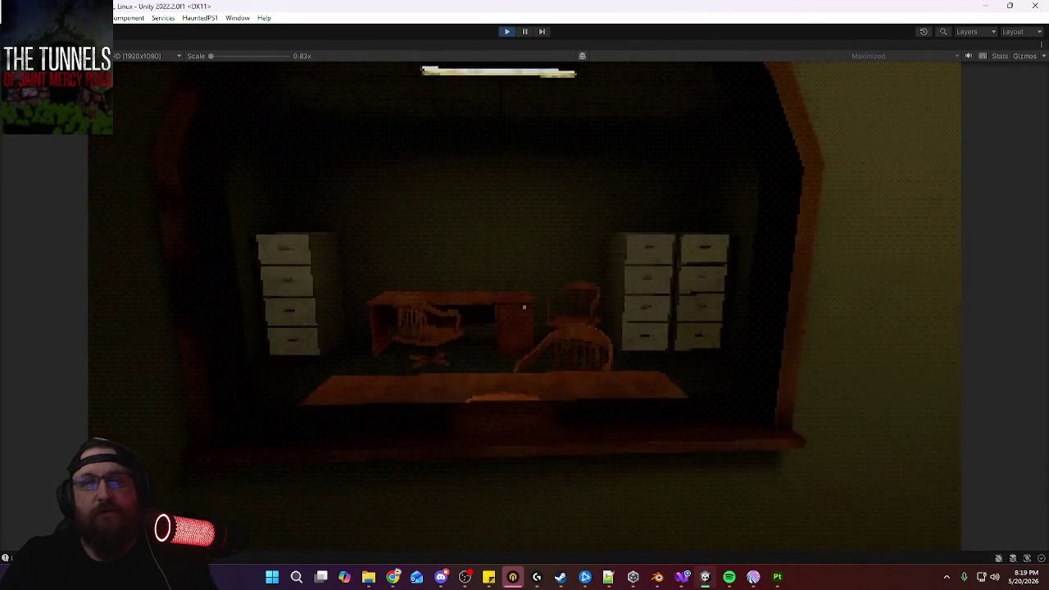
pyautogui.press('w')
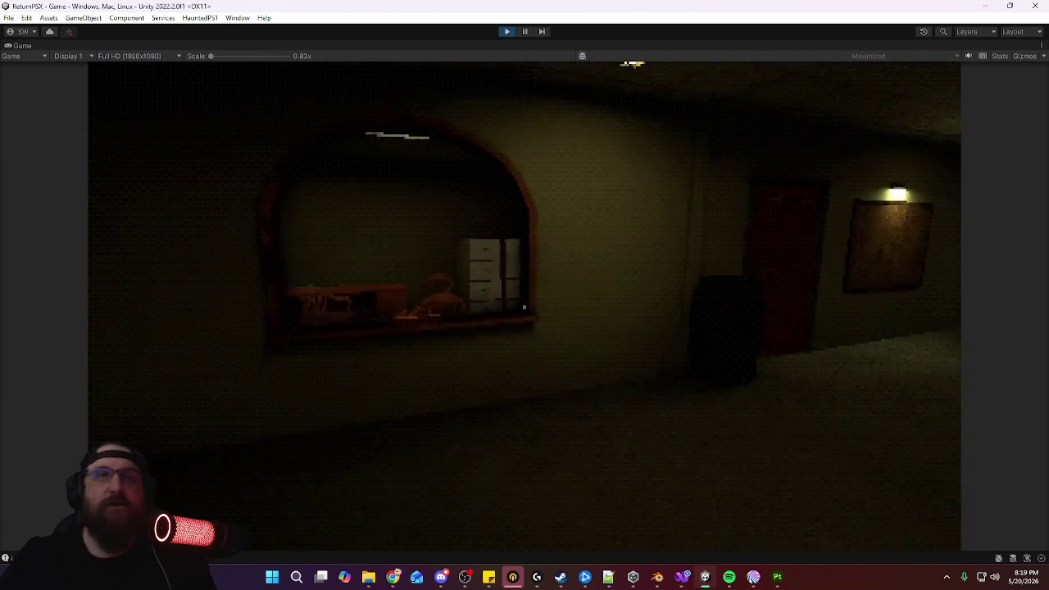
pyautogui.press('w')
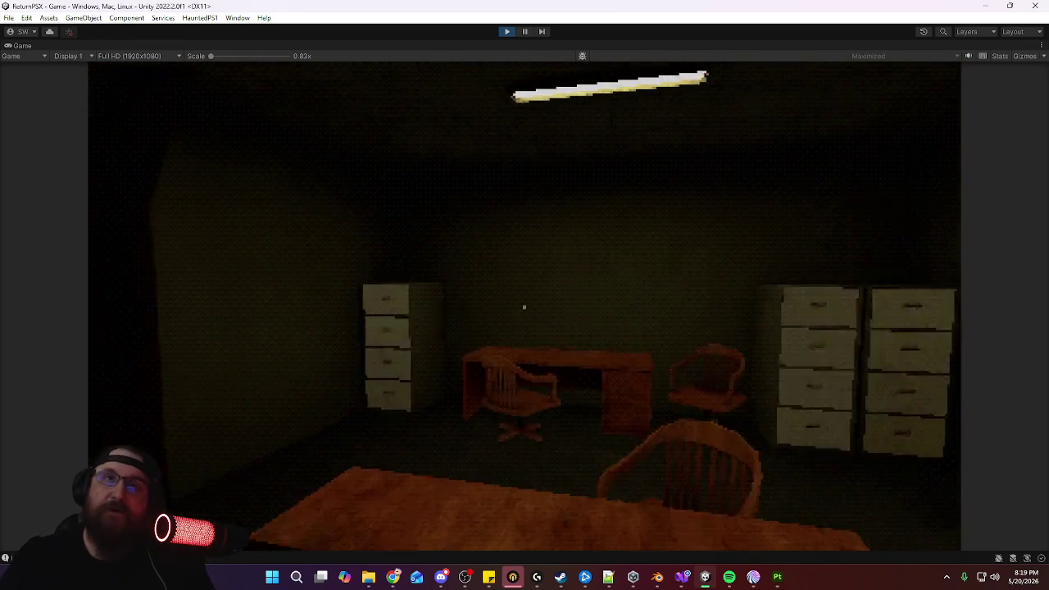
pyautogui.press('w')
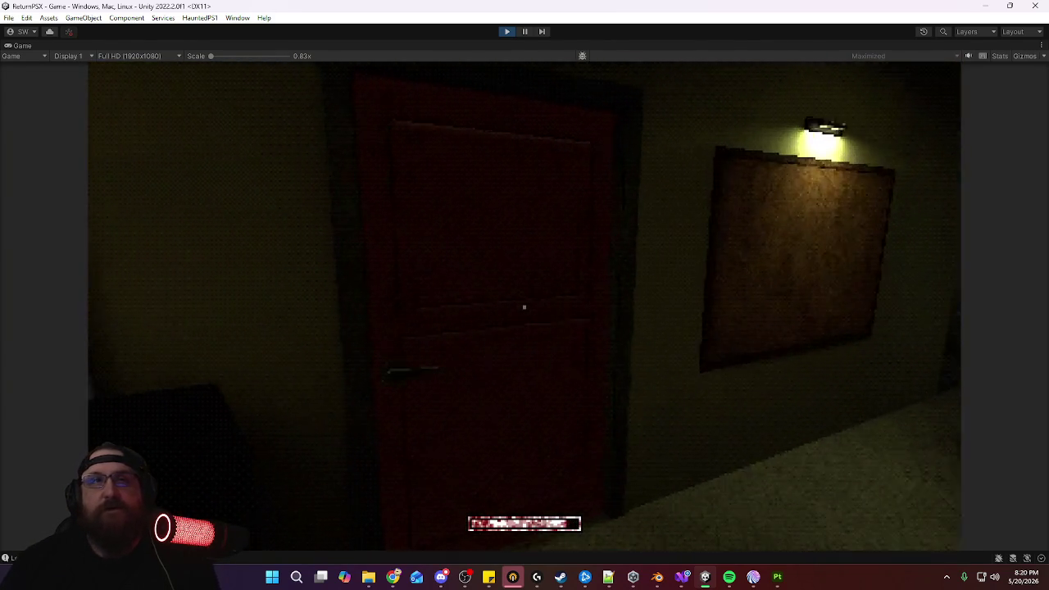
pyautogui.press('w')
pyautogui.press('w')
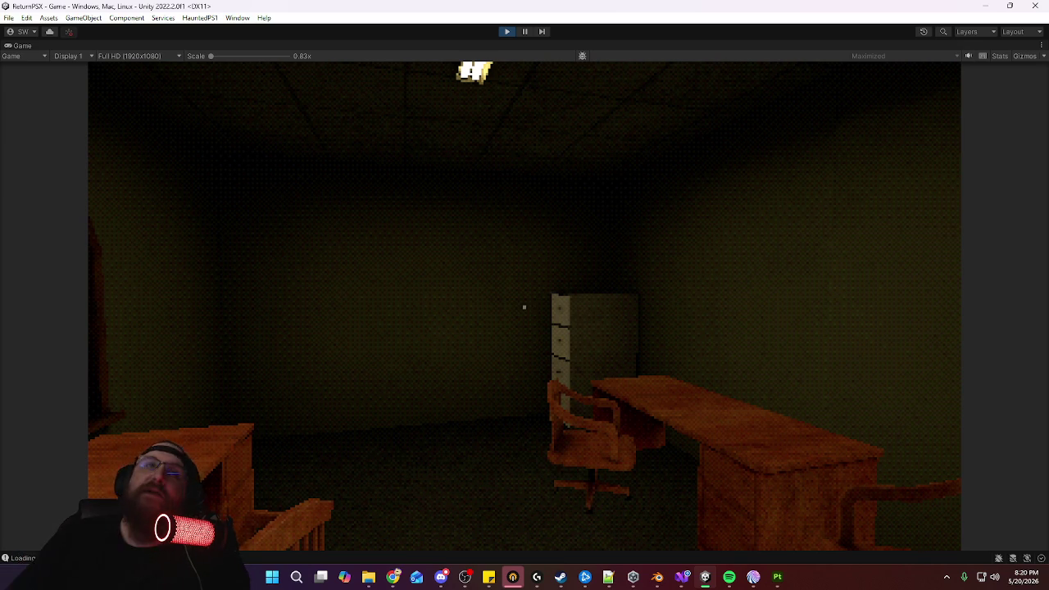
pyautogui.press('Escape')
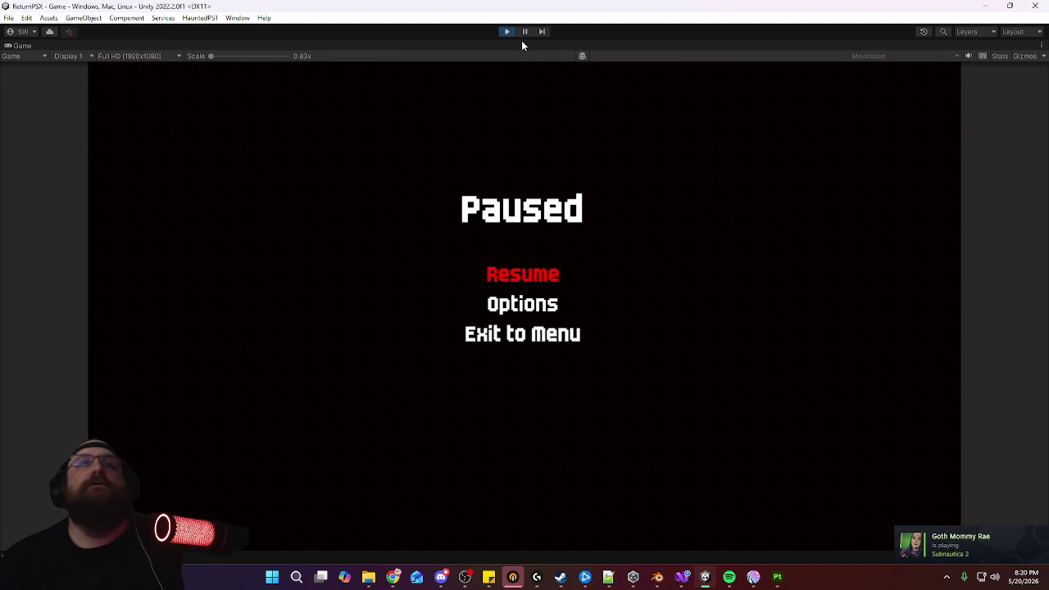
# Exit to the menu, stop Play mode, and open the Scenes/Area1 Level_Apt1_1stFloorMain scene
pyautogui.click(573, 336)
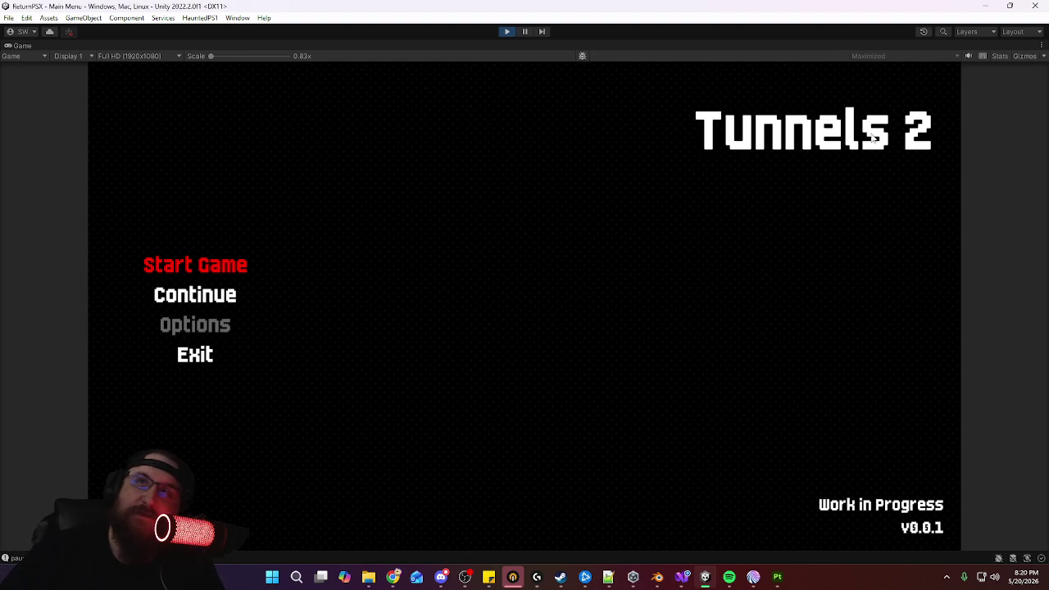
pyautogui.click(508, 33)
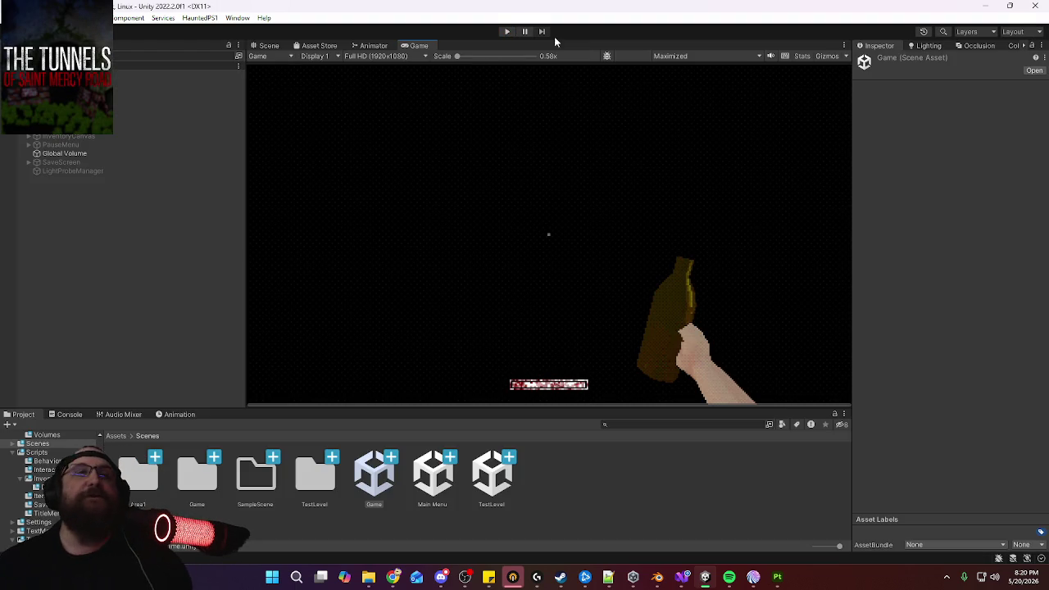
pyautogui.doubleClick(138, 475)
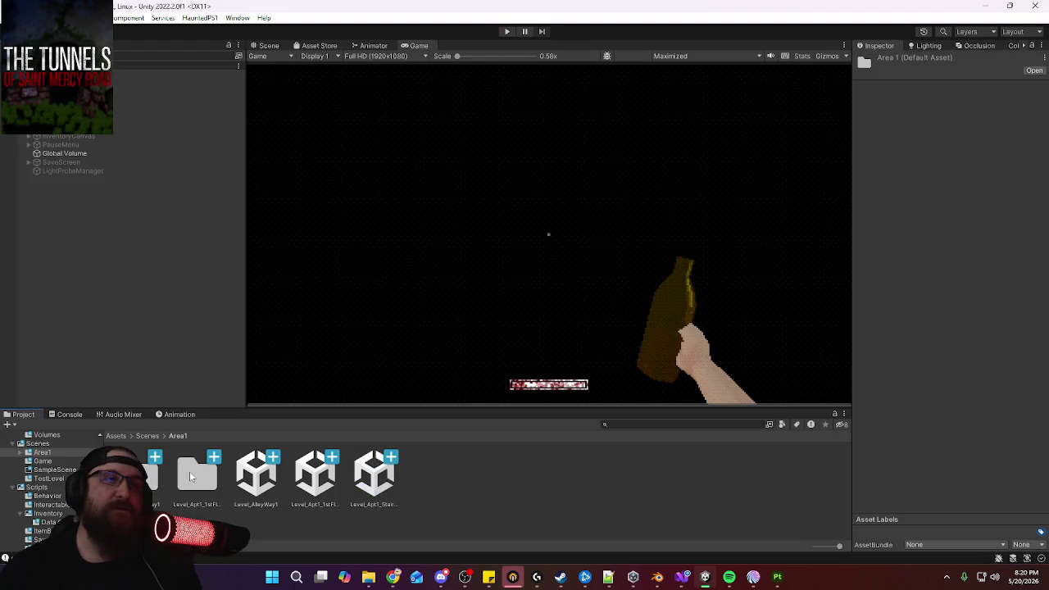
pyautogui.doubleClick(313, 478)
pyautogui.click(270, 46)
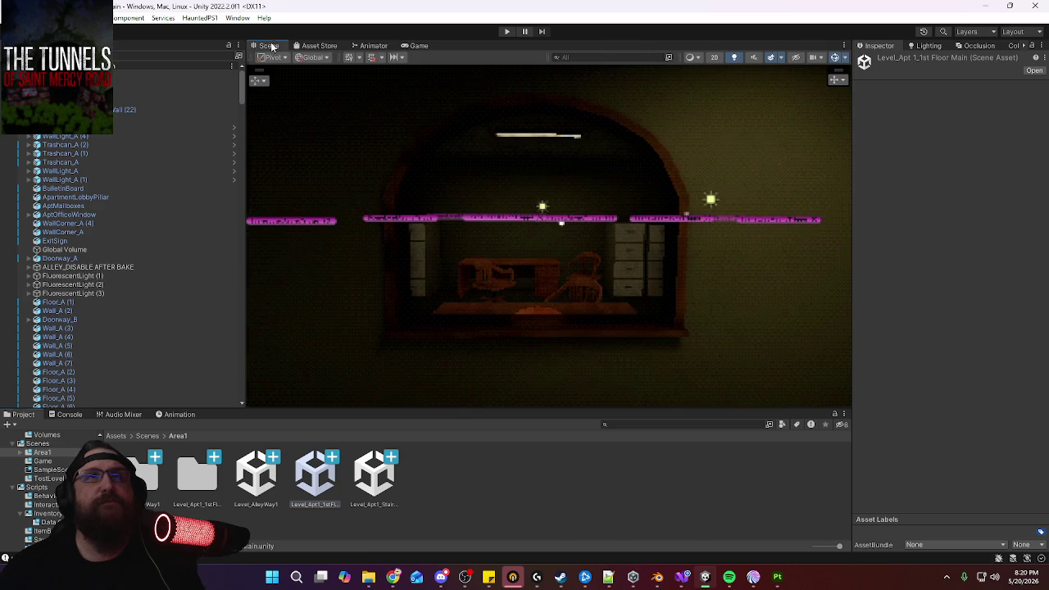
pyautogui.moveTo(616, 259)
pyautogui.mouseDown(button='right')
pyautogui.moveTo(429, 255)
pyautogui.moveTo(636, 250)
pyautogui.moveTo(641, 183)
pyautogui.moveTo(398, 211)
pyautogui.mouseUp(button='right')
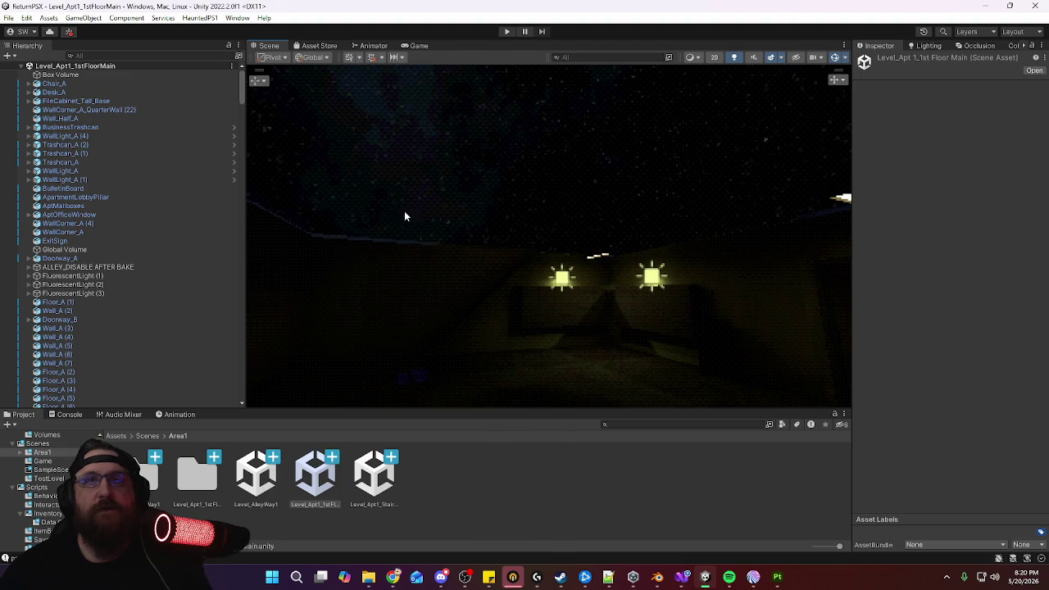
pyautogui.moveTo(567, 285)
pyautogui.mouseDown(button='right')
pyautogui.moveTo(733, 322)
pyautogui.moveTo(722, 318)
pyautogui.mouseUp(button='right')
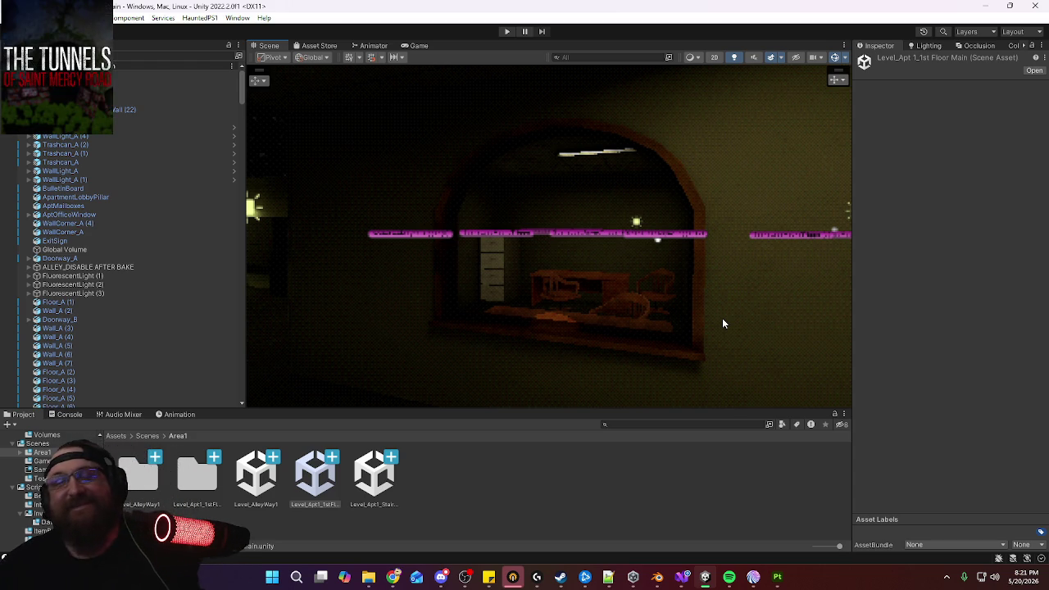
pyautogui.moveTo(615, 320); pyautogui.dragTo(504, 286, button='right')
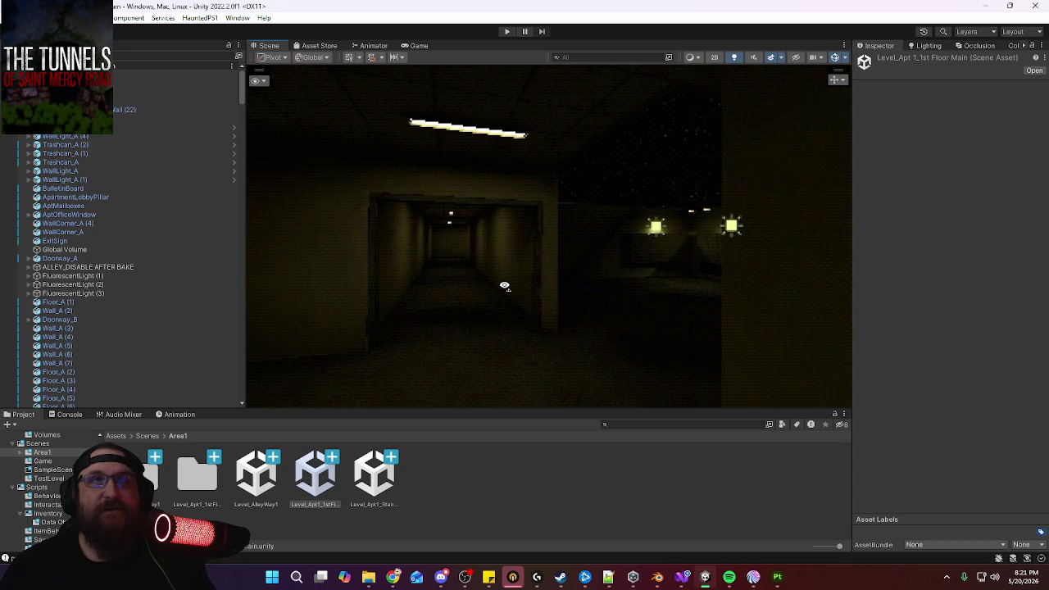
pyautogui.moveTo(506, 286)
pyautogui.mouseDown(button='right')
pyautogui.moveTo(719, 286)
pyautogui.moveTo(534, 288)
pyautogui.moveTo(557, 328)
pyautogui.moveTo(561, 297)
pyautogui.mouseUp(button='right')
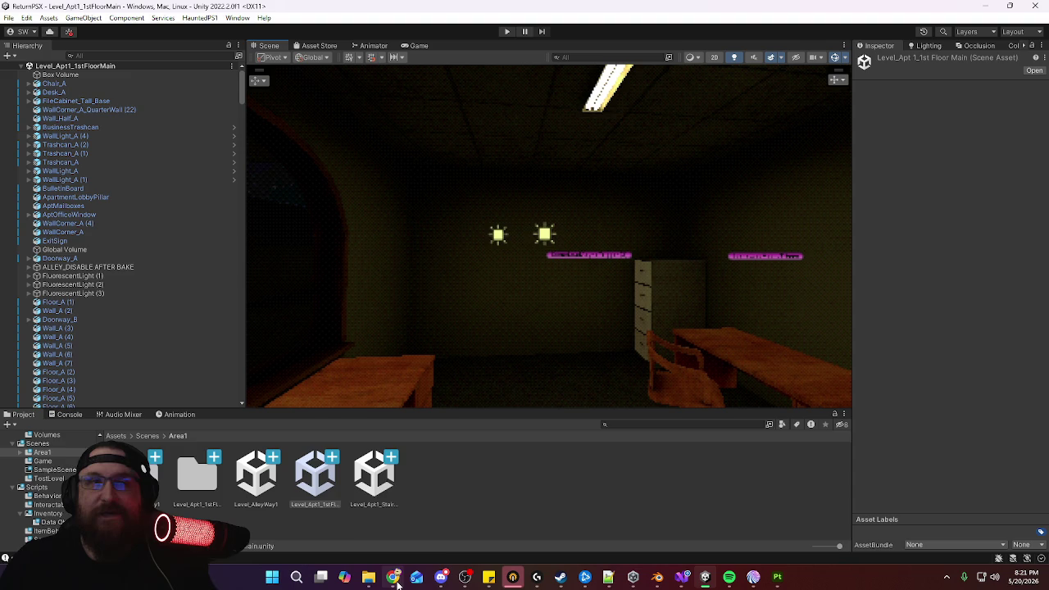
pyautogui.moveTo(599, 351); pyautogui.dragTo(635, 323, button='right')
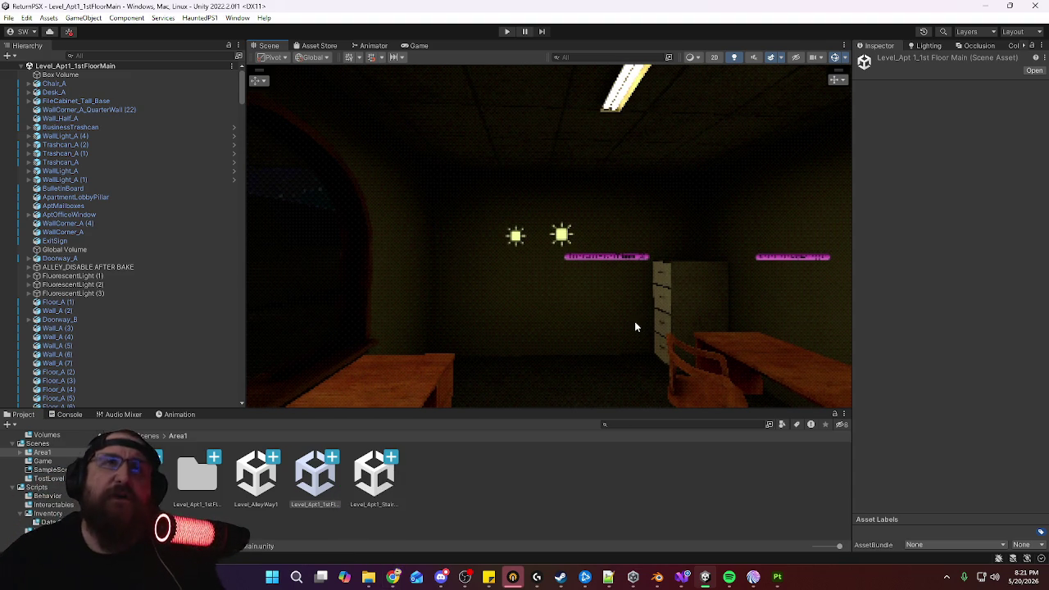
pyautogui.moveTo(629, 339)
pyautogui.mouseDown(button='right')
pyautogui.moveTo(627, 356)
pyautogui.moveTo(680, 355)
pyautogui.mouseUp(button='right')
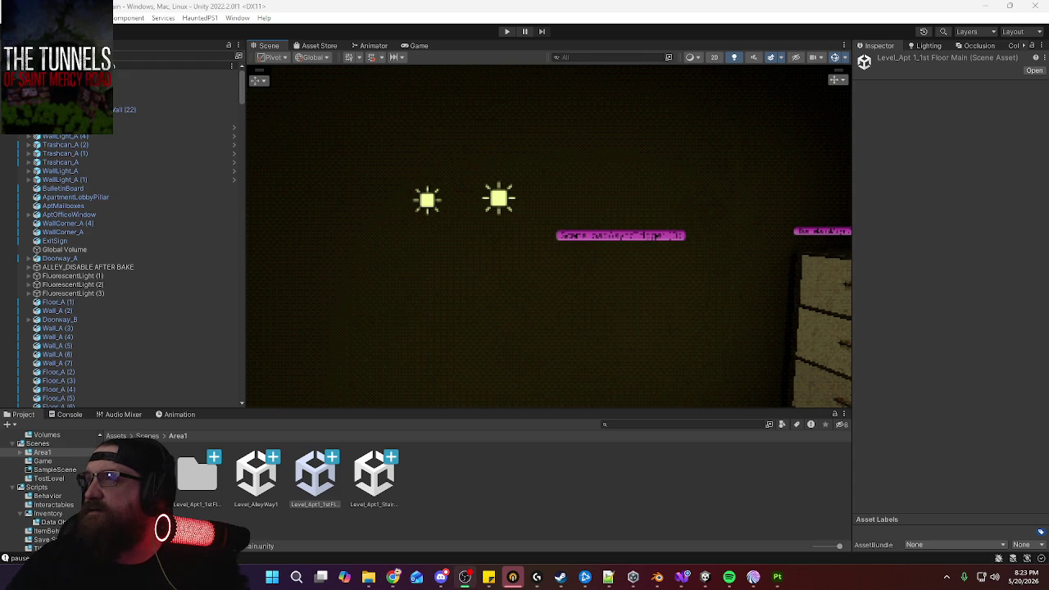
# Switch to Blender to view the DeskAndChair office chair model
pyautogui.click(657, 577)
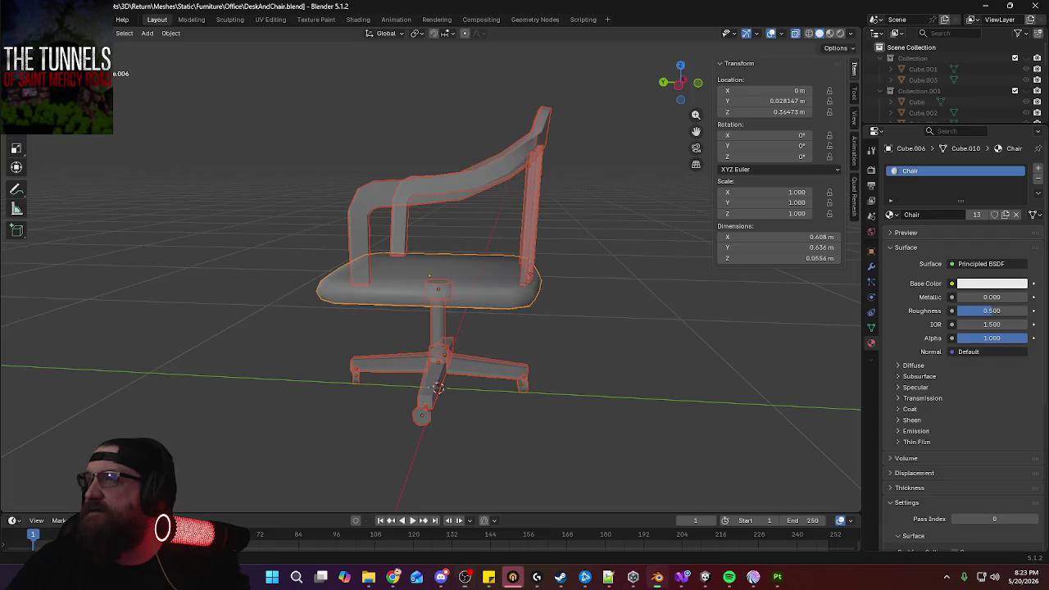
# Save DeskAndChair.blend with Ctrl+S and return to Unity's office scene
pyautogui.moveTo(350, 234); pyautogui.dragTo(459, 254, button='middle')
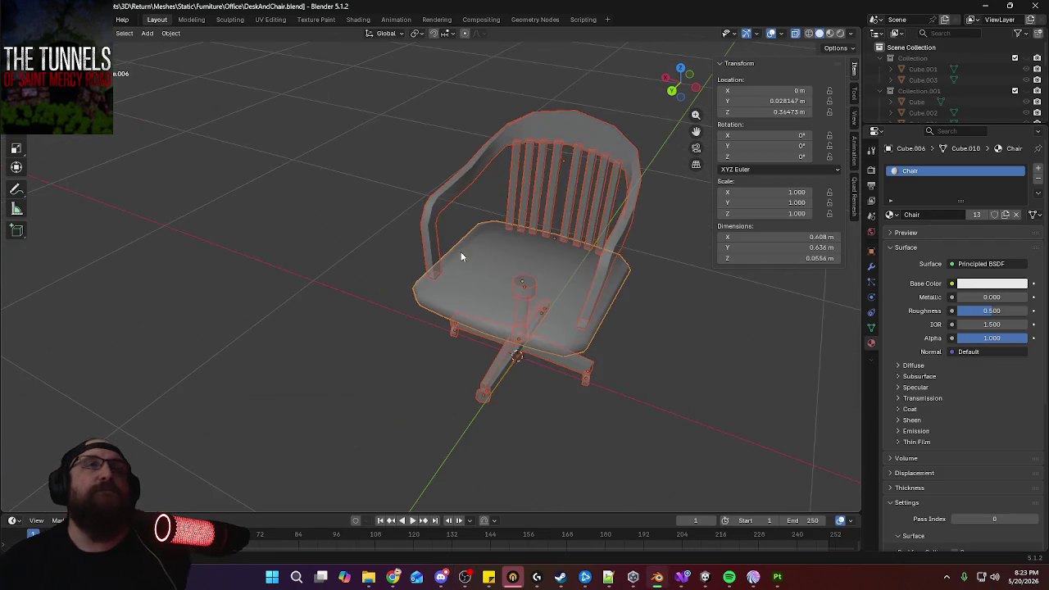
pyautogui.hotkey('ctrl', 's')
pyautogui.moveTo(568, 201)
pyautogui.mouseDown(button='middle')
pyautogui.moveTo(413, 191)
pyautogui.moveTo(298, 76)
pyautogui.moveTo(164, 73)
pyautogui.moveTo(409, 276)
pyautogui.mouseUp(button='middle')
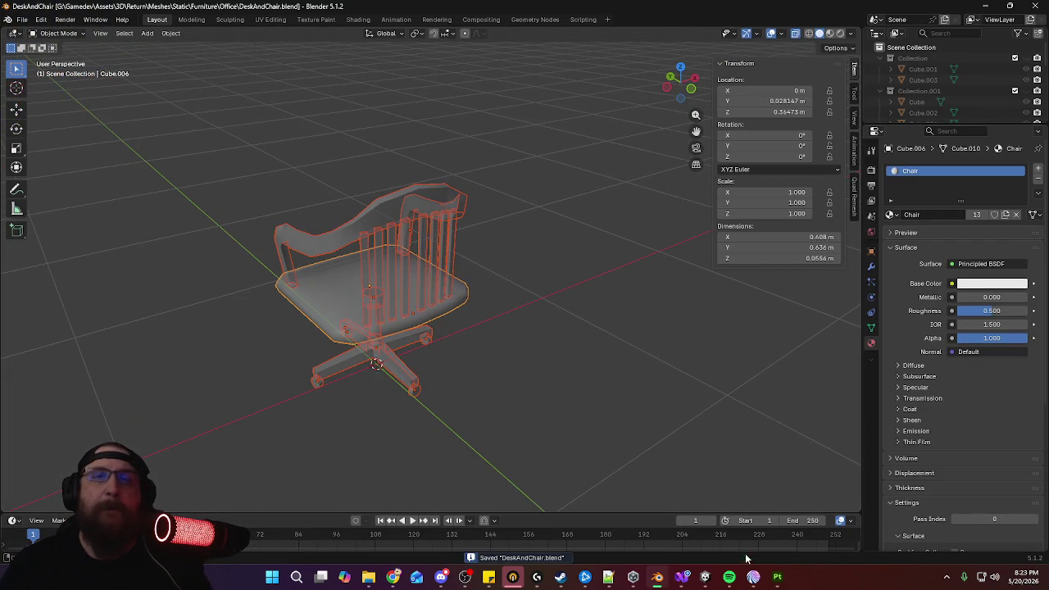
pyautogui.click(704, 577)
pyautogui.moveTo(656, 253); pyautogui.dragTo(614, 290, button='right')
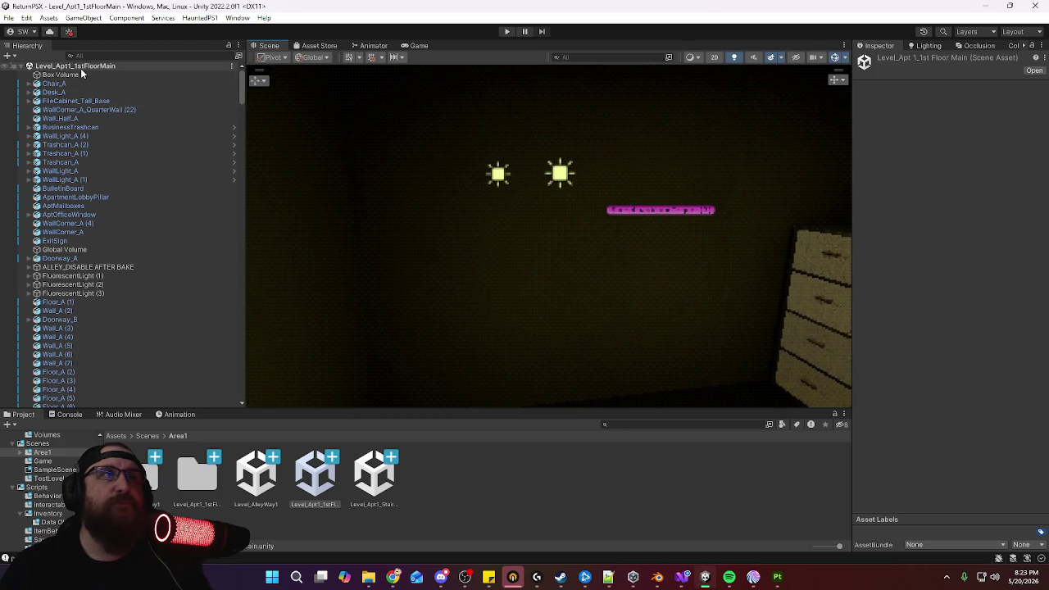
# Create a cube and move it up to wall height near the cabinets
pyautogui.click(10, 55)
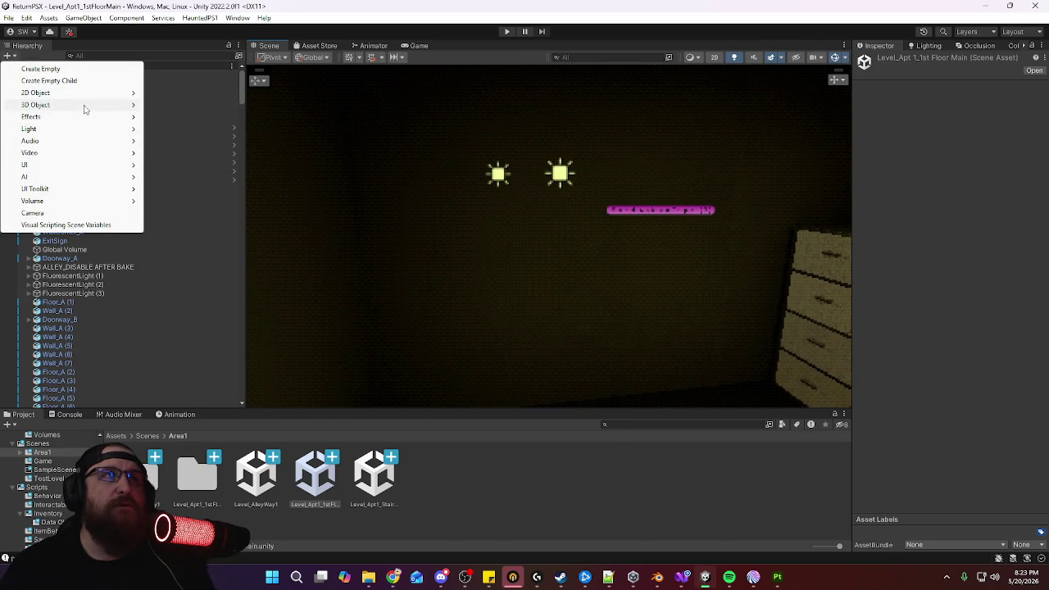
pyautogui.moveTo(35, 105)
pyautogui.click(168, 105)
pyautogui.moveTo(373, 215)
pyautogui.mouseDown()
pyautogui.moveTo(719, 315)
pyautogui.moveTo(703, 284)
pyautogui.moveTo(726, 286)
pyautogui.moveTo(662, 274)
pyautogui.moveTo(574, 295)
pyautogui.mouseUp()
pyautogui.moveTo(628, 344); pyautogui.dragTo(471, 357)
pyautogui.moveTo(432, 393); pyautogui.dragTo(431, 131)
pyautogui.moveTo(552, 214)
pyautogui.keyDown('alt'); pyautogui.mouseDown()
pyautogui.moveTo(459, 112)
pyautogui.moveTo(227, 187)
pyautogui.moveTo(409, 245)
pyautogui.moveTo(520, 300)
pyautogui.moveTo(505, 256)
pyautogui.moveTo(493, 251)
pyautogui.moveTo(751, 237)
pyautogui.moveTo(749, 254)
pyautogui.mouseUp(); pyautogui.keyUp('alt')
# Shrink the cube into a thin panel and slide it forward along its depth
pyautogui.moveTo(555, 285)
pyautogui.mouseDown()
pyautogui.moveTo(541, 282)
pyautogui.moveTo(551, 292)
pyautogui.moveTo(677, 300)
pyautogui.moveTo(729, 369)
pyautogui.moveTo(560, 267)
pyautogui.mouseUp()
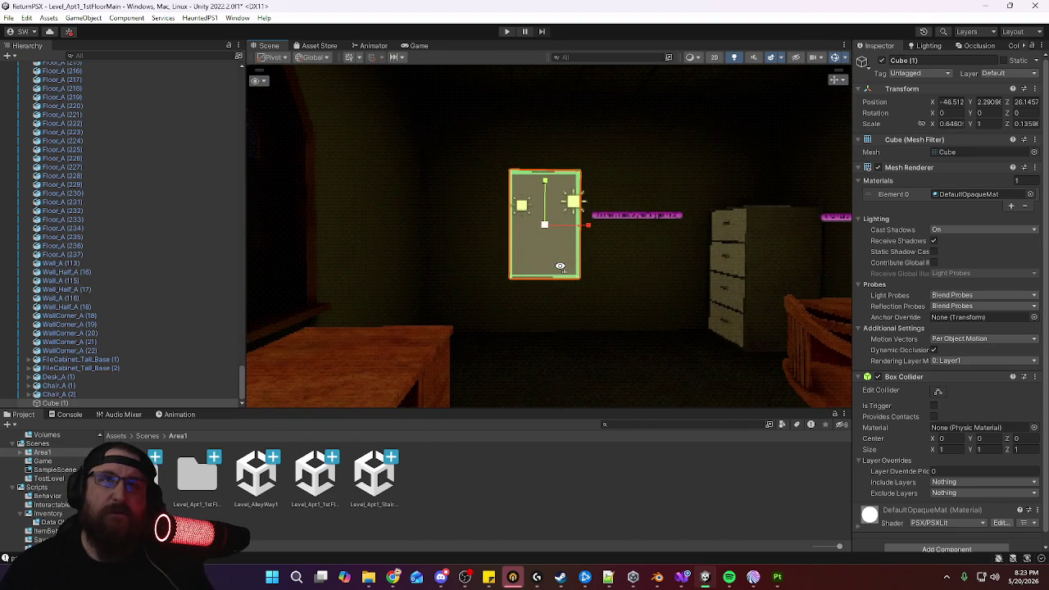
pyautogui.moveTo(545, 227); pyautogui.dragTo(536, 230)
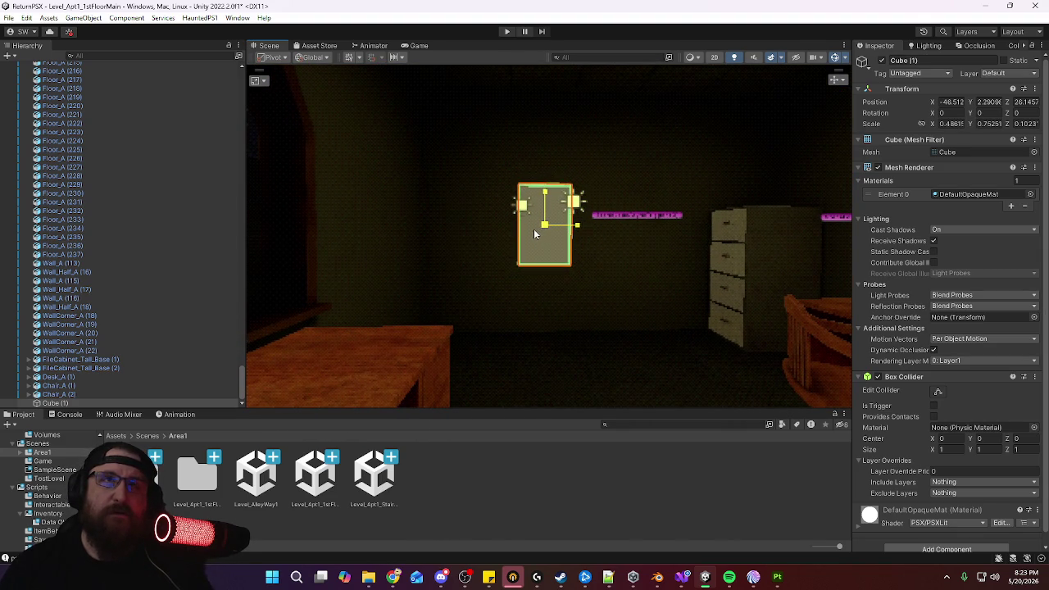
pyautogui.keyDown('alt'); pyautogui.moveTo(592, 249); pyautogui.dragTo(474, 244); pyautogui.keyUp('alt')
pyautogui.moveTo(346, 255); pyautogui.dragTo(502, 243, button='right')
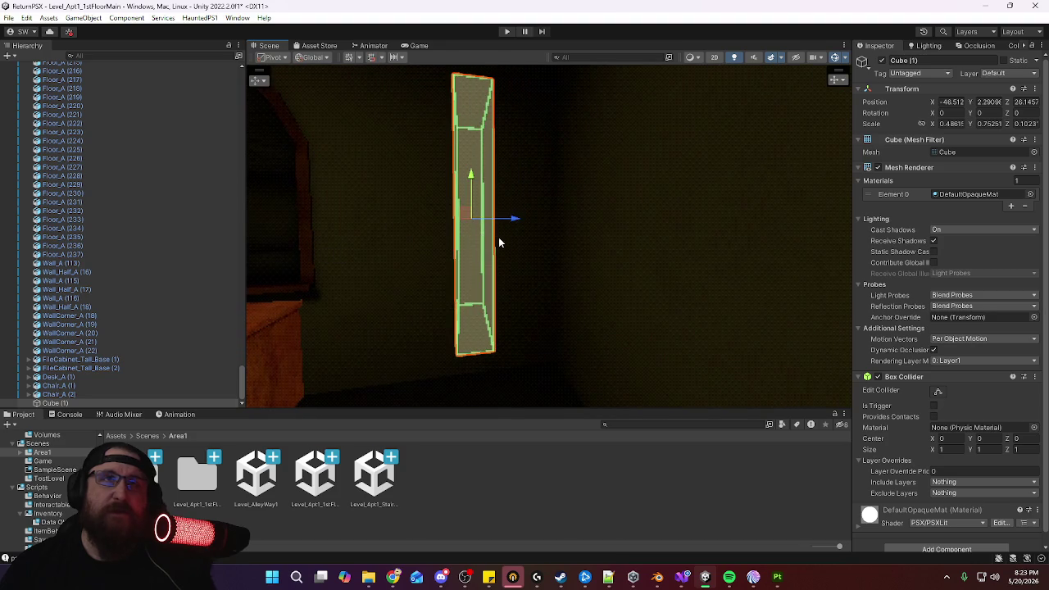
pyautogui.moveTo(512, 222); pyautogui.dragTo(681, 257)
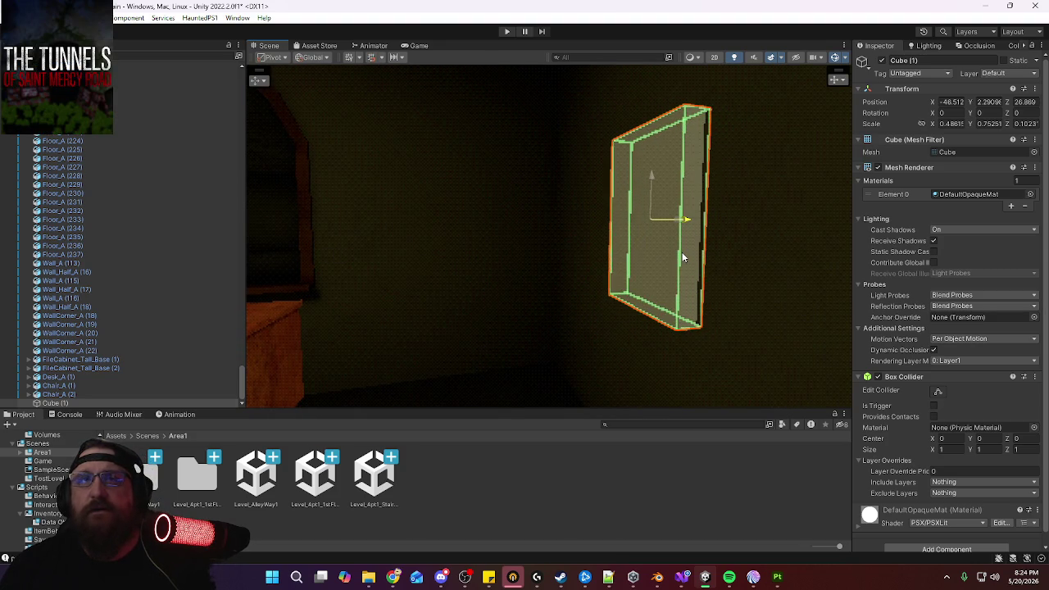
pyautogui.moveTo(680, 258); pyautogui.dragTo(783, 253, button='right')
pyautogui.moveTo(665, 192); pyautogui.dragTo(749, 251, button='right')
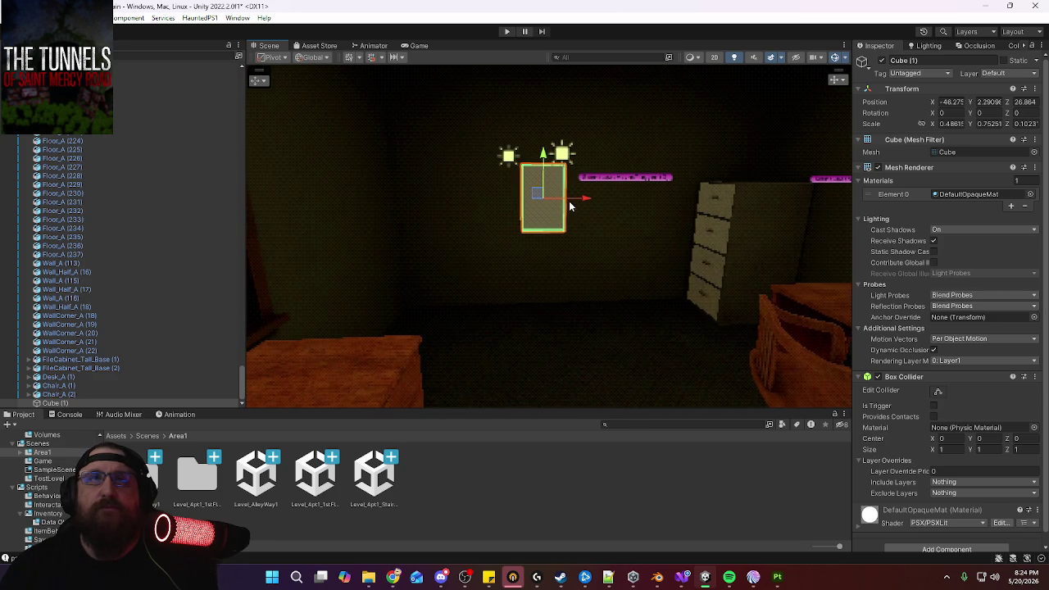
# Fine-tune the panel to X -45.294 and Z 26.86 beside the drawers
pyautogui.moveTo(590, 199); pyautogui.dragTo(679, 195)
pyautogui.moveTo(679, 199)
pyautogui.mouseDown(button='right')
pyautogui.moveTo(718, 223)
pyautogui.moveTo(772, 223)
pyautogui.moveTo(764, 211)
pyautogui.moveTo(802, 199)
pyautogui.moveTo(824, 235)
pyautogui.moveTo(735, 195)
pyautogui.moveTo(675, 195)
pyautogui.mouseUp(button='right')
pyautogui.moveTo(688, 253); pyautogui.dragTo(678, 252)
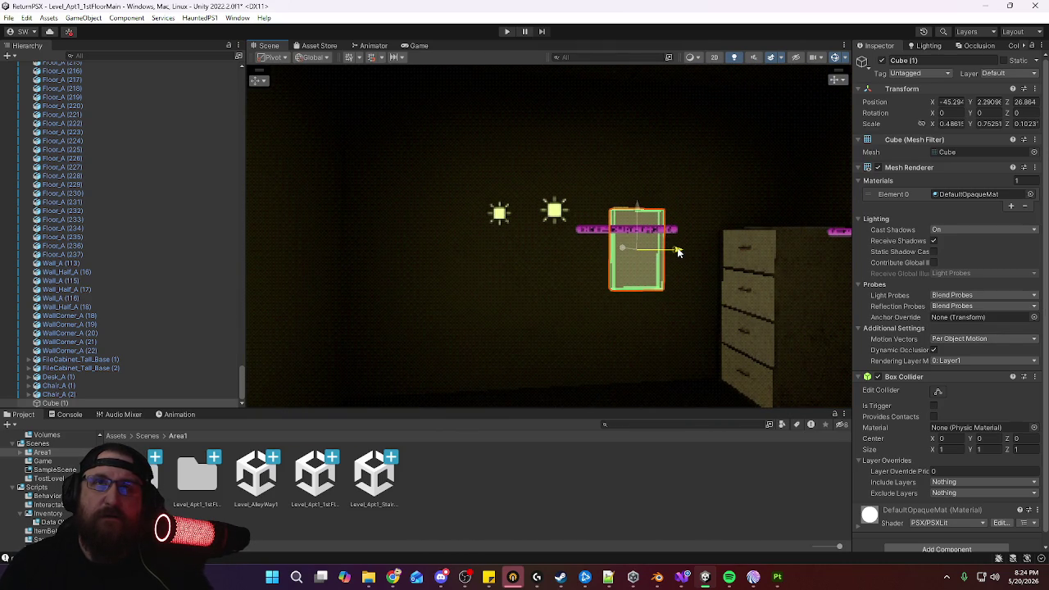
pyautogui.moveTo(703, 265)
pyautogui.mouseDown(button='right')
pyautogui.moveTo(701, 292)
pyautogui.moveTo(705, 270)
pyautogui.moveTo(688, 290)
pyautogui.moveTo(676, 282)
pyautogui.moveTo(759, 282)
pyautogui.moveTo(807, 252)
pyautogui.mouseUp(button='right')
pyautogui.moveTo(517, 264); pyautogui.dragTo(512, 263)
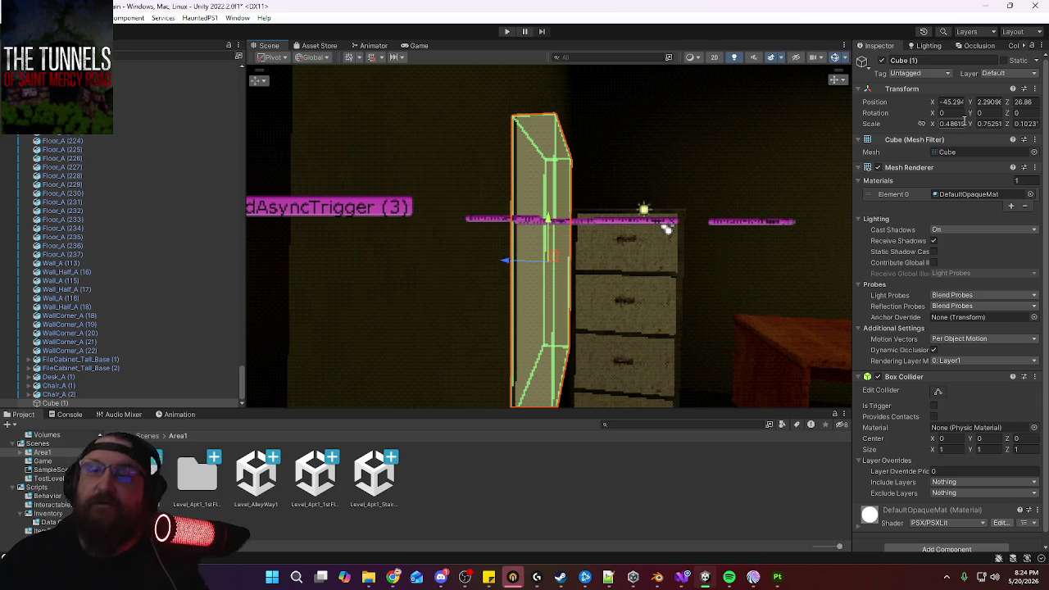
pyautogui.keyDown('alt'); pyautogui.moveTo(668, 227); pyautogui.dragTo(529, 292); pyautogui.keyUp('alt')
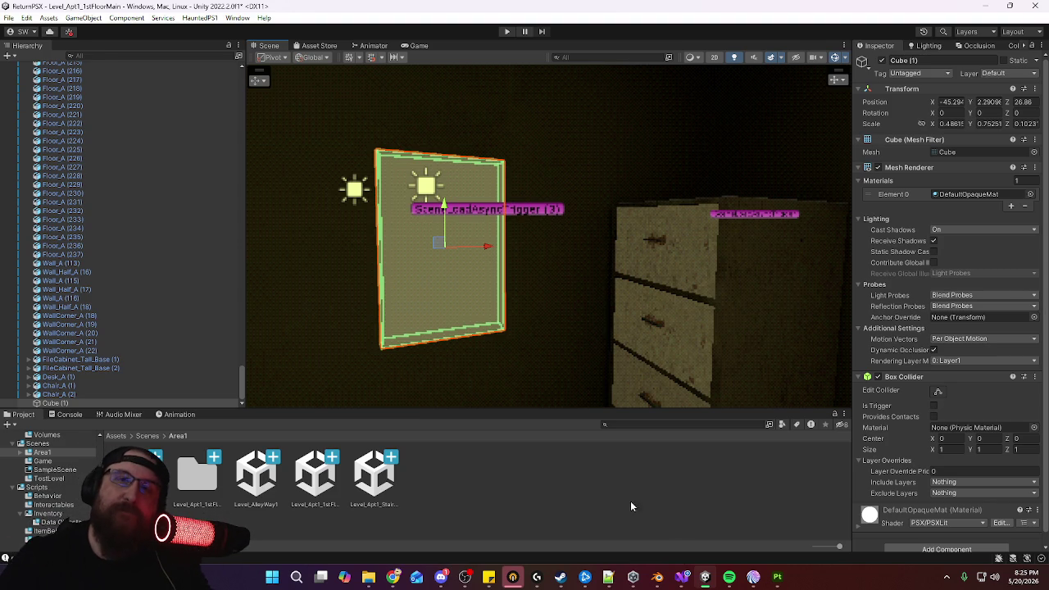
pyautogui.click(664, 576)
# Start a new General scene, delete all default objects, and add a fresh cube
pyautogui.moveTo(523, 232); pyautogui.dragTo(555, 227, button='middle')
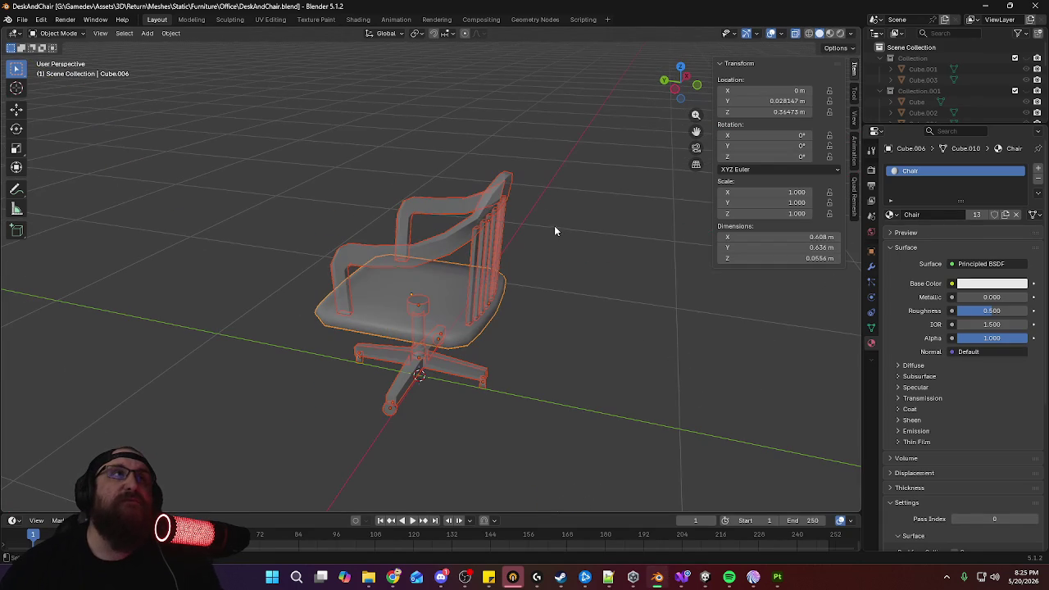
pyautogui.click(21, 20)
pyautogui.moveTo(37, 32)
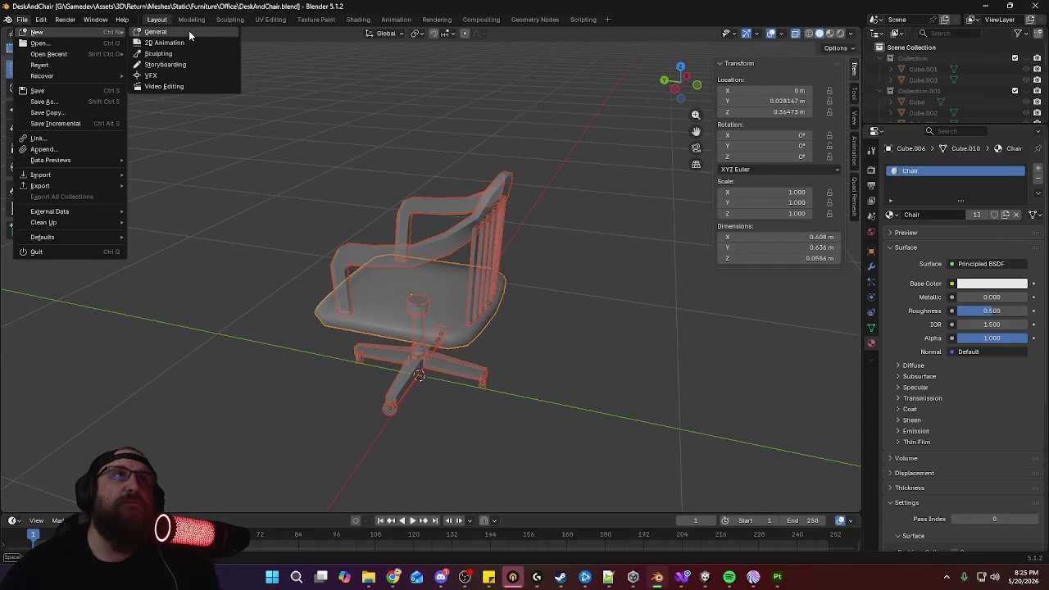
pyautogui.click(188, 33)
pyautogui.press('a')
pyautogui.press('Delete')
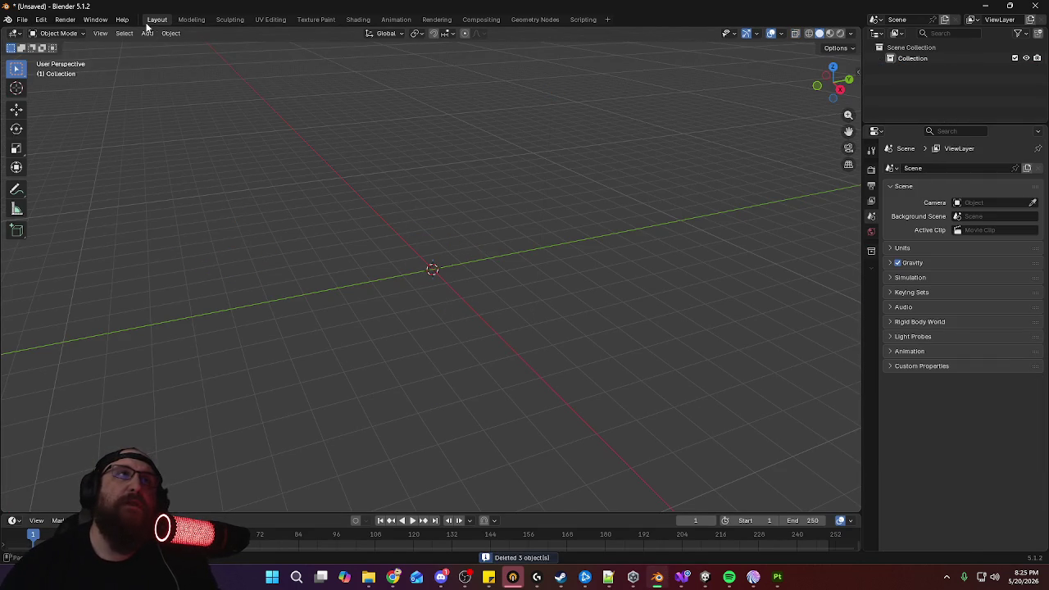
pyautogui.click(147, 32)
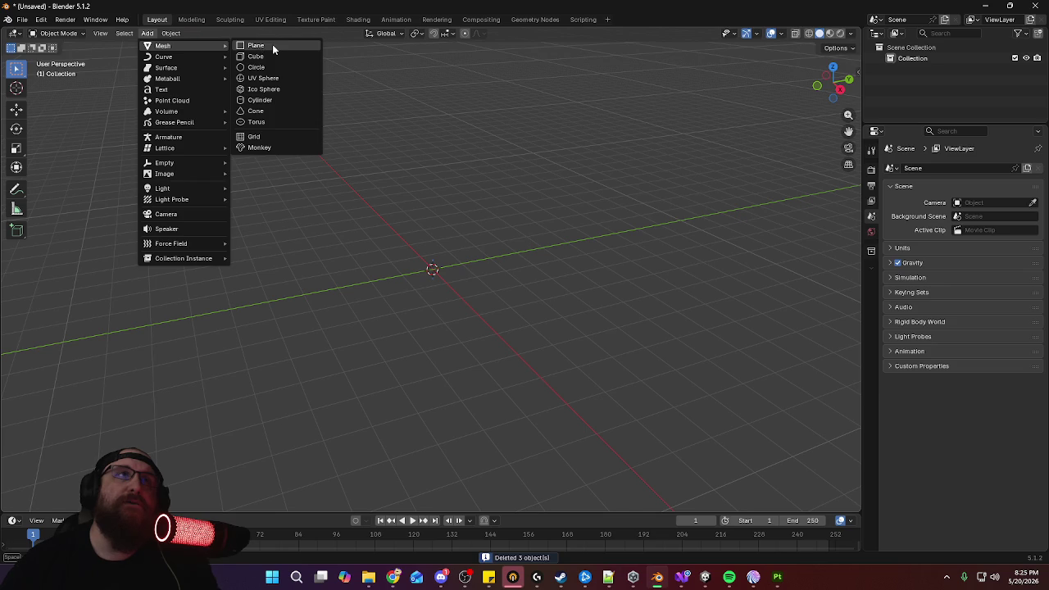
pyautogui.click(273, 54)
# Set the cube's dimensions to X 0.5, Y 0.1 and Z 0.75 m in the N panel
pyautogui.moveTo(522, 303)
pyautogui.mouseDown(button='middle')
pyautogui.moveTo(600, 299)
pyautogui.moveTo(563, 310)
pyautogui.mouseUp(button='middle')
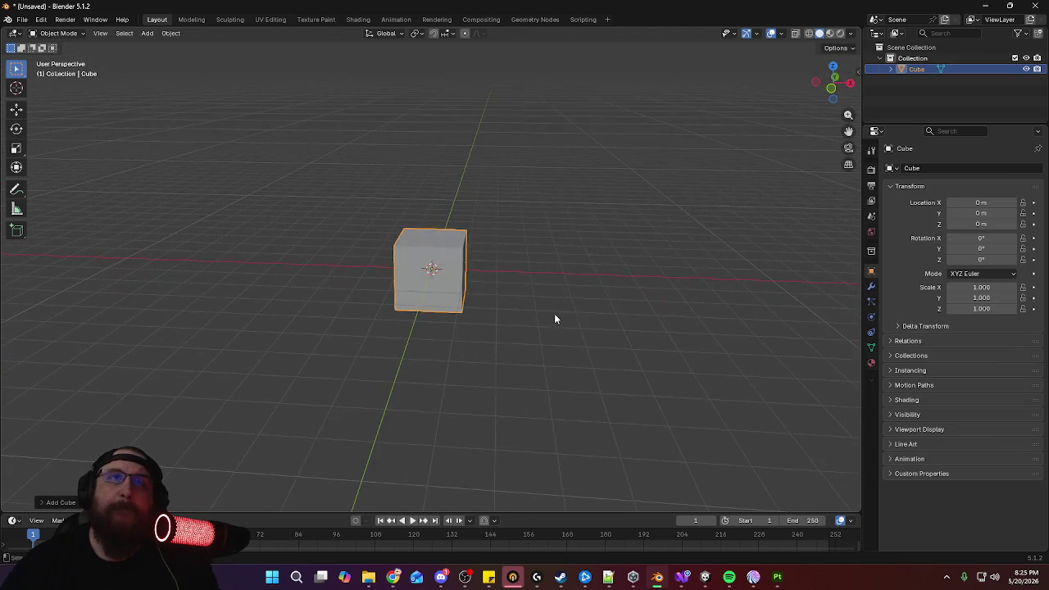
pyautogui.scroll(5, 571, 274)
pyautogui.moveTo(642, 259); pyautogui.dragTo(609, 259, button='middle')
pyautogui.press('n')
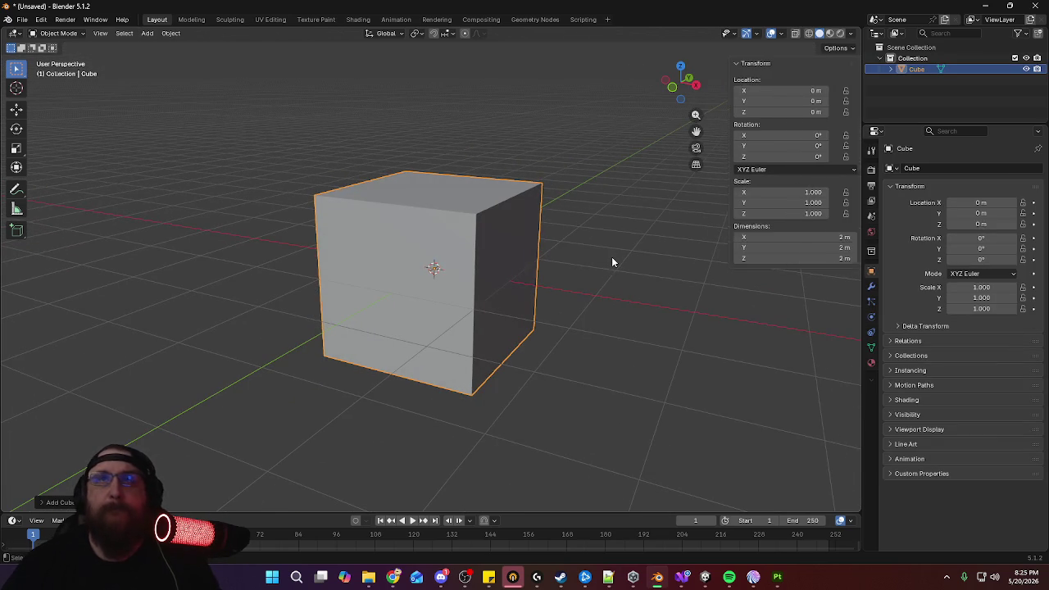
pyautogui.click(816, 248)
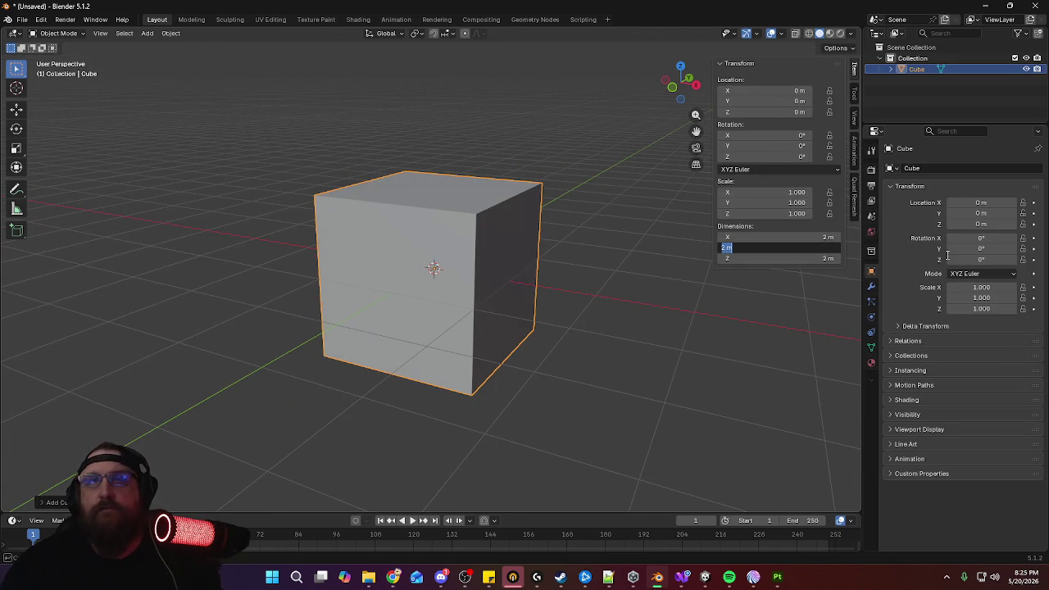
pyautogui.write('0.1')
pyautogui.press('Return')
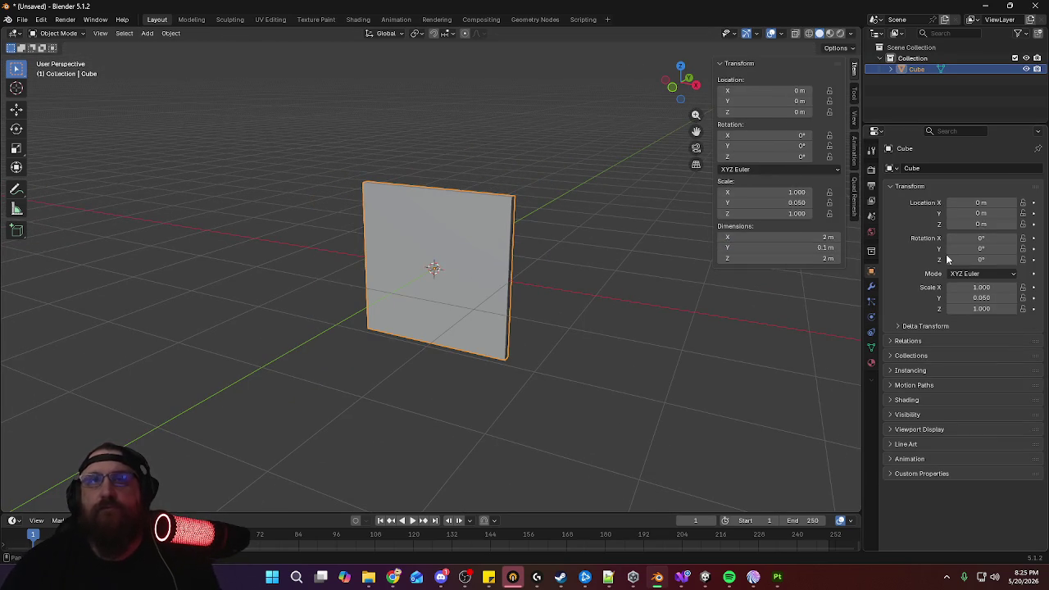
pyautogui.moveTo(590, 246)
pyautogui.mouseDown(button='middle')
pyautogui.moveTo(520, 240)
pyautogui.moveTo(571, 286)
pyautogui.moveTo(588, 255)
pyautogui.mouseUp(button='middle')
pyautogui.click(827, 238)
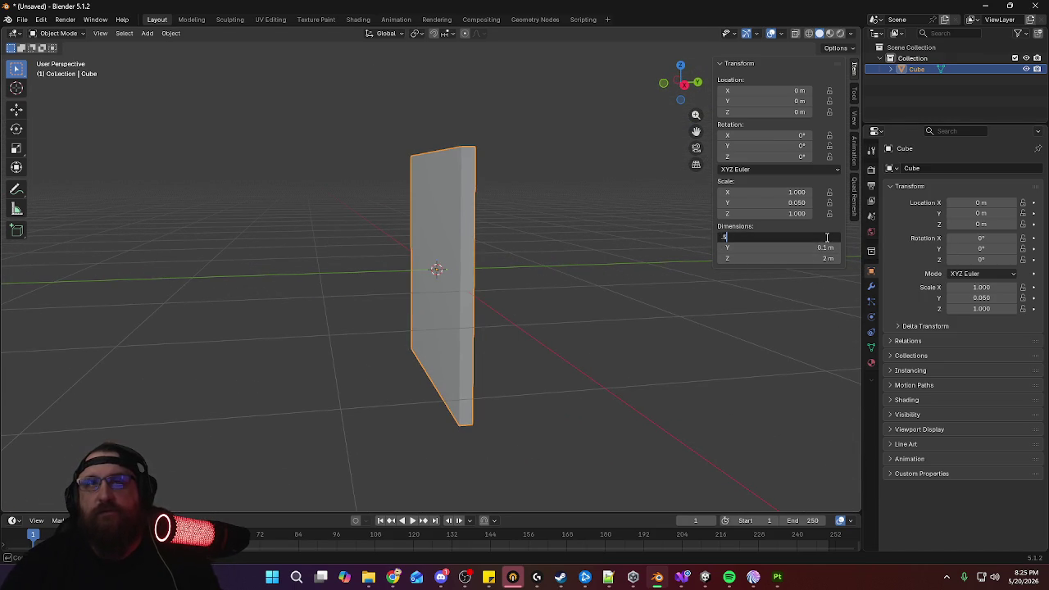
pyautogui.press('Return')
pyautogui.click(817, 257)
pyautogui.write('0.75')
pyautogui.press('Return')
# Orbit and zoom around the 0.5 × 0.1 × 0.75 m slab to inspect it
pyautogui.moveTo(475, 326); pyautogui.dragTo(597, 336, button='middle')
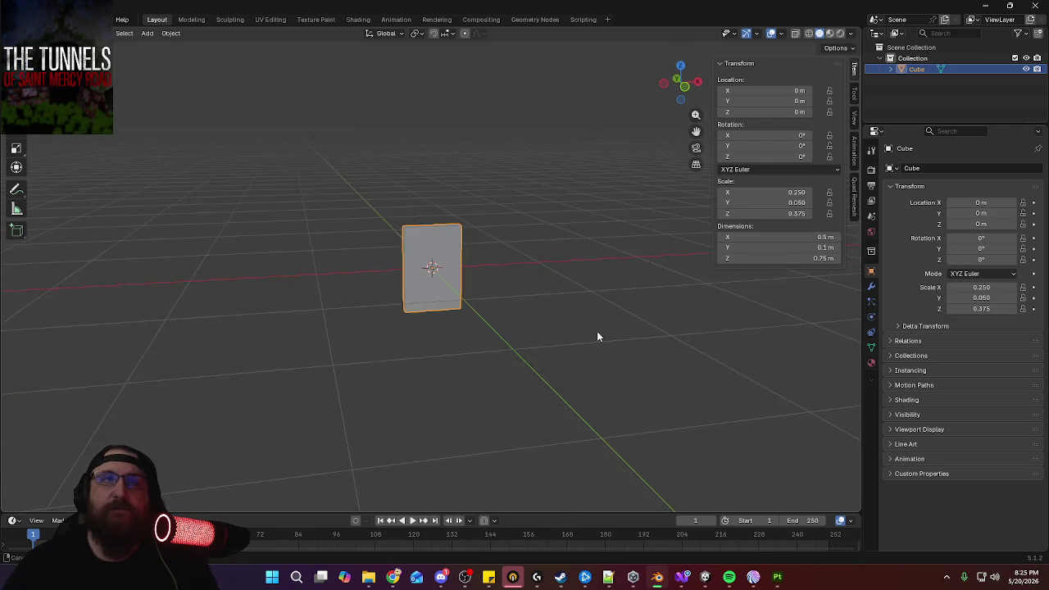
pyautogui.scroll(2, 510, 283)
pyautogui.scroll(3, 519, 250)
pyautogui.moveTo(519, 251)
pyautogui.mouseDown(button='middle')
pyautogui.moveTo(485, 300)
pyautogui.moveTo(546, 290)
pyautogui.moveTo(500, 289)
pyautogui.mouseUp(button='middle')
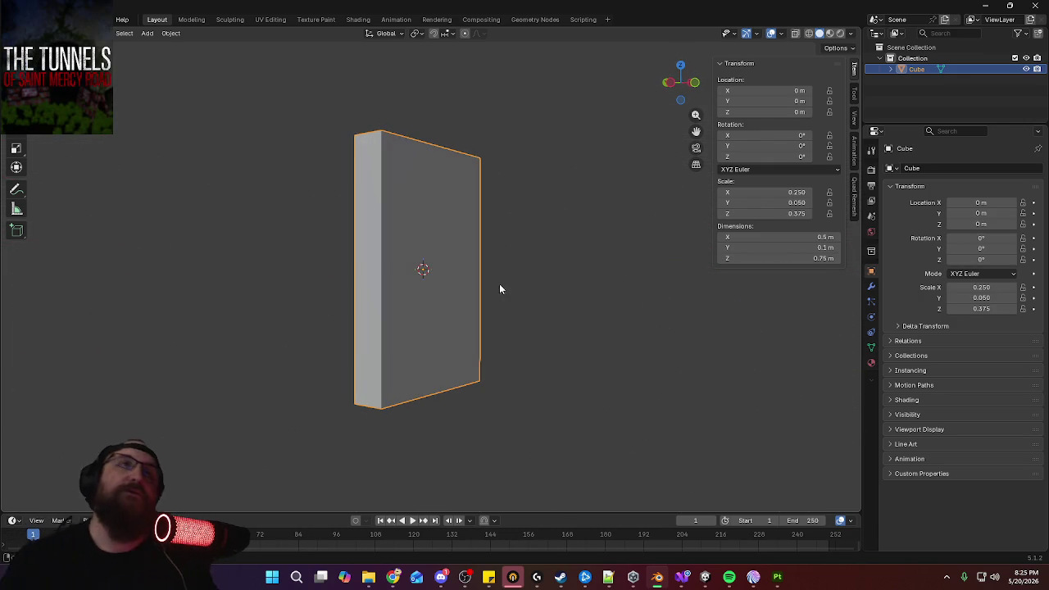
pyautogui.moveTo(579, 291)
pyautogui.mouseDown(button='middle')
pyautogui.moveTo(542, 285)
pyautogui.moveTo(476, 320)
pyautogui.mouseUp(button='middle')
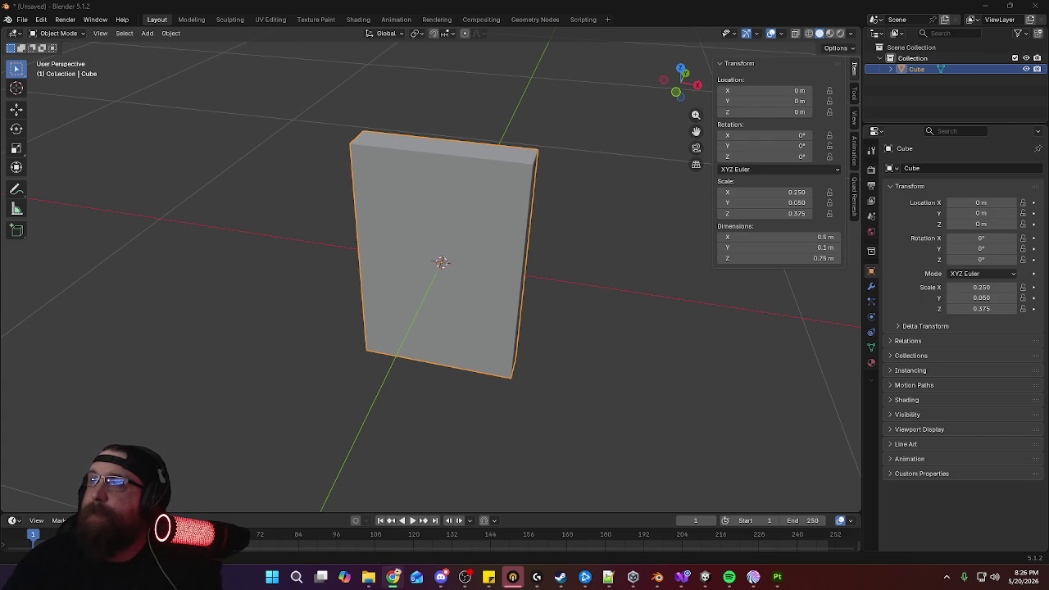
pyautogui.moveTo(809, 227)
pyautogui.mouseDown(button='middle')
pyautogui.moveTo(567, 253)
pyautogui.moveTo(606, 279)
pyautogui.moveTo(481, 257)
pyautogui.moveTo(579, 254)
pyautogui.mouseUp(button='middle')
# In Edit Mode face select, scale the slab's front face narrower along X
pyautogui.press('Tab')
pyautogui.press('3')
pyautogui.click(487, 263)
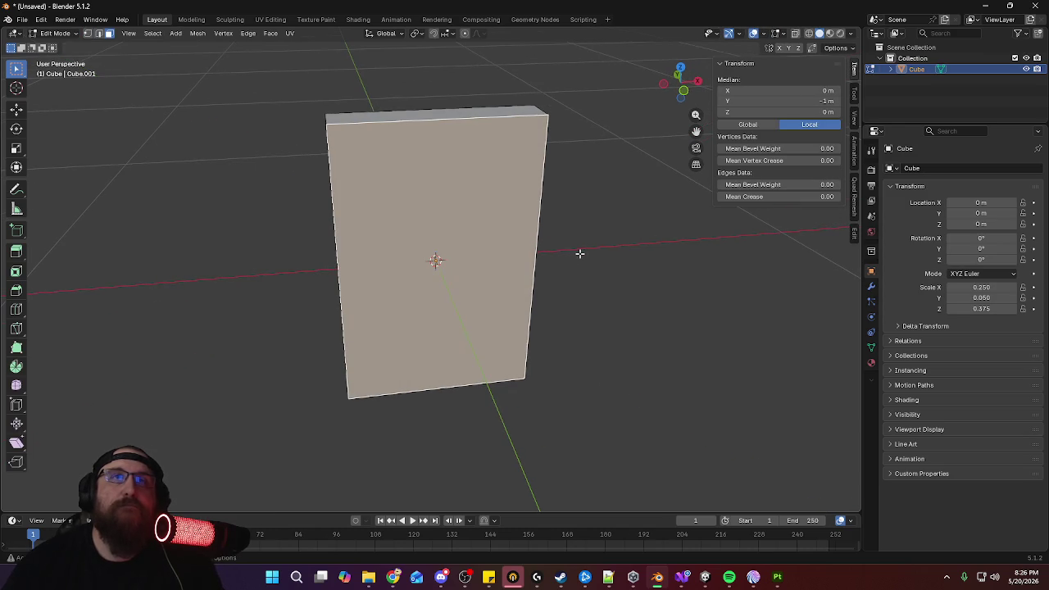
pyautogui.press('KP_1')
pyautogui.press('s')
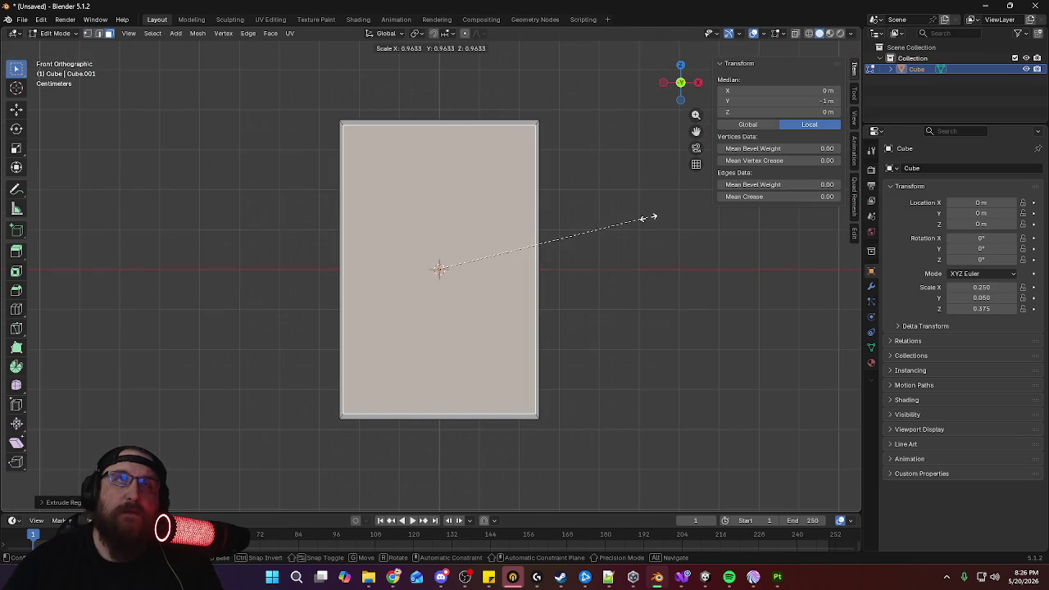
pyautogui.press('x')
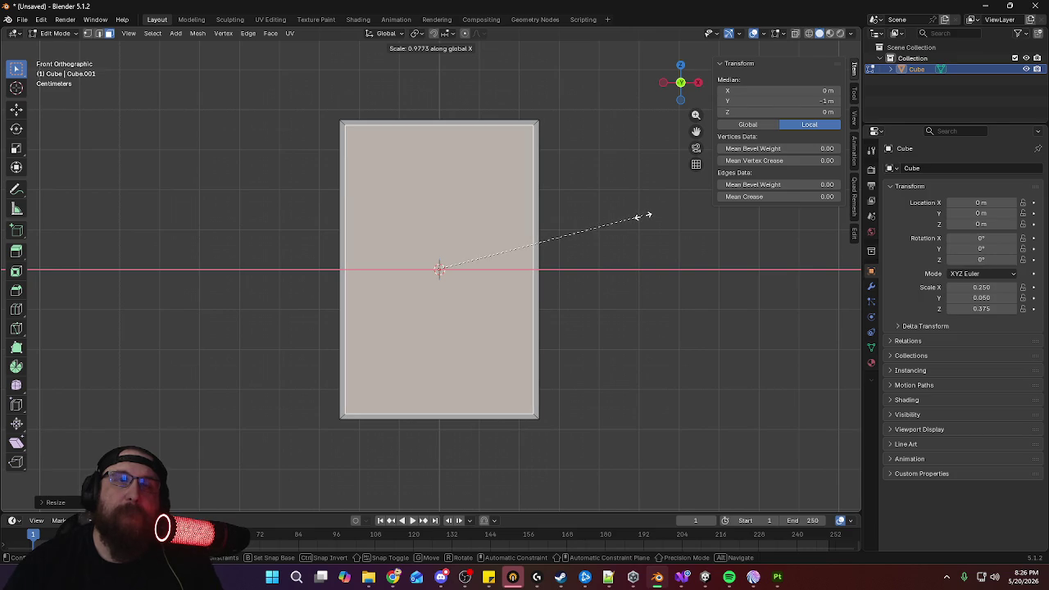
pyautogui.click(637, 217)
# Extrude the front face, turn on X-ray, and narrow the new face along X again
pyautogui.moveTo(634, 218)
pyautogui.mouseDown(button='middle')
pyautogui.moveTo(486, 263)
pyautogui.moveTo(487, 300)
pyautogui.mouseUp(button='middle')
pyautogui.scroll(1, 540, 320)
pyautogui.scroll(2, 544, 293)
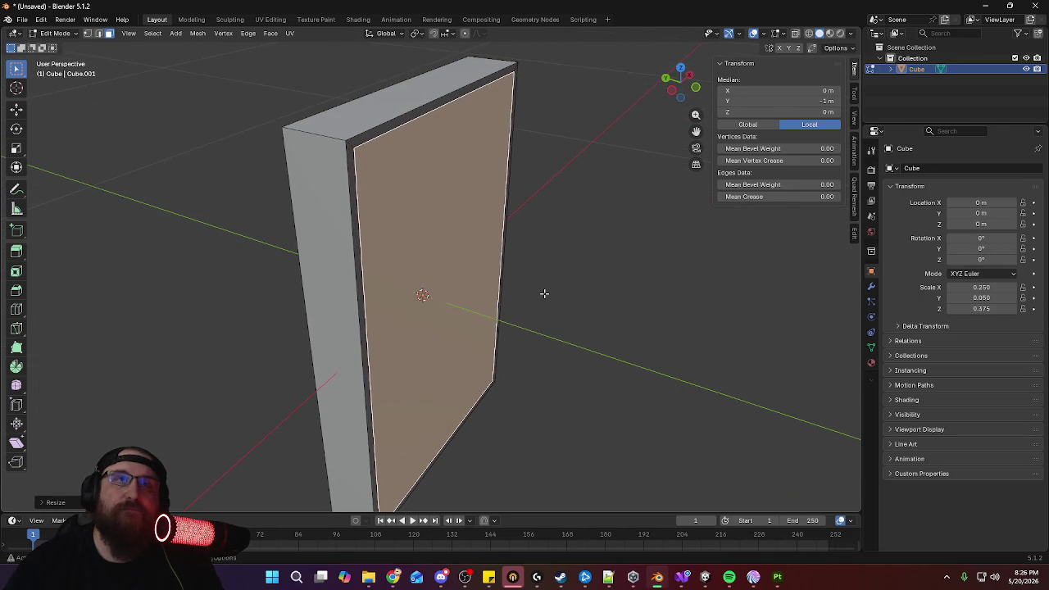
pyautogui.press('e')
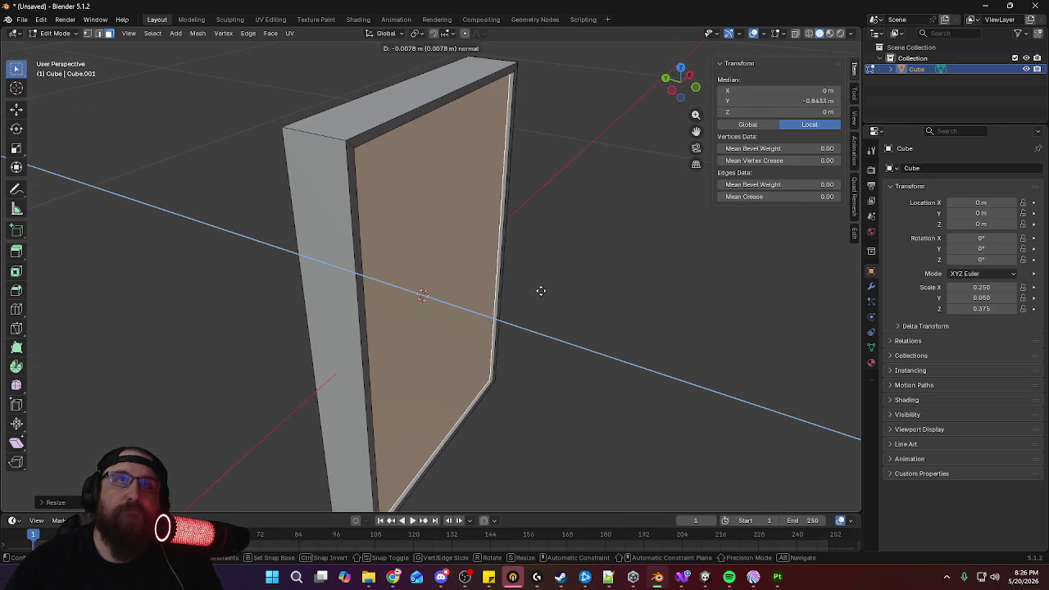
pyautogui.click(540, 291)
pyautogui.press('KP_1')
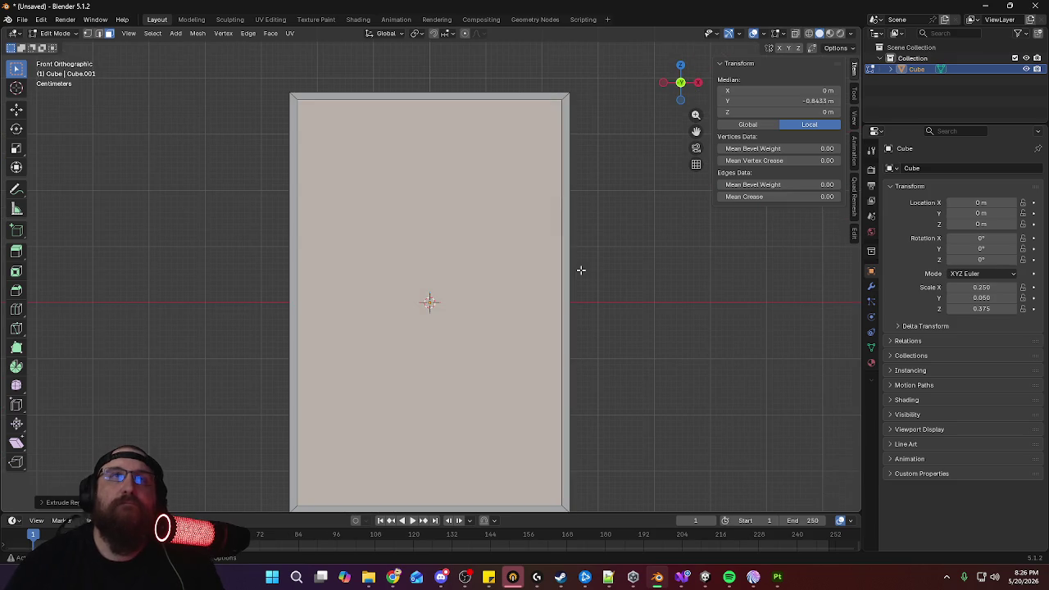
pyautogui.click(796, 35)
pyautogui.press('s')
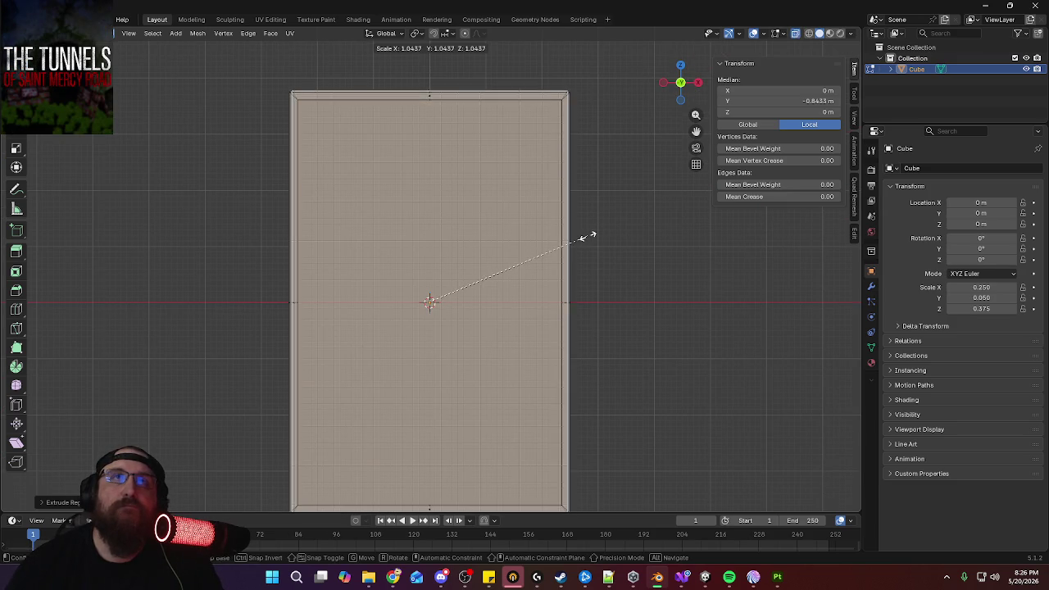
pyautogui.press('x')
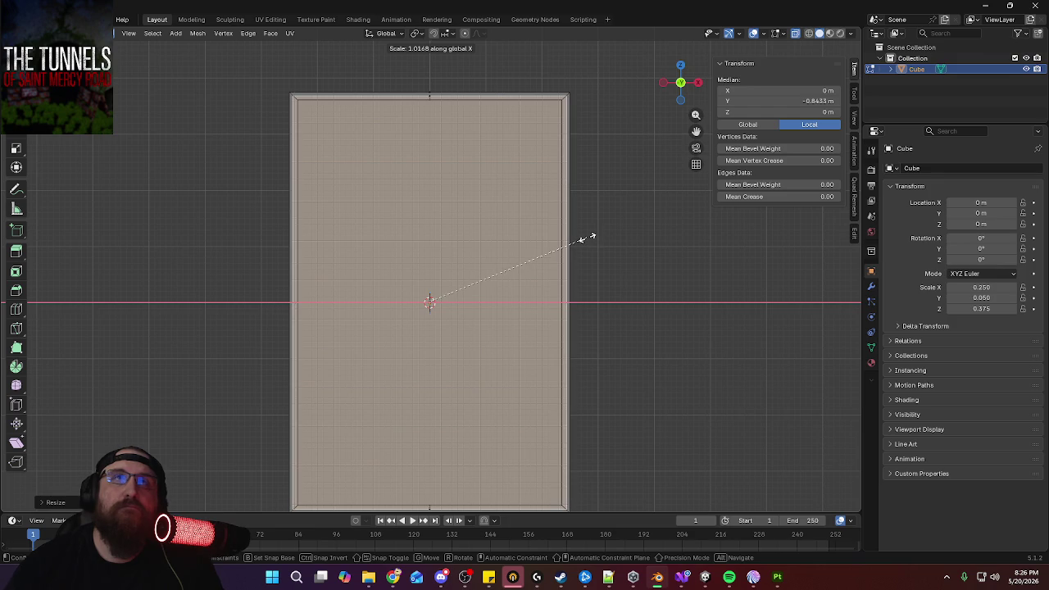
pyautogui.click(583, 238)
# Extrude the face inward in side view to recess it, then delete the selected faces
pyautogui.moveTo(585, 237)
pyautogui.mouseDown(button='middle')
pyautogui.moveTo(677, 260)
pyautogui.moveTo(571, 270)
pyautogui.mouseUp(button='middle')
pyautogui.press('KP_3')
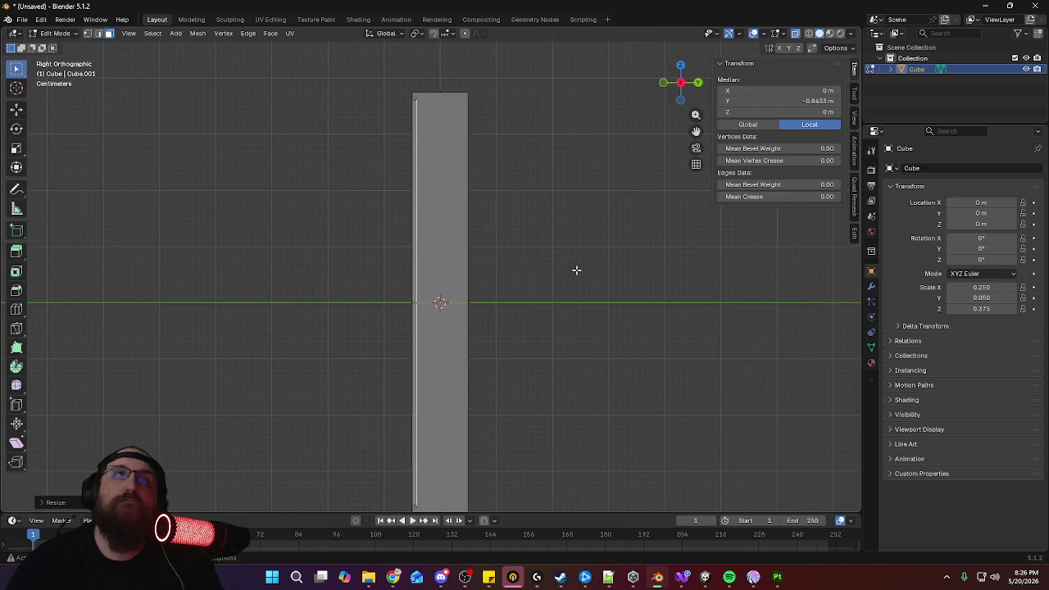
pyautogui.press('e')
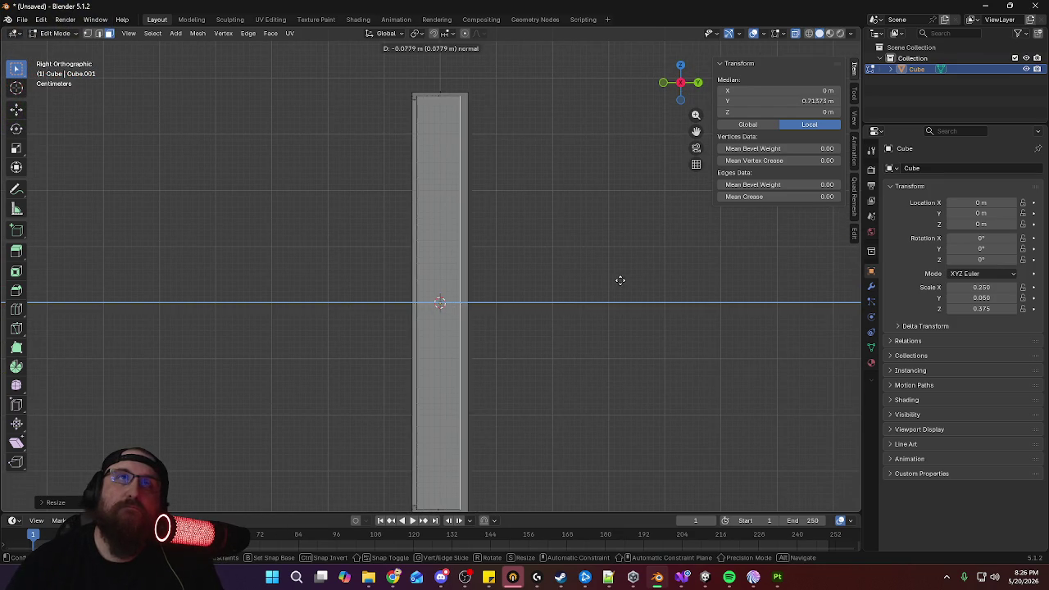
pyautogui.click(623, 281)
pyautogui.moveTo(557, 273)
pyautogui.mouseDown(button='middle')
pyautogui.moveTo(477, 306)
pyautogui.moveTo(532, 306)
pyautogui.mouseUp(button='middle')
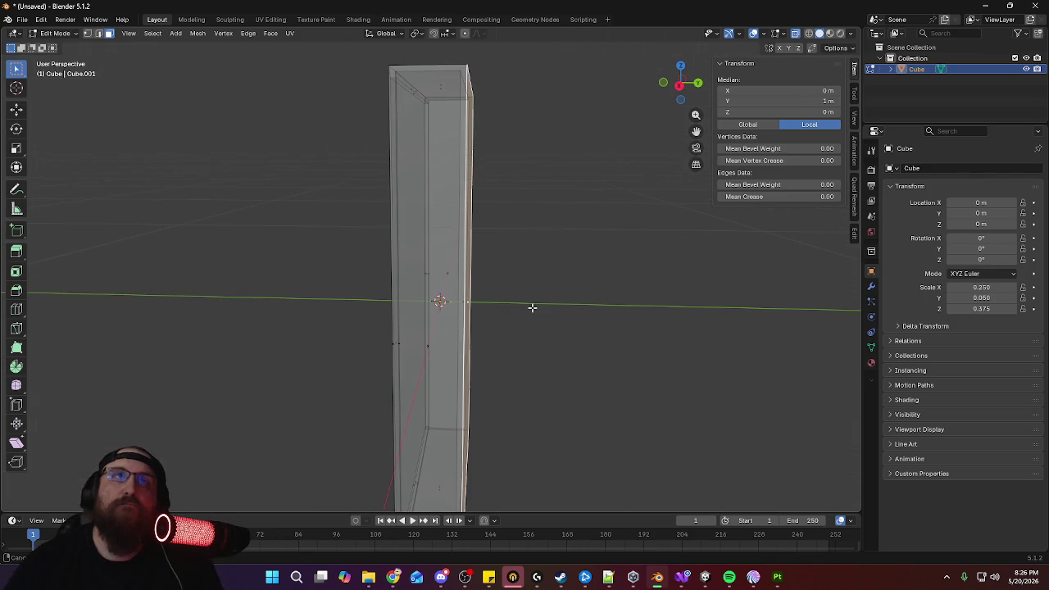
pyautogui.press('x')
pyautogui.click(584, 298)
pyautogui.moveTo(519, 272)
pyautogui.mouseDown(button='middle')
pyautogui.moveTo(614, 262)
pyautogui.moveTo(466, 251)
pyautogui.moveTo(464, 274)
pyautogui.moveTo(524, 269)
pyautogui.moveTo(426, 260)
pyautogui.moveTo(382, 237)
pyautogui.moveTo(341, 235)
pyautogui.moveTo(352, 262)
pyautogui.moveTo(370, 271)
pyautogui.moveTo(599, 271)
pyautogui.moveTo(606, 303)
pyautogui.moveTo(532, 287)
pyautogui.moveTo(464, 299)
pyautogui.mouseUp(button='middle')
# Mark the frame's front rim edge loop and a second edge loop as seams
pyautogui.press('Tab')
pyautogui.click(605, 303)
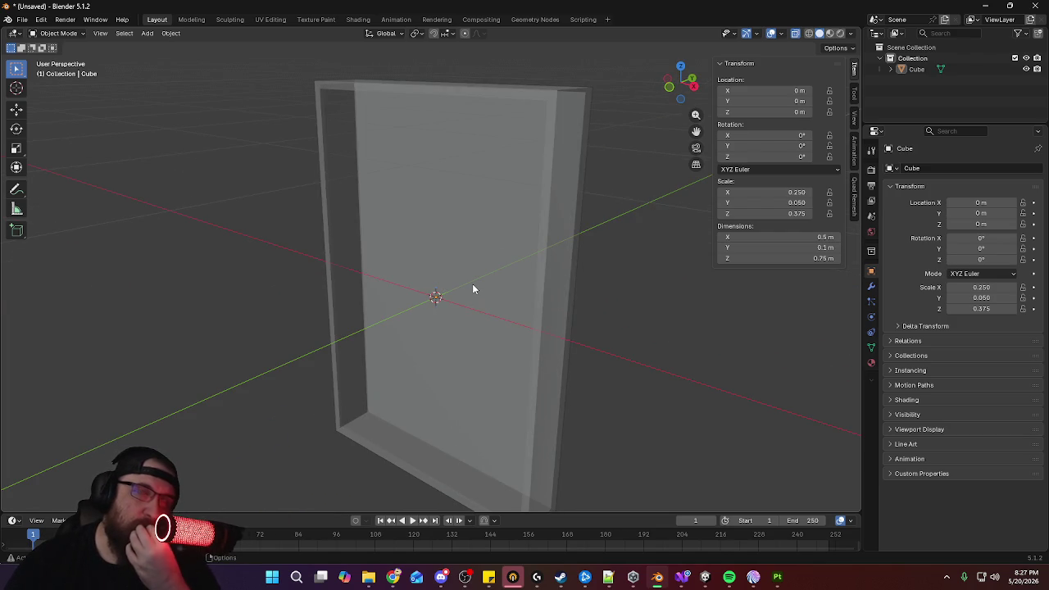
pyautogui.moveTo(459, 288); pyautogui.dragTo(563, 280, button='middle')
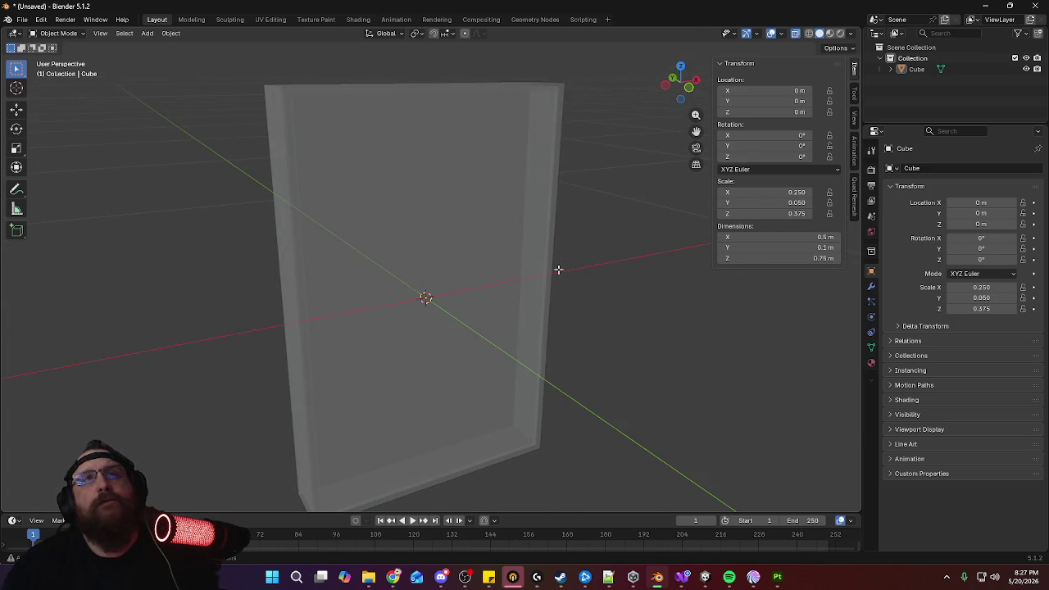
pyautogui.press('Tab')
pyautogui.keyDown('alt'); pyautogui.click(550, 236); pyautogui.keyUp('alt')
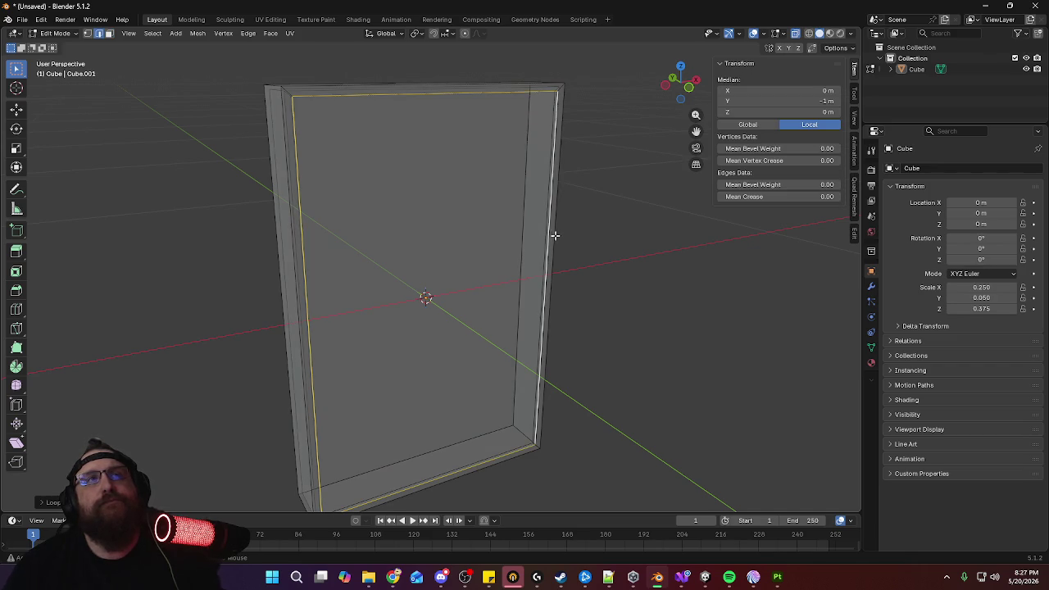
pyautogui.rightClick(545, 263)
pyautogui.click(513, 421)
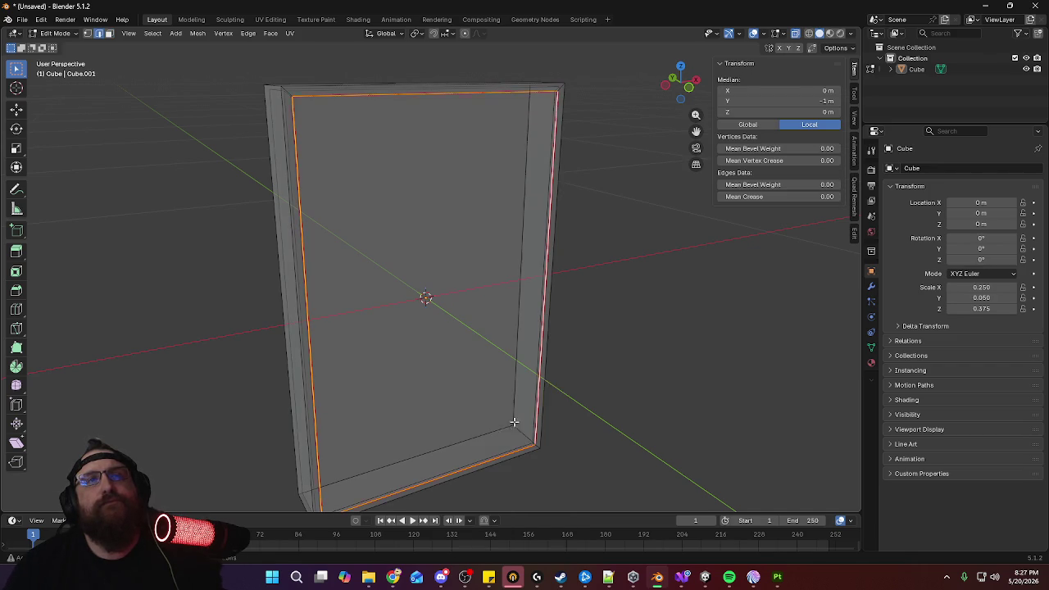
pyautogui.keyDown('alt'); pyautogui.click(533, 416); pyautogui.keyUp('alt')
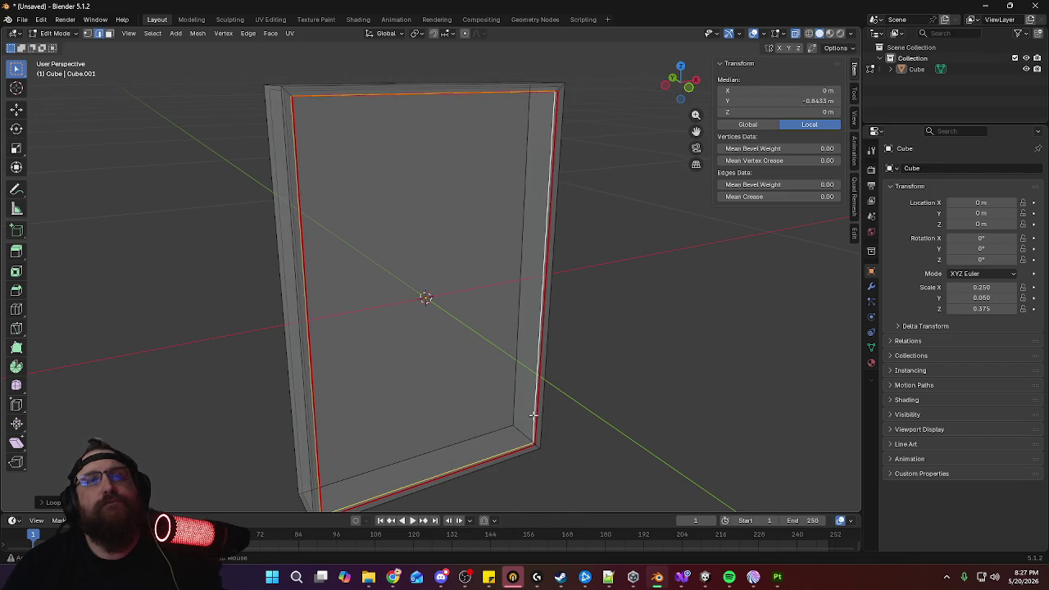
pyautogui.rightClick(533, 419)
pyautogui.click(533, 419)
# Select the corner edges along the pillar and mark them as seams
pyautogui.click(557, 435)
pyautogui.moveTo(557, 435)
pyautogui.mouseDown(button='middle')
pyautogui.moveTo(598, 381)
pyautogui.moveTo(603, 299)
pyautogui.mouseUp(button='middle')
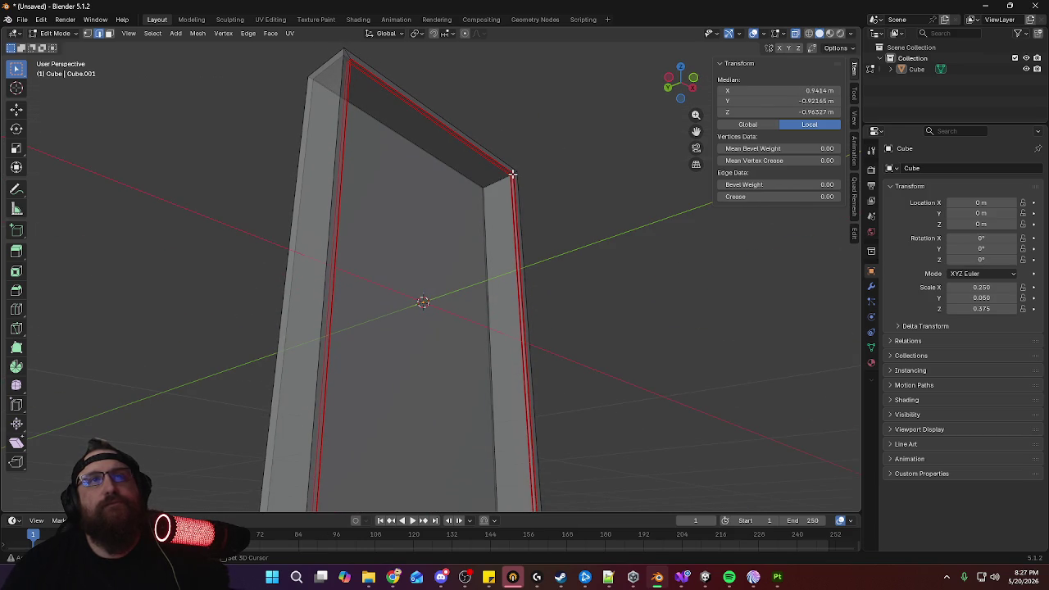
pyautogui.click(548, 189)
pyautogui.moveTo(576, 204)
pyautogui.mouseDown(button='middle')
pyautogui.moveTo(554, 206)
pyautogui.moveTo(550, 267)
pyautogui.mouseUp(button='middle')
pyautogui.scroll(4, 556, 223)
pyautogui.scroll(2, 544, 213)
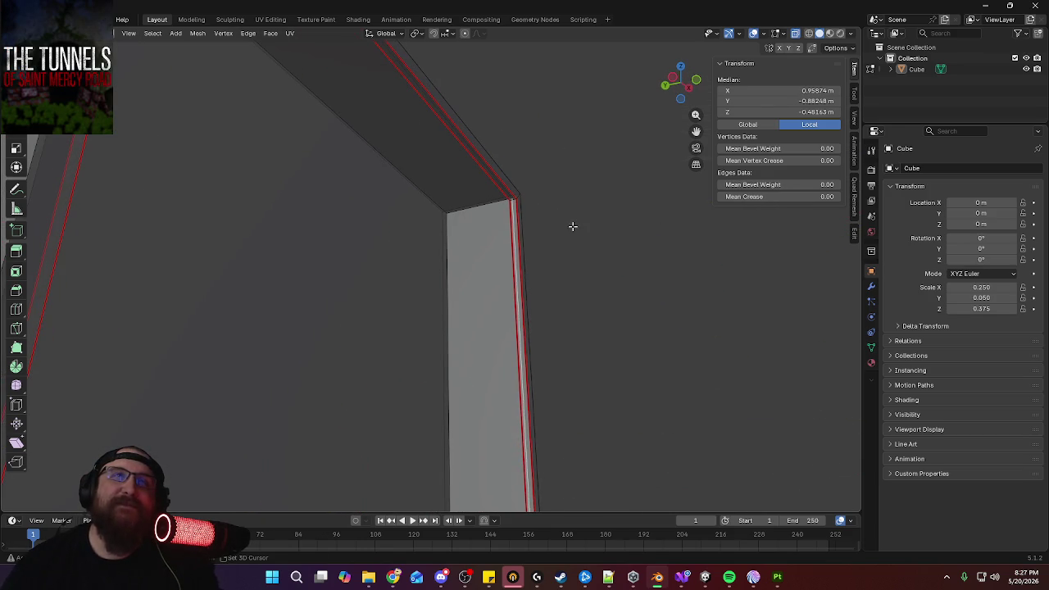
pyautogui.click(564, 222)
pyautogui.moveTo(564, 222)
pyautogui.mouseDown(button='middle')
pyautogui.moveTo(568, 232)
pyautogui.moveTo(545, 195)
pyautogui.moveTo(565, 208)
pyautogui.moveTo(426, 211)
pyautogui.mouseUp(button='middle')
pyautogui.keyDown('shift'); pyautogui.click(499, 148); pyautogui.keyUp('shift')
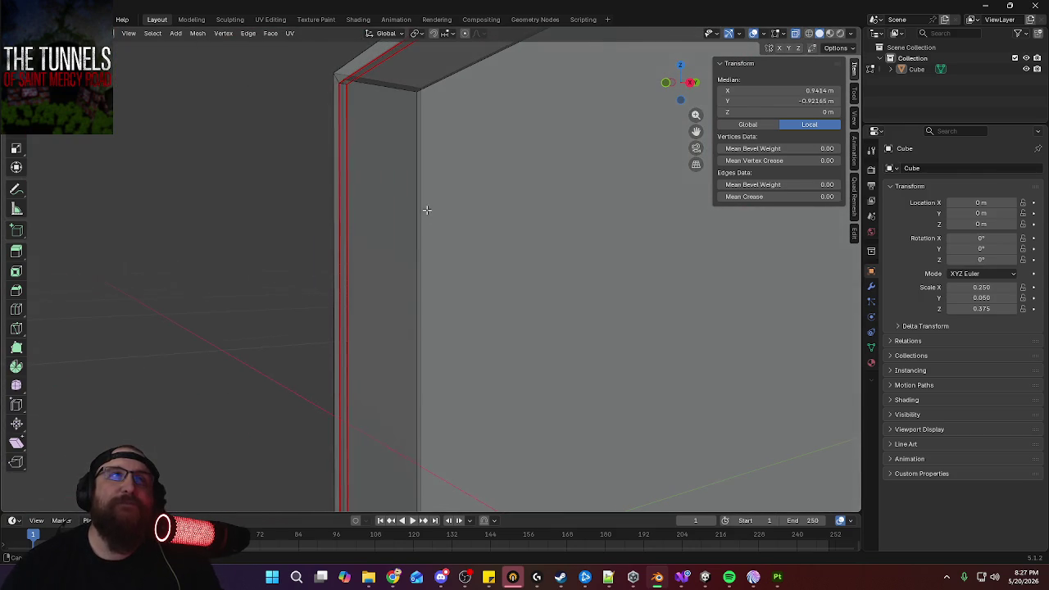
pyautogui.keyDown('shift'); pyautogui.click(342, 84); pyautogui.keyUp('shift')
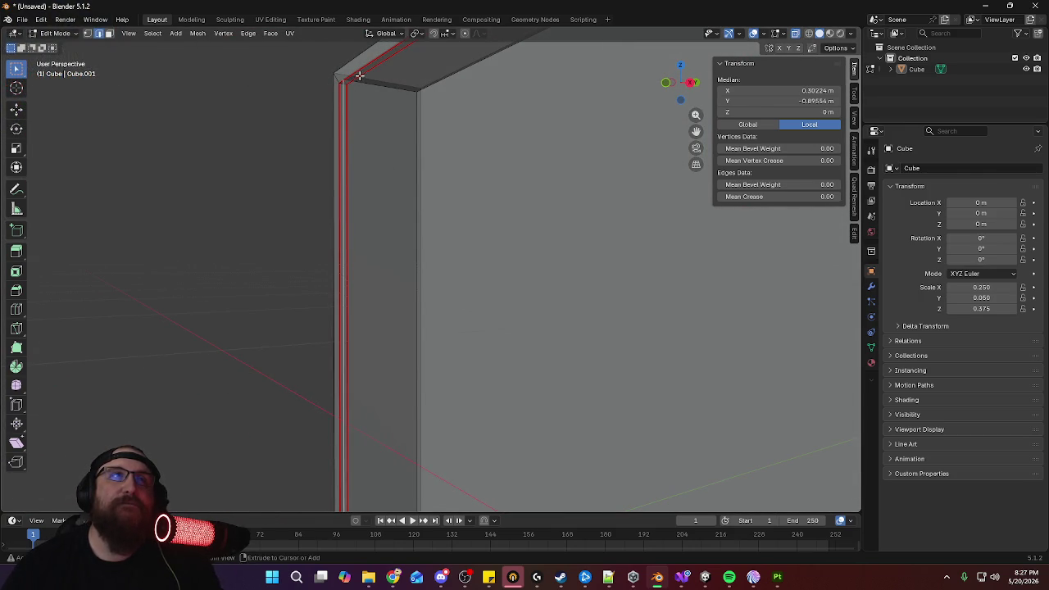
pyautogui.moveTo(449, 399); pyautogui.dragTo(571, 176, button='middle')
pyautogui.moveTo(506, 408)
pyautogui.mouseDown(button='middle')
pyautogui.moveTo(520, 118)
pyautogui.moveTo(522, 145)
pyautogui.mouseUp(button='middle')
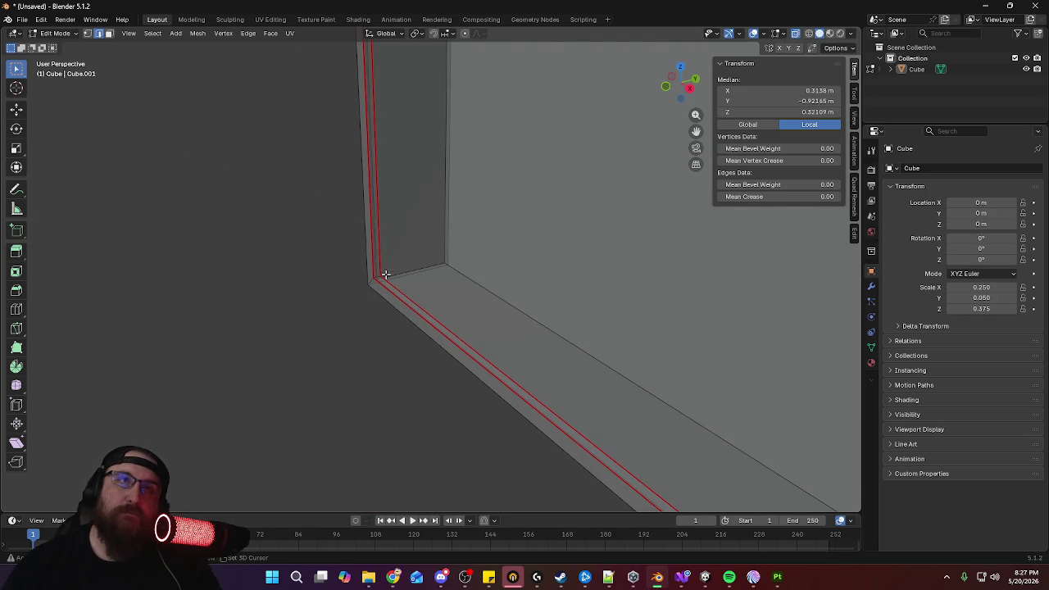
pyautogui.rightClick(415, 281)
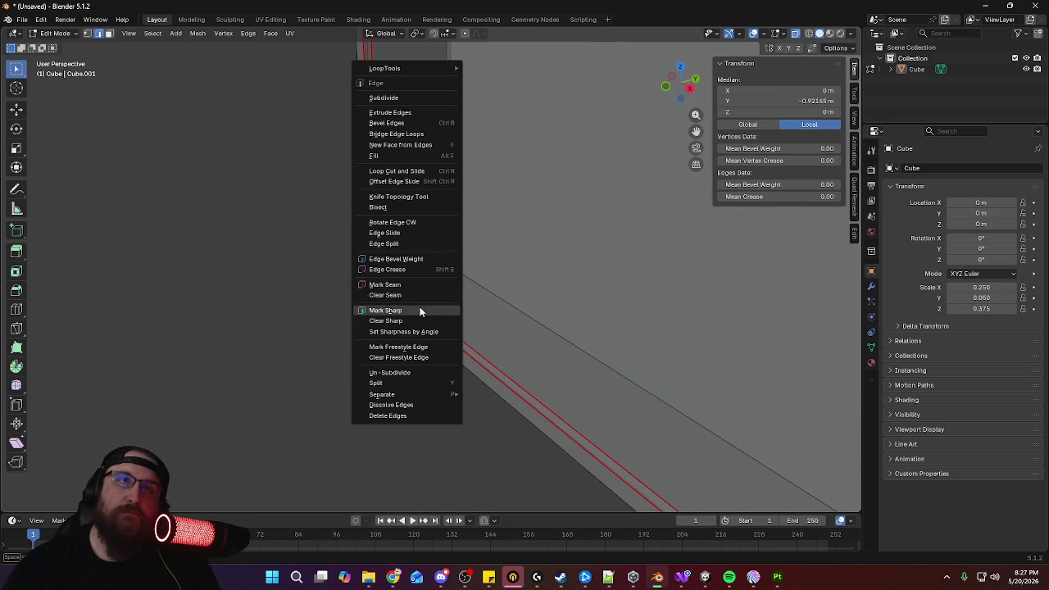
pyautogui.click(418, 284)
# Mark a single corner edge of the frame as a seam
pyautogui.moveTo(417, 284)
pyautogui.mouseDown(button='middle')
pyautogui.moveTo(477, 253)
pyautogui.moveTo(506, 309)
pyautogui.moveTo(644, 298)
pyautogui.moveTo(606, 414)
pyautogui.mouseUp(button='middle')
pyautogui.keyDown('alt'); pyautogui.click(552, 371); pyautogui.keyUp('alt')
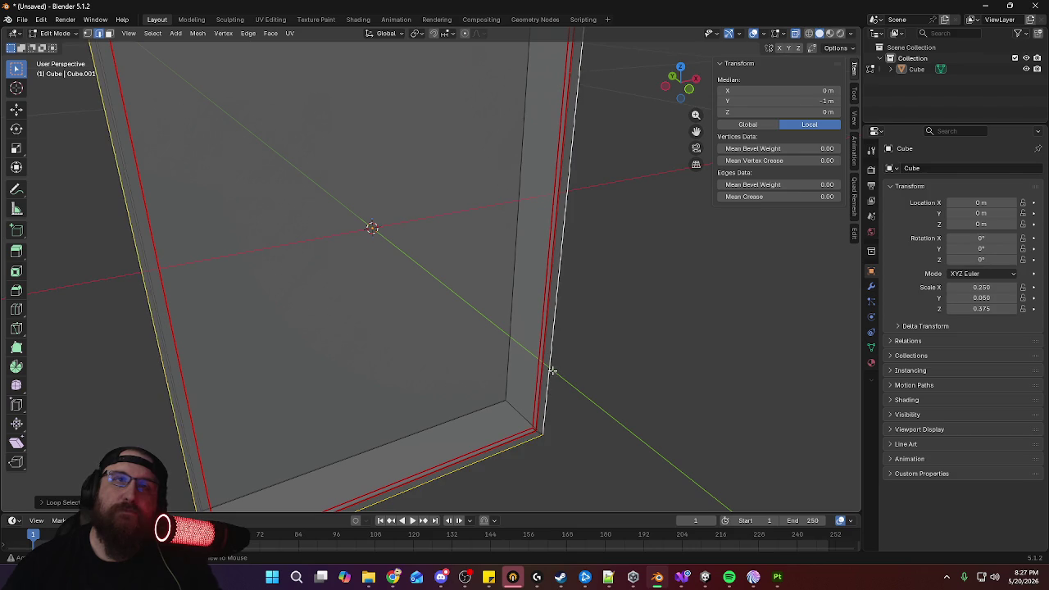
pyautogui.scroll(-5, 573, 255)
pyautogui.moveTo(573, 255); pyautogui.dragTo(573, 267, button='middle')
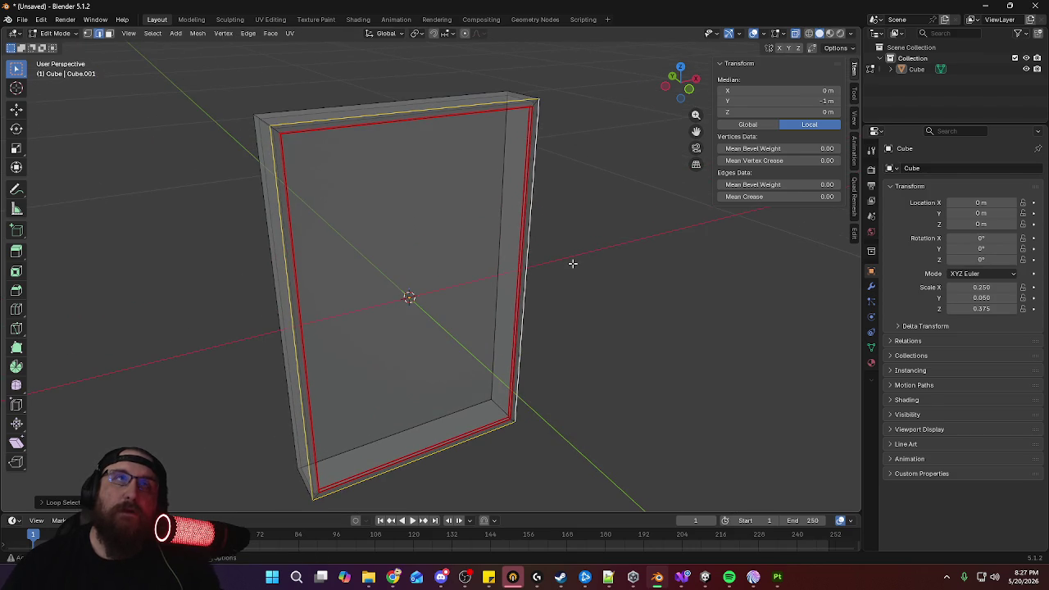
pyautogui.rightClick(572, 263)
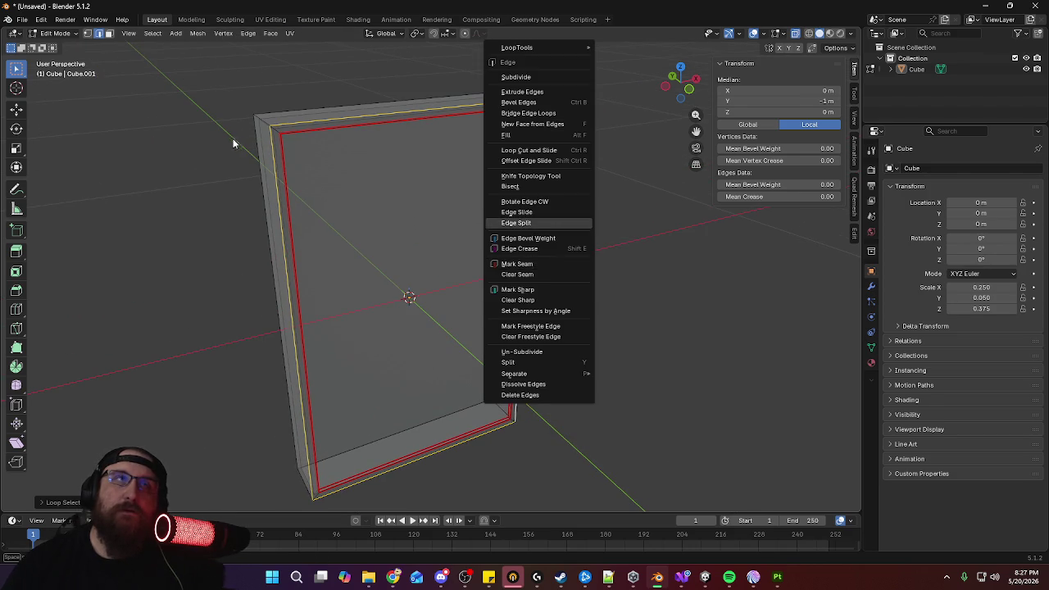
pyautogui.moveTo(299, 159); pyautogui.dragTo(396, 204, button='middle')
pyautogui.moveTo(471, 228)
pyautogui.mouseDown(button='middle')
pyautogui.moveTo(470, 187)
pyautogui.moveTo(451, 218)
pyautogui.moveTo(503, 55)
pyautogui.mouseUp(button='middle')
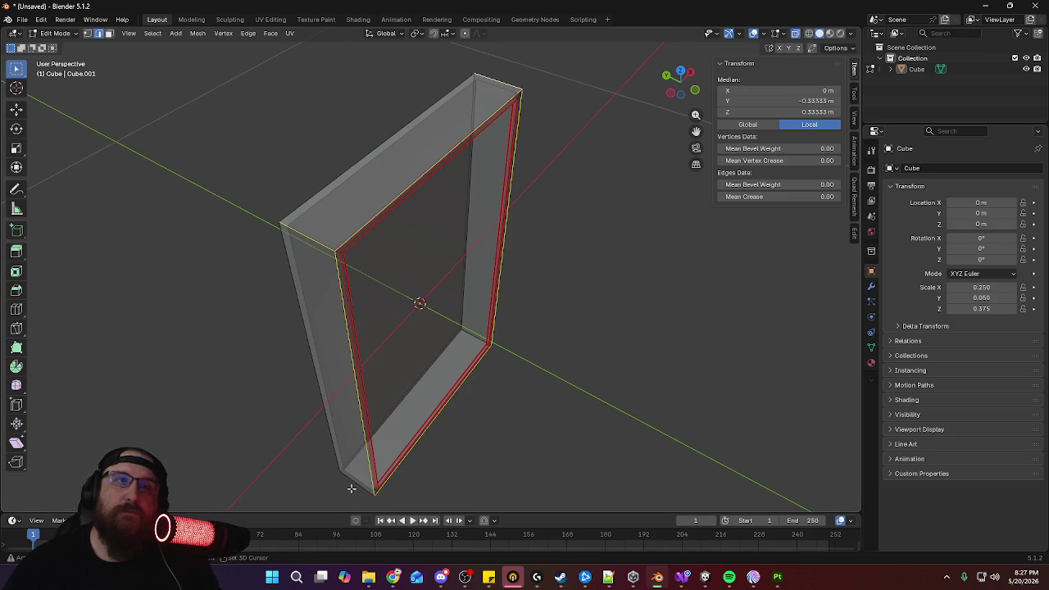
pyautogui.moveTo(533, 407)
pyautogui.mouseDown(button='middle')
pyautogui.moveTo(352, 374)
pyautogui.moveTo(456, 504)
pyautogui.moveTo(508, 492)
pyautogui.moveTo(612, 136)
pyautogui.moveTo(650, 144)
pyautogui.moveTo(534, 100)
pyautogui.mouseUp(button='middle')
pyautogui.click(508, 474)
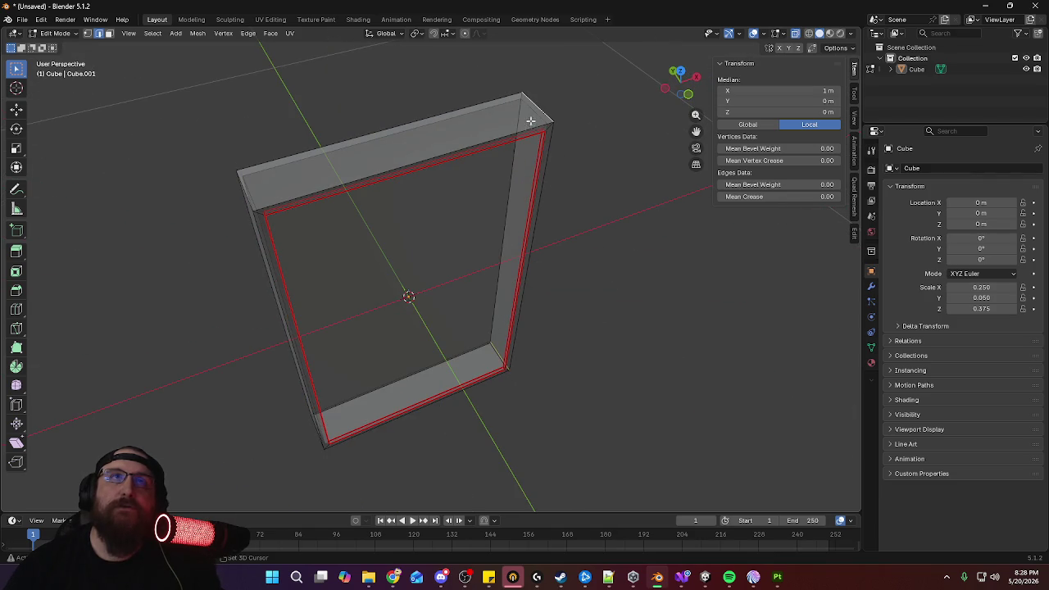
pyautogui.moveTo(204, 191); pyautogui.dragTo(273, 151, button='middle')
pyautogui.moveTo(249, 315)
pyautogui.mouseDown(button='middle')
pyautogui.moveTo(366, 312)
pyautogui.moveTo(458, 424)
pyautogui.moveTo(474, 353)
pyautogui.mouseUp(button='middle')
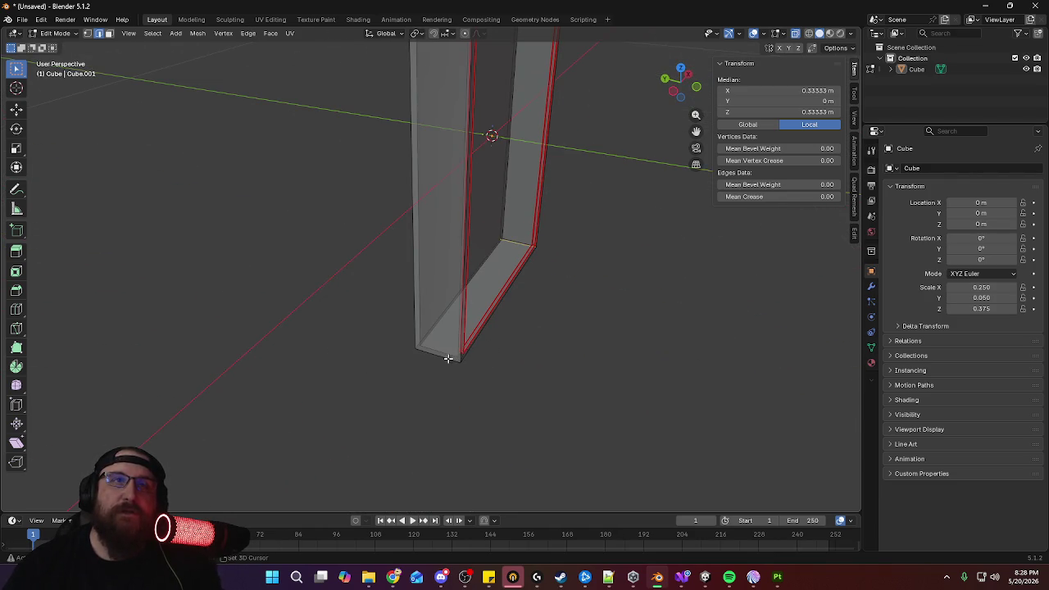
pyautogui.rightClick(447, 358)
pyautogui.click(441, 361)
# Mark the frame's top edges as seams
pyautogui.moveTo(530, 286)
pyautogui.mouseDown(button='middle')
pyautogui.moveTo(498, 305)
pyautogui.moveTo(523, 289)
pyautogui.mouseUp(button='middle')
pyautogui.moveTo(602, 265)
pyautogui.mouseDown(button='middle')
pyautogui.moveTo(517, 260)
pyautogui.moveTo(540, 265)
pyautogui.mouseUp(button='middle')
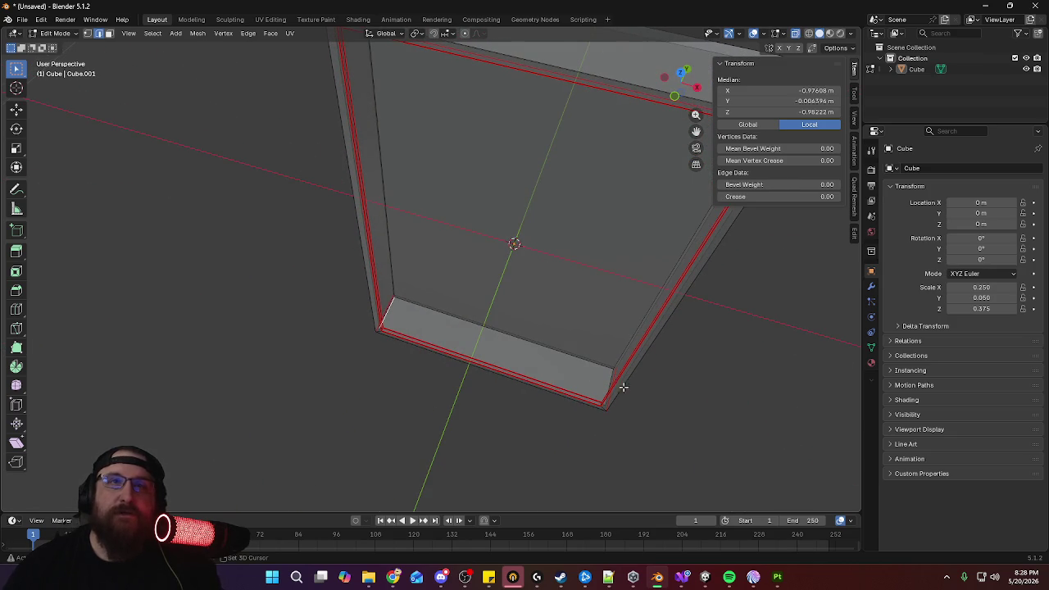
pyautogui.moveTo(463, 371)
pyautogui.mouseDown(button='middle')
pyautogui.moveTo(552, 300)
pyautogui.moveTo(556, 169)
pyautogui.mouseUp(button='middle')
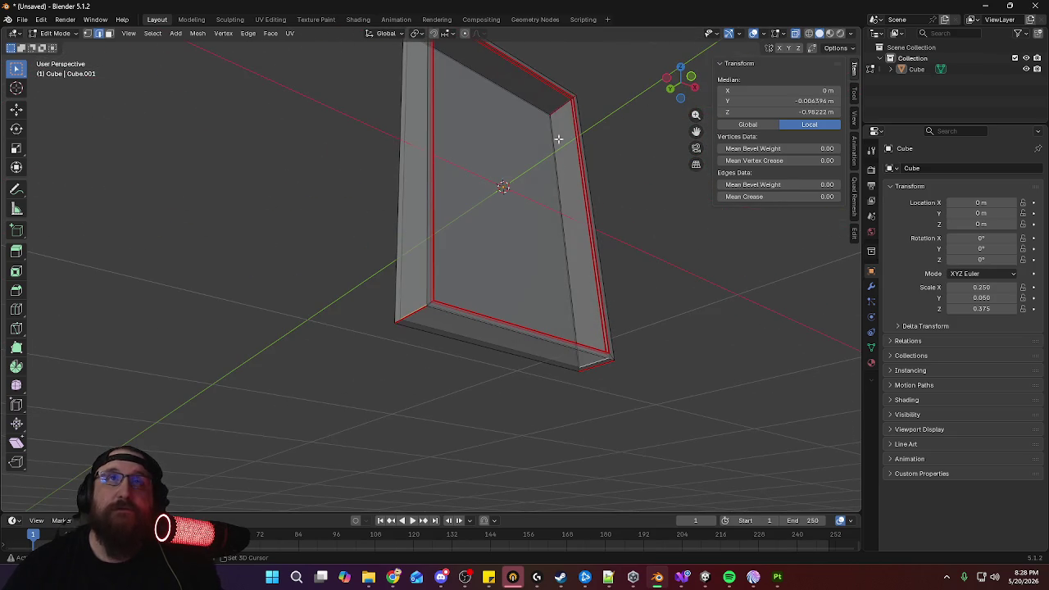
pyautogui.moveTo(554, 101)
pyautogui.mouseDown(button='middle')
pyautogui.moveTo(474, 225)
pyautogui.moveTo(609, 377)
pyautogui.mouseUp(button='middle')
pyautogui.scroll(3, 632, 269)
pyautogui.scroll(2, 692, 253)
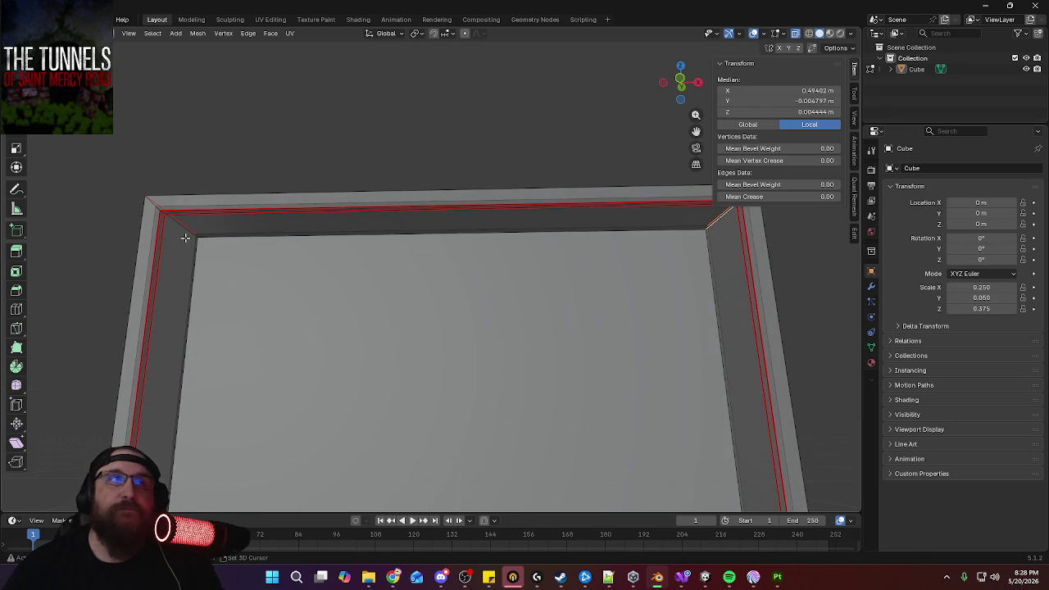
pyautogui.moveTo(303, 293); pyautogui.dragTo(330, 312, button='middle')
pyautogui.rightClick(363, 309)
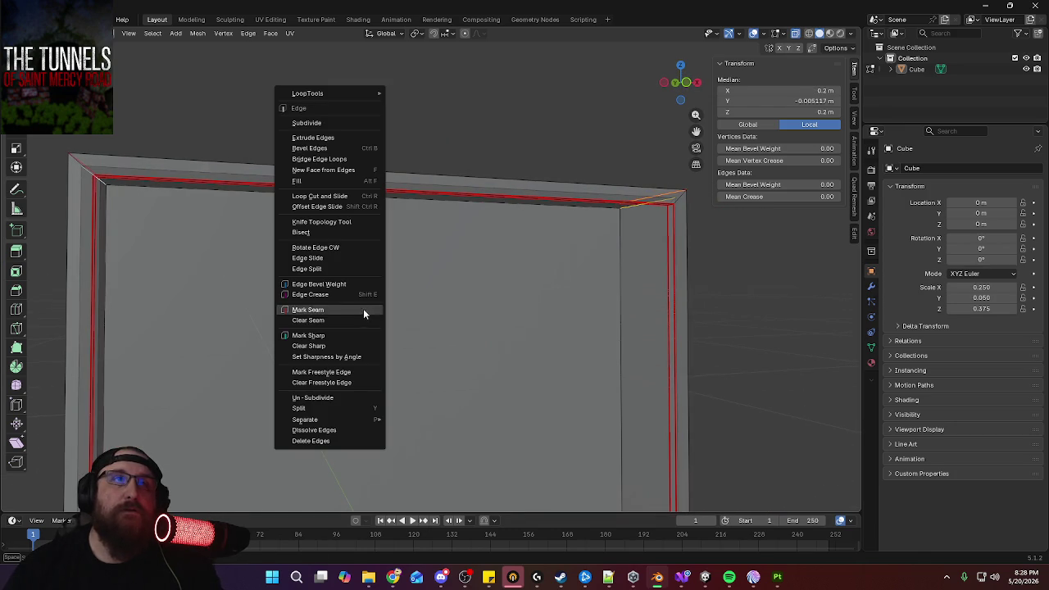
pyautogui.click(326, 312)
# Mark two more edge loops at the frame's right corner as seams
pyautogui.scroll(-2, 555, 273)
pyautogui.moveTo(554, 274)
pyautogui.mouseDown(button='middle')
pyautogui.moveTo(517, 290)
pyautogui.moveTo(184, 285)
pyautogui.mouseUp(button='middle')
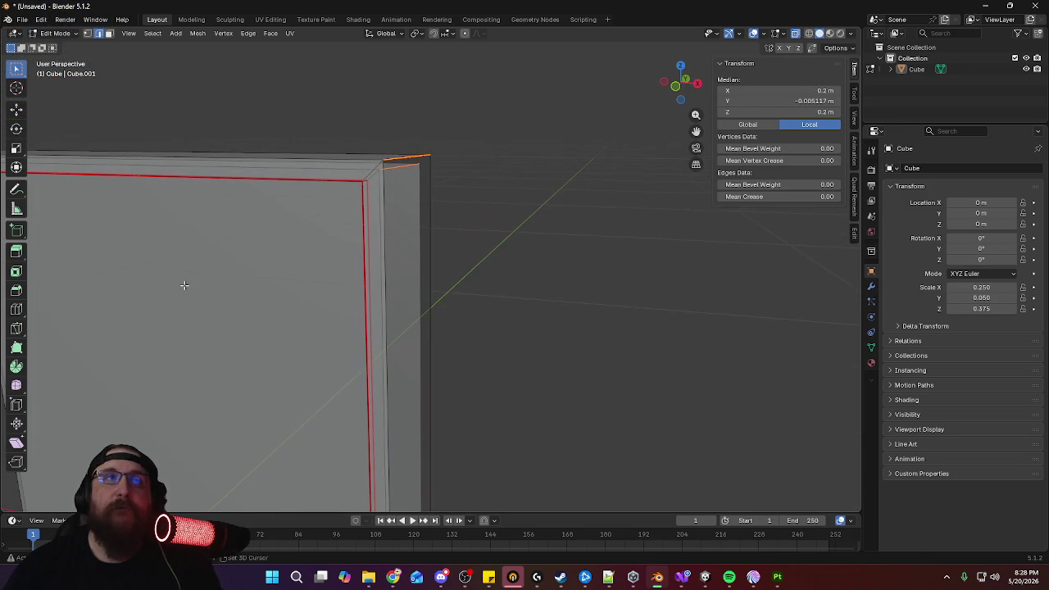
pyautogui.keyDown('alt'); pyautogui.keyDown('shift'); pyautogui.click(378, 218); pyautogui.keyUp('shift'); pyautogui.keyUp('alt')
pyautogui.moveTo(377, 218)
pyautogui.mouseDown(button='middle')
pyautogui.moveTo(316, 311)
pyautogui.moveTo(253, 332)
pyautogui.moveTo(376, 282)
pyautogui.mouseUp(button='middle')
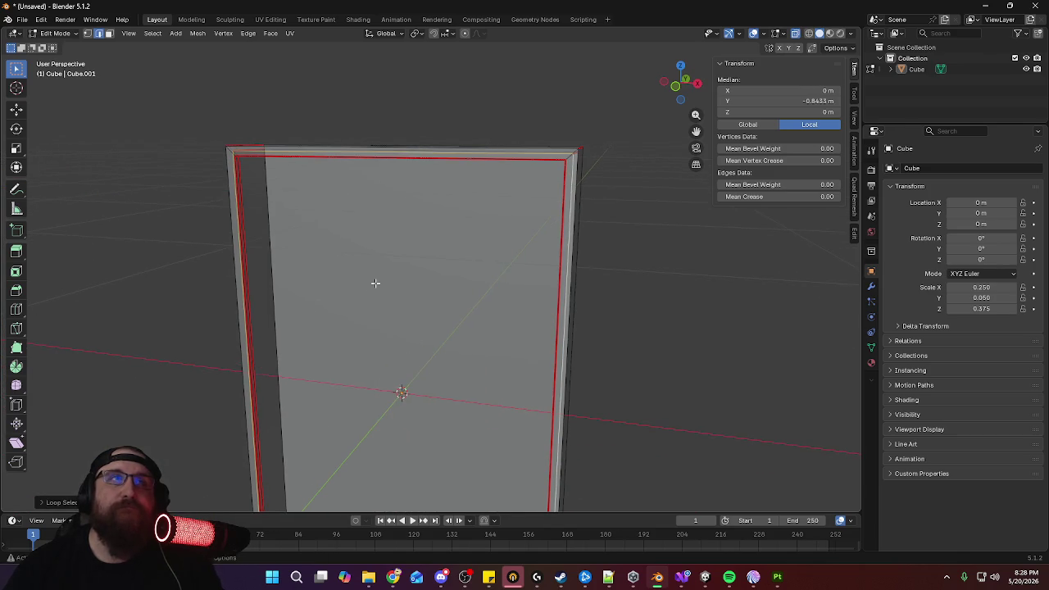
pyautogui.rightClick(375, 282)
pyautogui.click(369, 282)
# Return to Object Mode and turn X-ray off so the frame displays solid
pyautogui.scroll(-2, 414, 345)
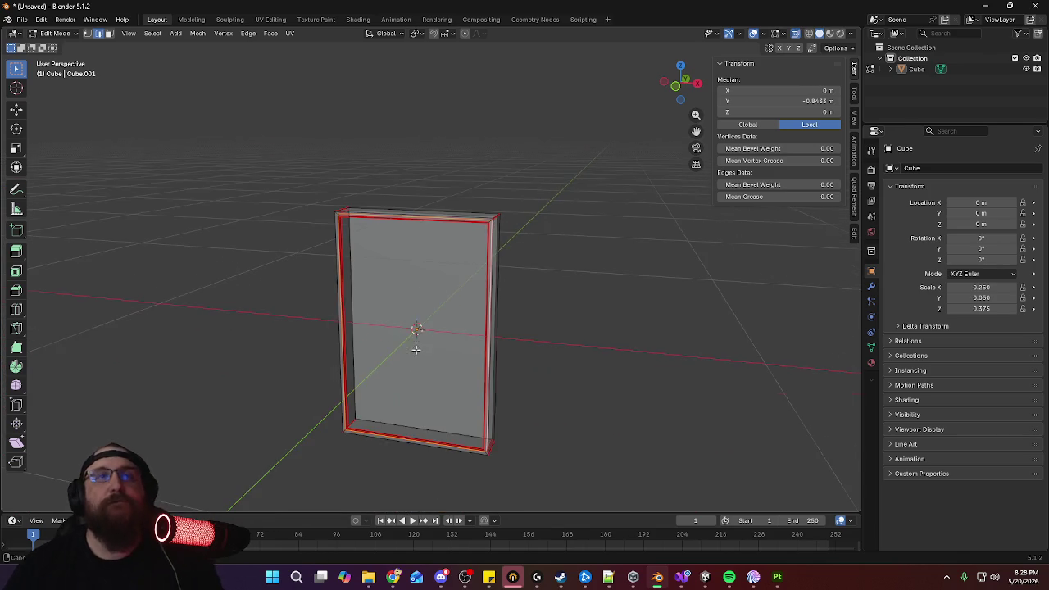
pyautogui.moveTo(413, 345); pyautogui.dragTo(486, 363, button='middle')
pyautogui.press('Tab')
pyautogui.moveTo(464, 308); pyautogui.dragTo(793, 41, button='middle')
pyautogui.click(795, 33)
pyautogui.moveTo(573, 188); pyautogui.dragTo(493, 194, button='middle')
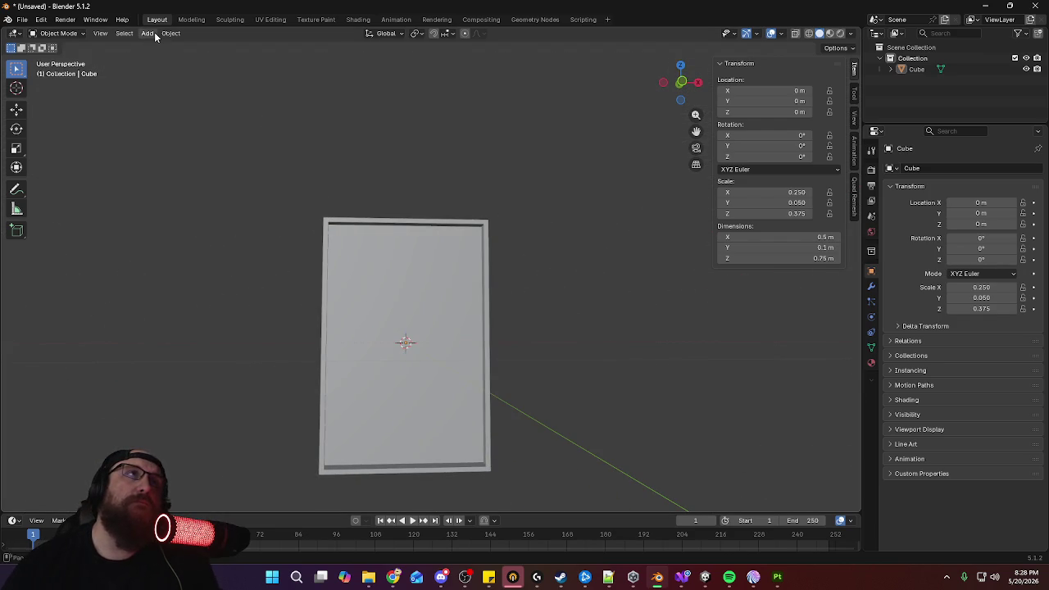
# In front view, add a new cube scaled to 0.3 and switch to wireframe shading
pyautogui.press('KP_1')
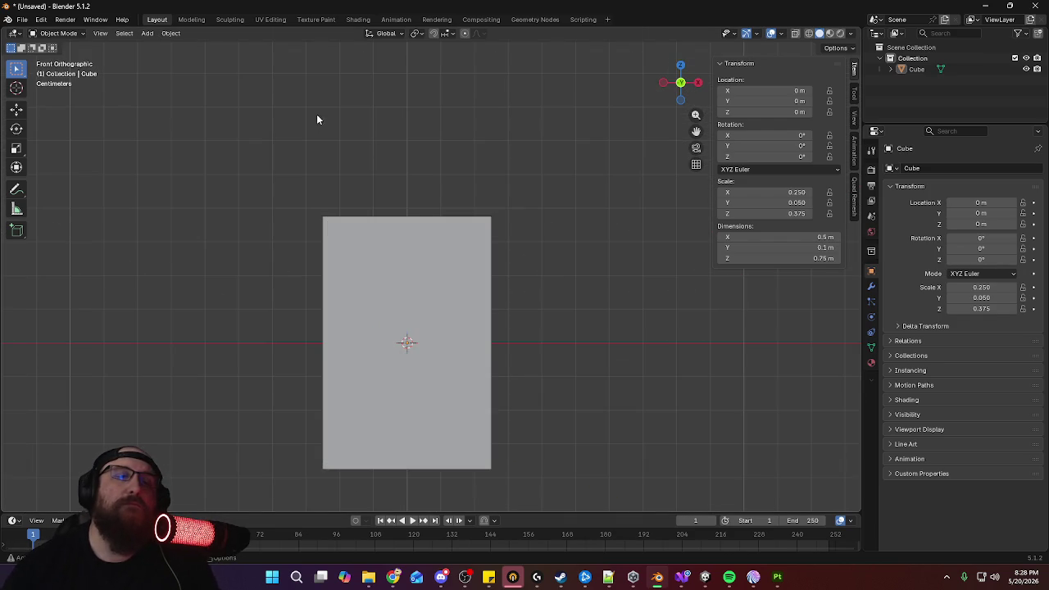
pyautogui.click(142, 34)
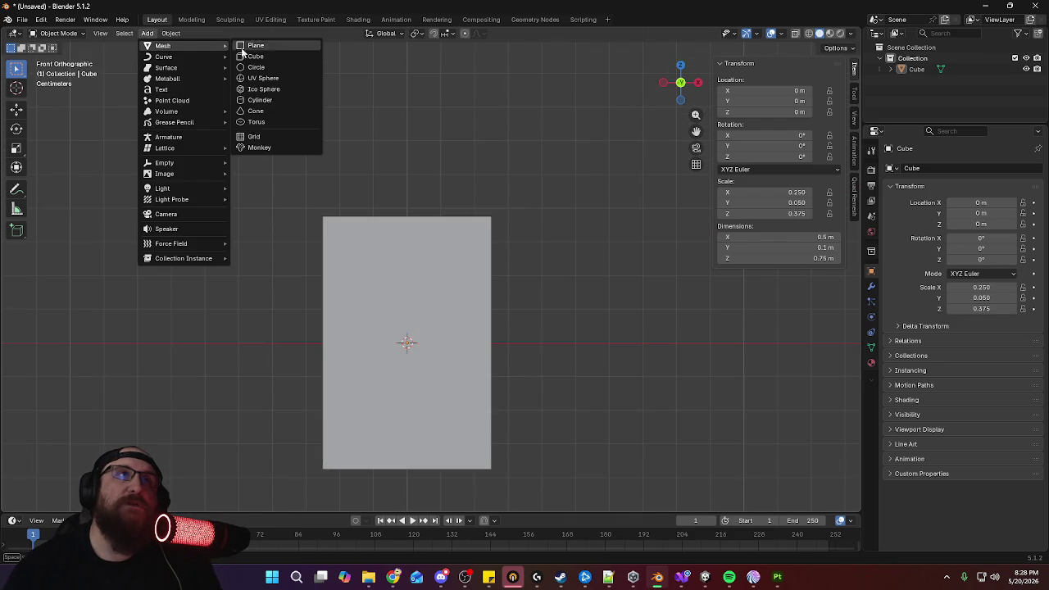
pyautogui.click(267, 53)
pyautogui.press('s')
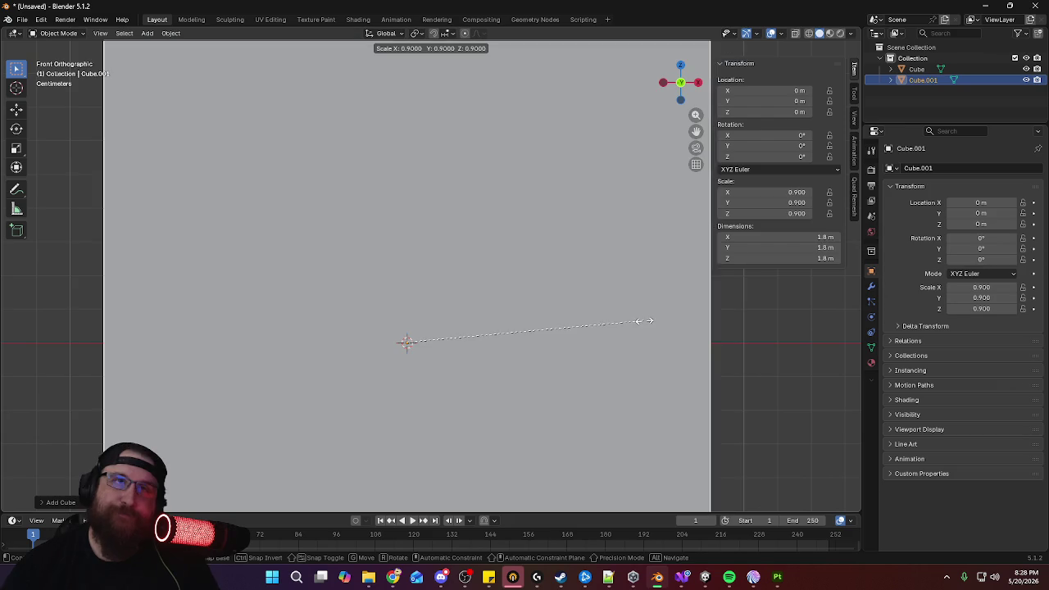
pyautogui.click(493, 345)
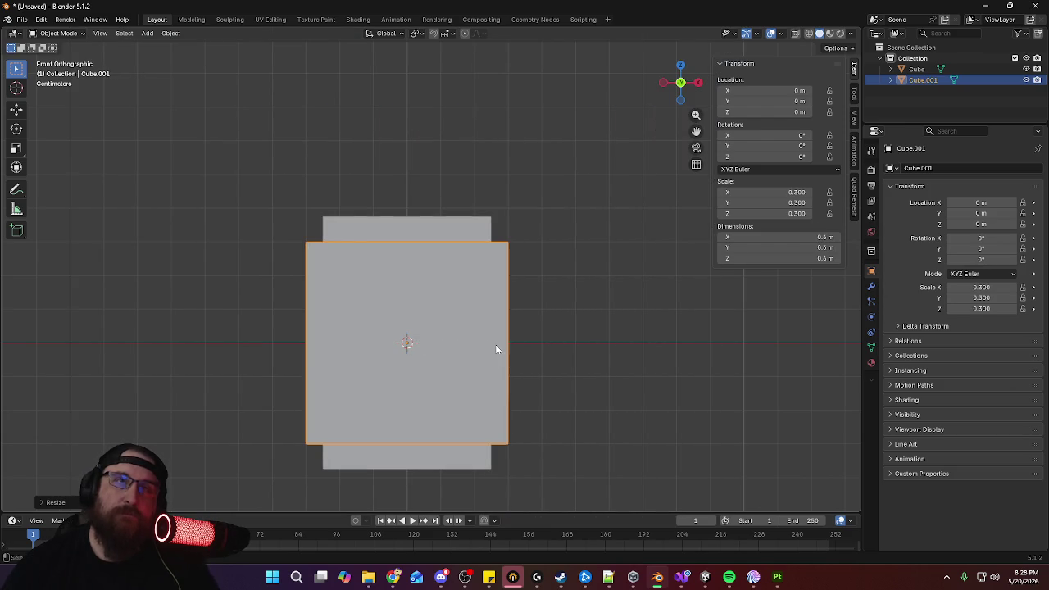
pyautogui.click(808, 33)
pyautogui.scroll(1, 559, 298)
pyautogui.scroll(2, 619, 327)
# Scale the cube to about 0.471 m wide along X and taller along Z
pyautogui.press('s')
pyautogui.press('x')
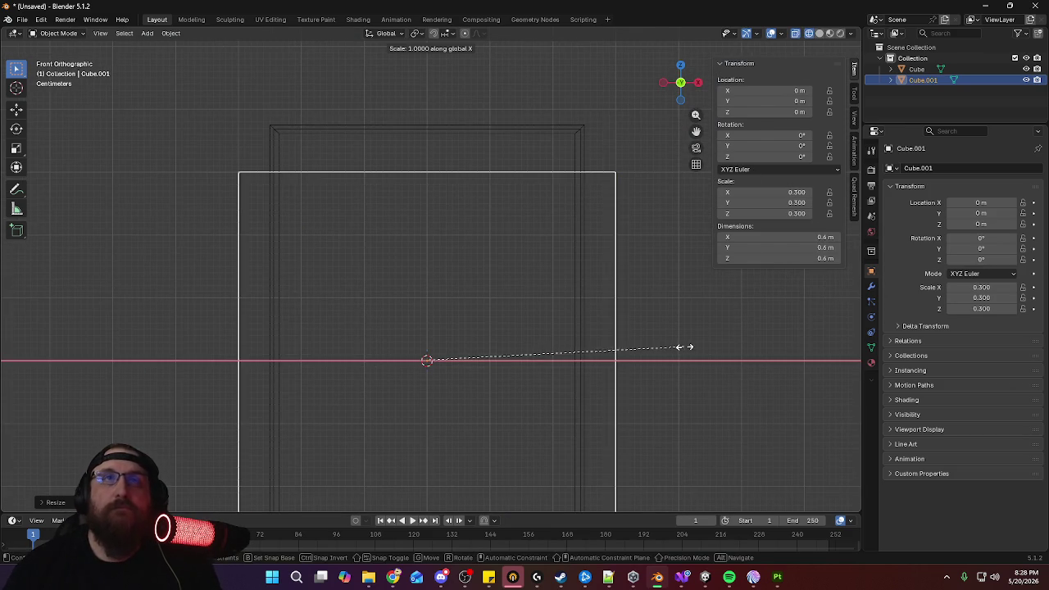
pyautogui.click(627, 347)
pyautogui.keyDown('shift'); pyautogui.moveTo(670, 377); pyautogui.dragTo(619, 410, button='middle'); pyautogui.keyUp('shift')
pyautogui.scroll(2, 622, 349)
pyautogui.press('s')
pyautogui.press('x')
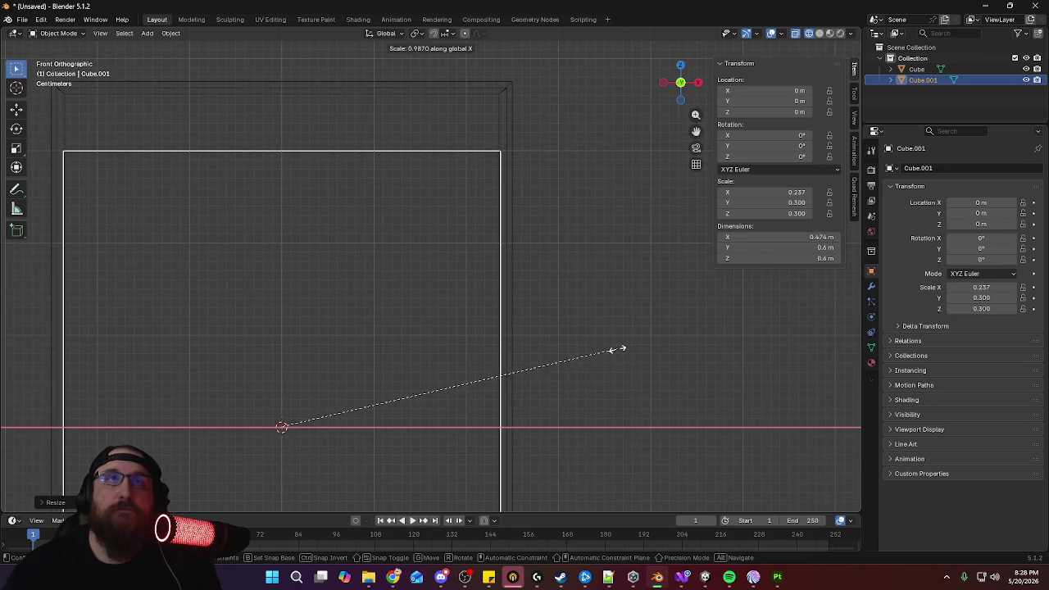
pyautogui.click(615, 347)
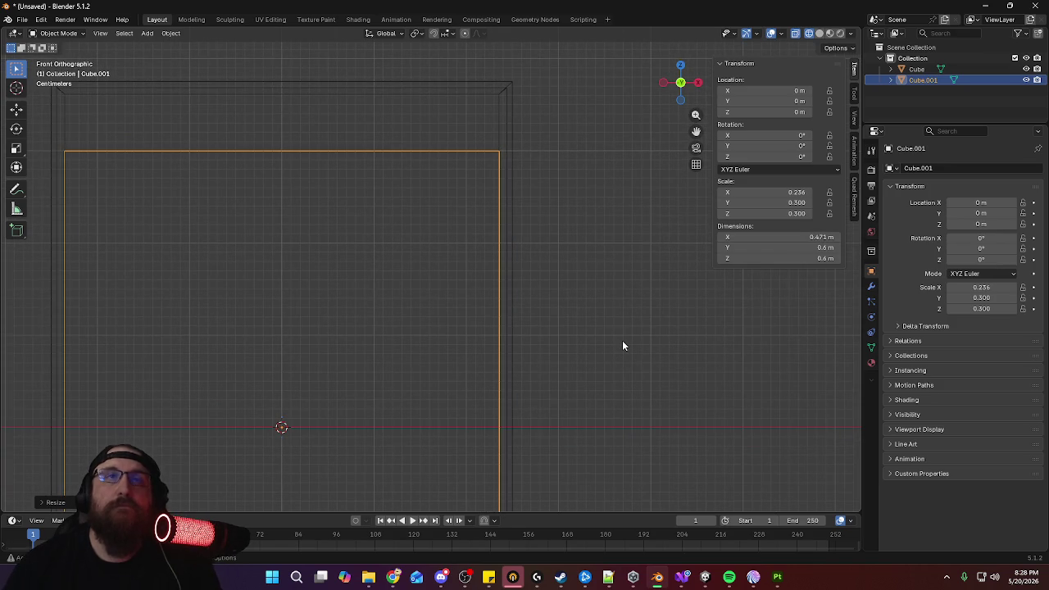
pyautogui.press('s')
pyautogui.press('z')
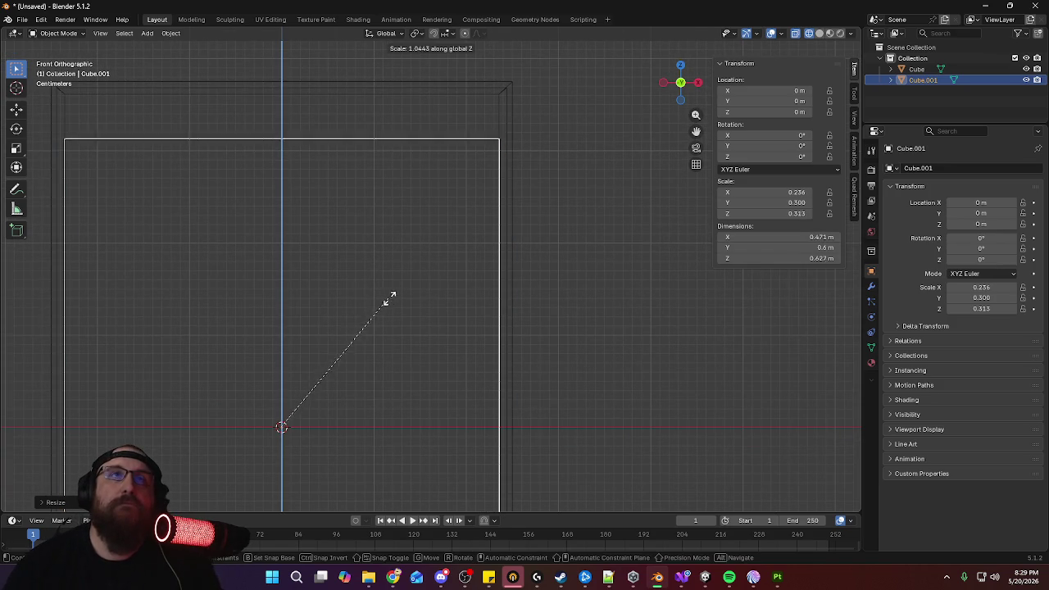
pyautogui.click(422, 294)
pyautogui.press('KP_Decimal')
# From the right side view, squash the cube along Y into a thin panel
pyautogui.press('KP_3')
pyautogui.press('s')
pyautogui.press('y')
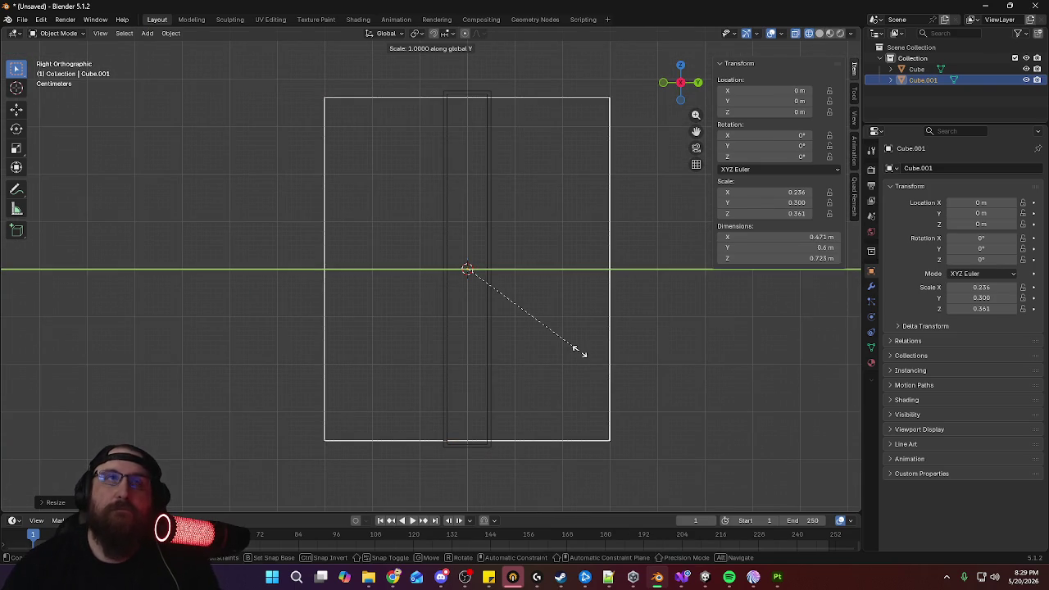
pyautogui.click(473, 322)
pyautogui.press('s')
pyautogui.press('y')
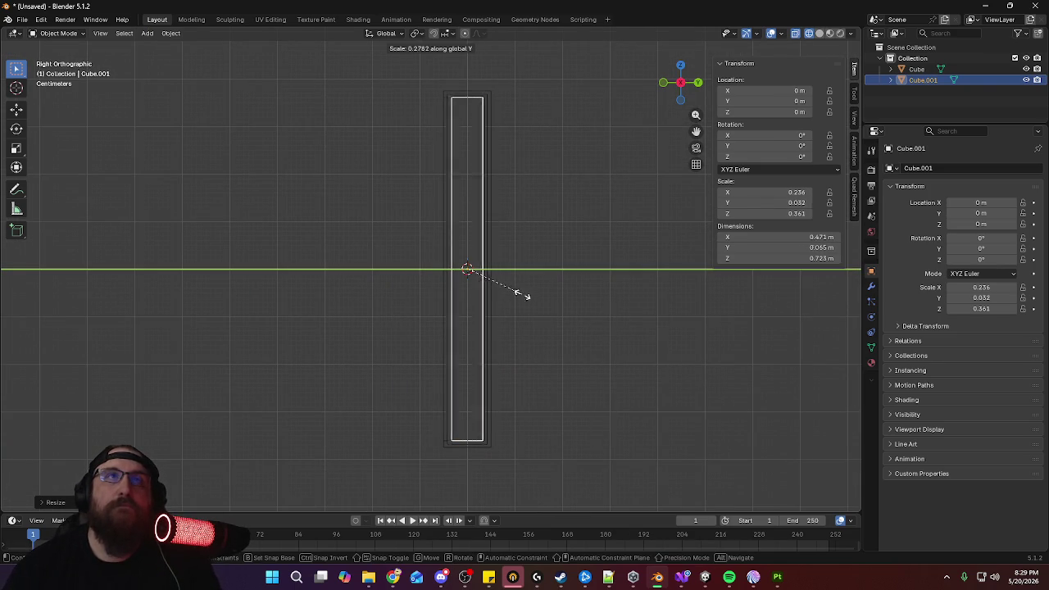
pyautogui.click(492, 281)
pyautogui.scroll(2, 582, 353)
pyautogui.scroll(2, 614, 310)
pyautogui.keyDown('shift'); pyautogui.moveTo(615, 310); pyautogui.dragTo(569, 404, button='middle'); pyautogui.keyUp('shift')
pyautogui.press('s')
pyautogui.press('y')
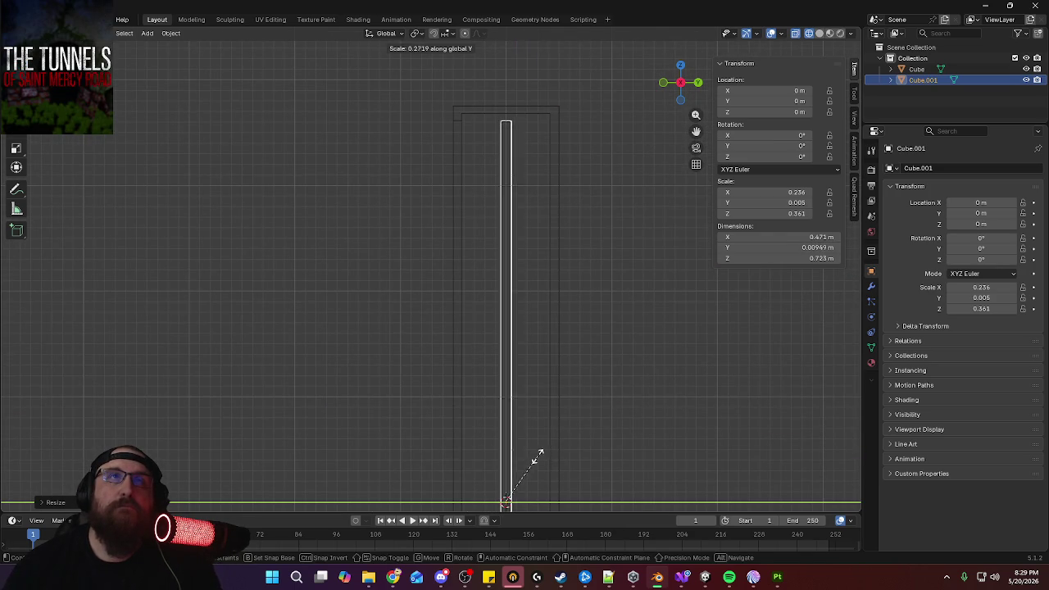
pyautogui.click(528, 466)
# Move the panel along Y to −0.046 m and fine-tune its thickness to about 0.0076 m
pyautogui.press('g')
pyautogui.press('y')
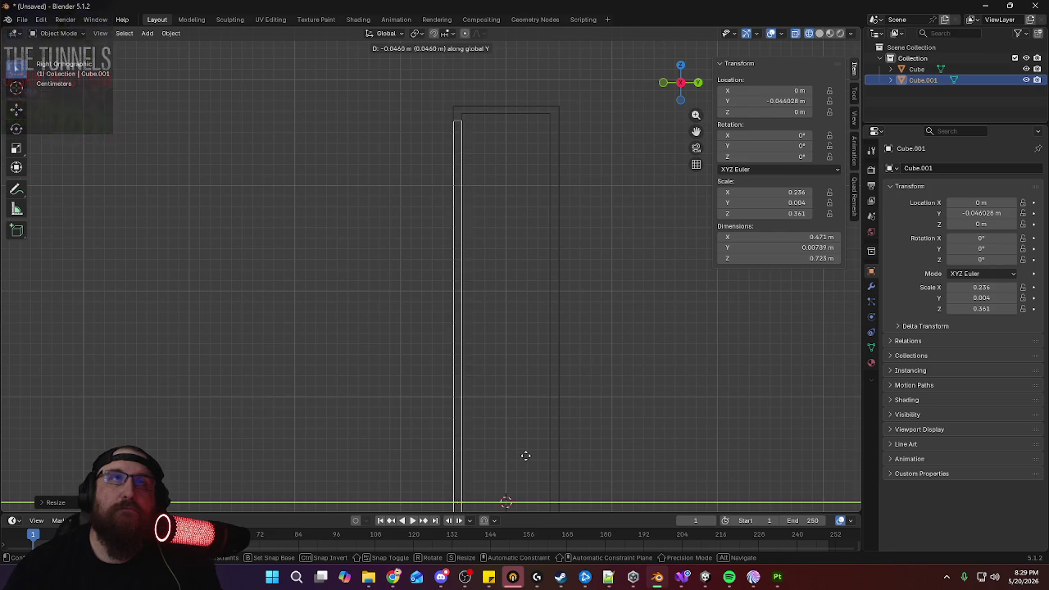
pyautogui.click(526, 458)
pyautogui.press('s')
pyautogui.press('y')
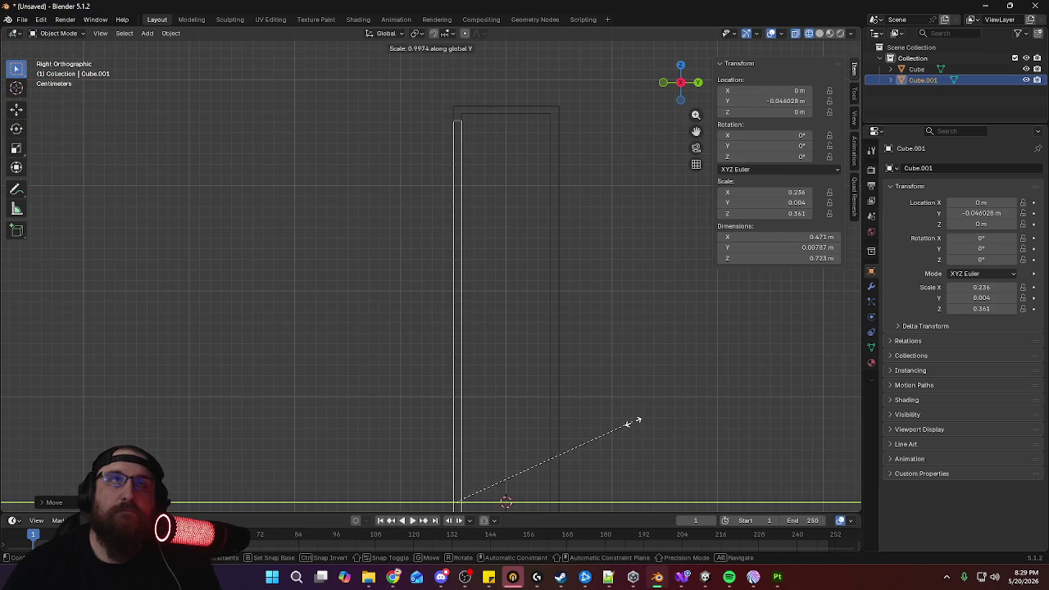
pyautogui.click(628, 422)
pyautogui.press('g')
pyautogui.press('y')
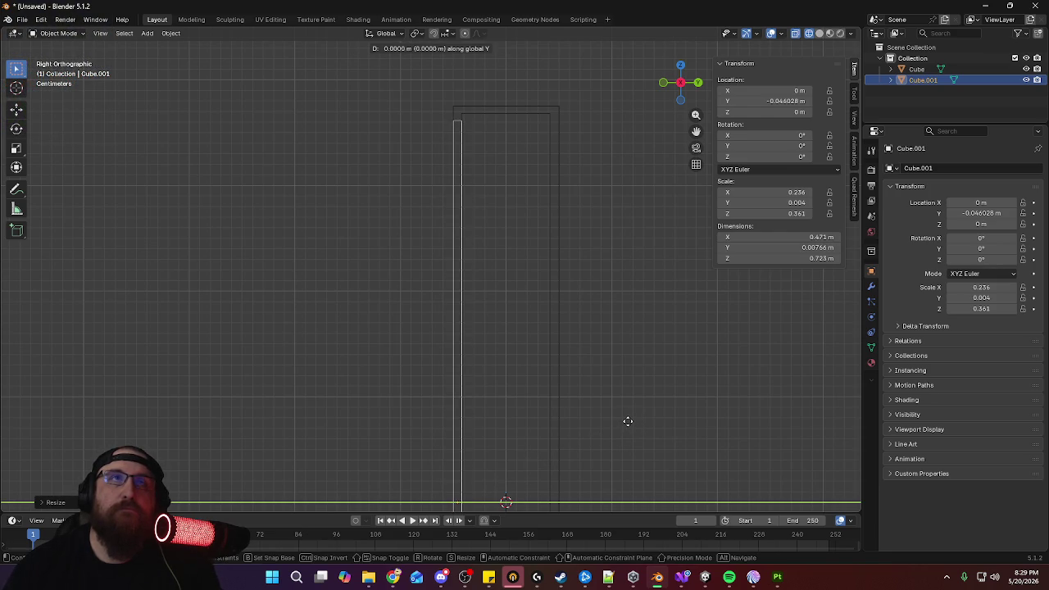
pyautogui.click(628, 420)
pyautogui.scroll(-5, 459, 368)
pyautogui.moveTo(493, 469)
pyautogui.mouseDown(button='middle')
pyautogui.moveTo(423, 394)
pyautogui.moveTo(514, 411)
pyautogui.mouseUp(button='middle')
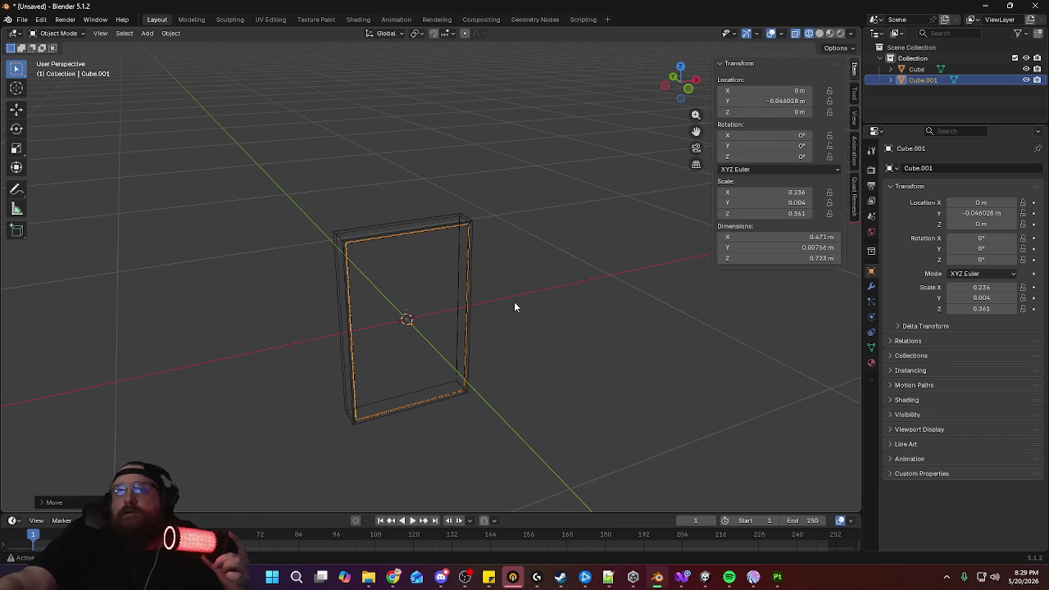
# In front view, slide the panel left along X
pyautogui.moveTo(529, 354)
pyautogui.mouseDown(button='middle')
pyautogui.moveTo(505, 316)
pyautogui.moveTo(640, 238)
pyautogui.moveTo(620, 236)
pyautogui.moveTo(536, 306)
pyautogui.moveTo(602, 291)
pyautogui.moveTo(609, 287)
pyautogui.moveTo(477, 306)
pyautogui.moveTo(508, 290)
pyautogui.moveTo(555, 326)
pyautogui.moveTo(533, 190)
pyautogui.mouseUp(button='middle')
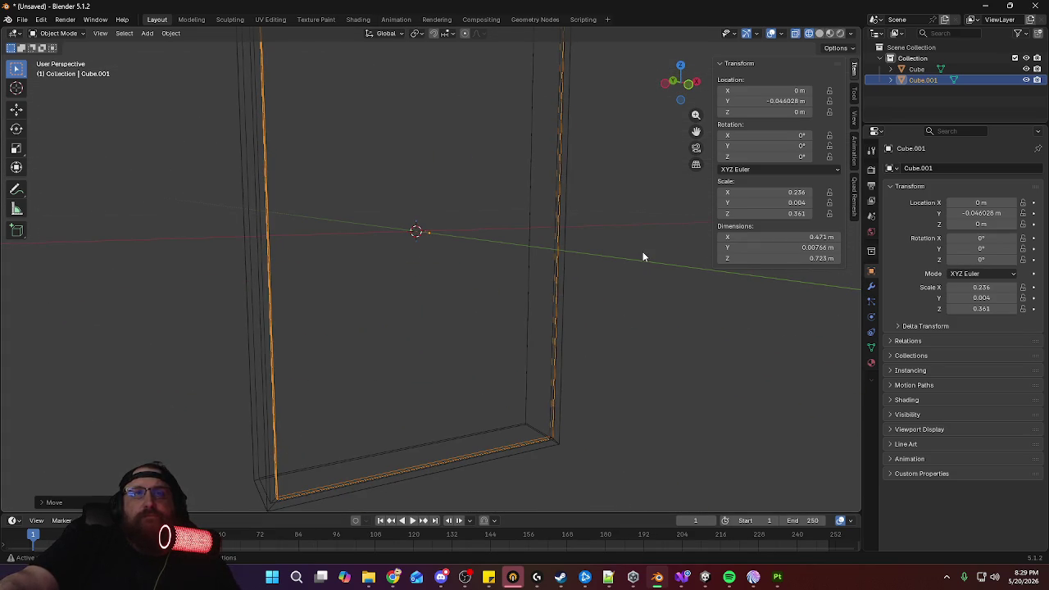
pyautogui.press('KP_1')
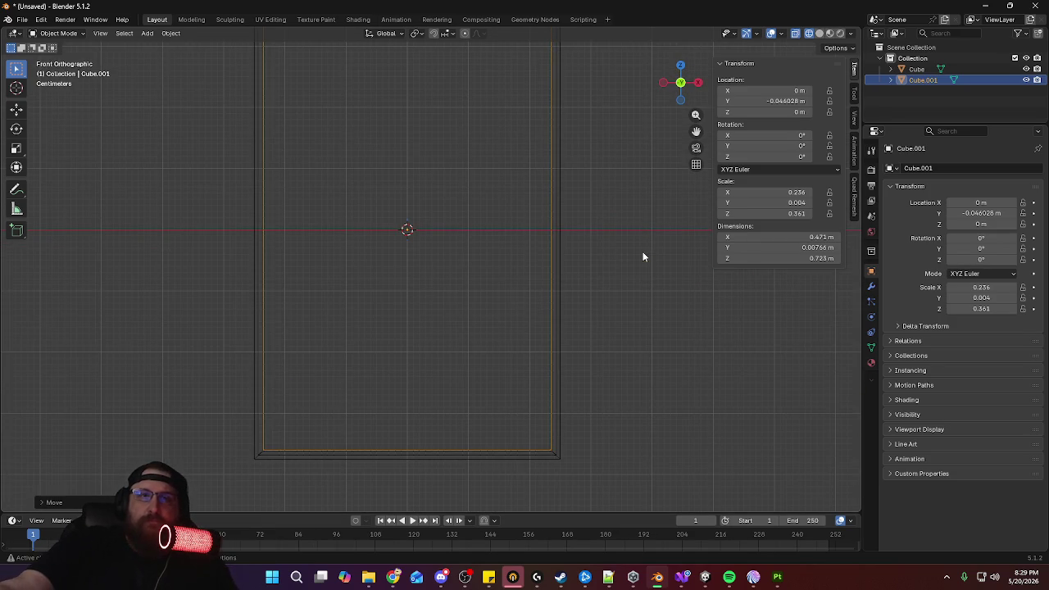
pyautogui.press('g')
pyautogui.press('x')
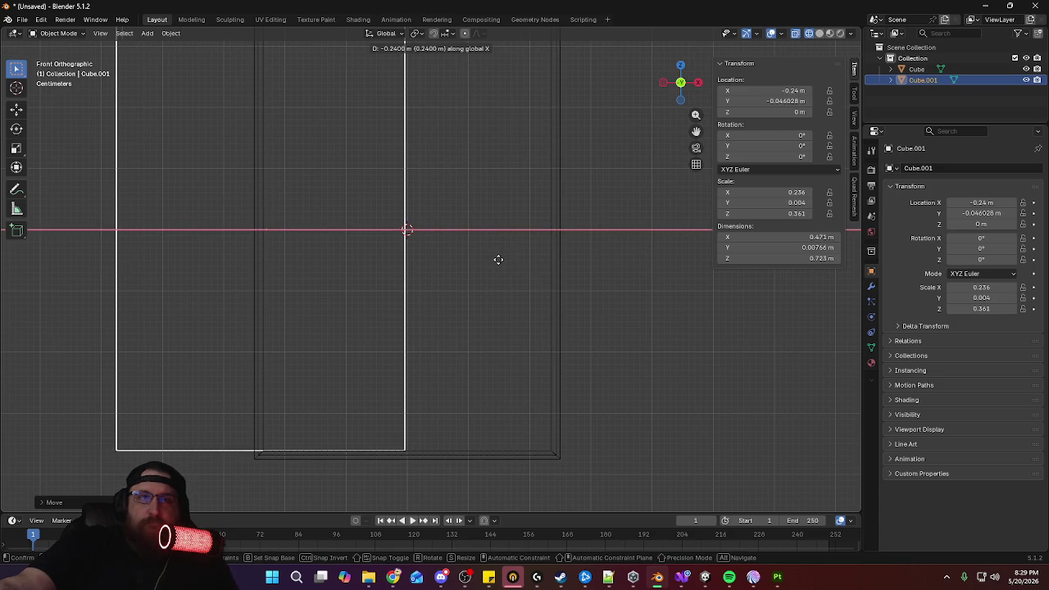
pyautogui.click(498, 259)
pyautogui.moveTo(476, 405)
pyautogui.keyDown('shift'); pyautogui.mouseDown(button='middle')
pyautogui.moveTo(515, 364)
pyautogui.moveTo(517, 213)
pyautogui.mouseUp(button='middle'); pyautogui.keyUp('shift')
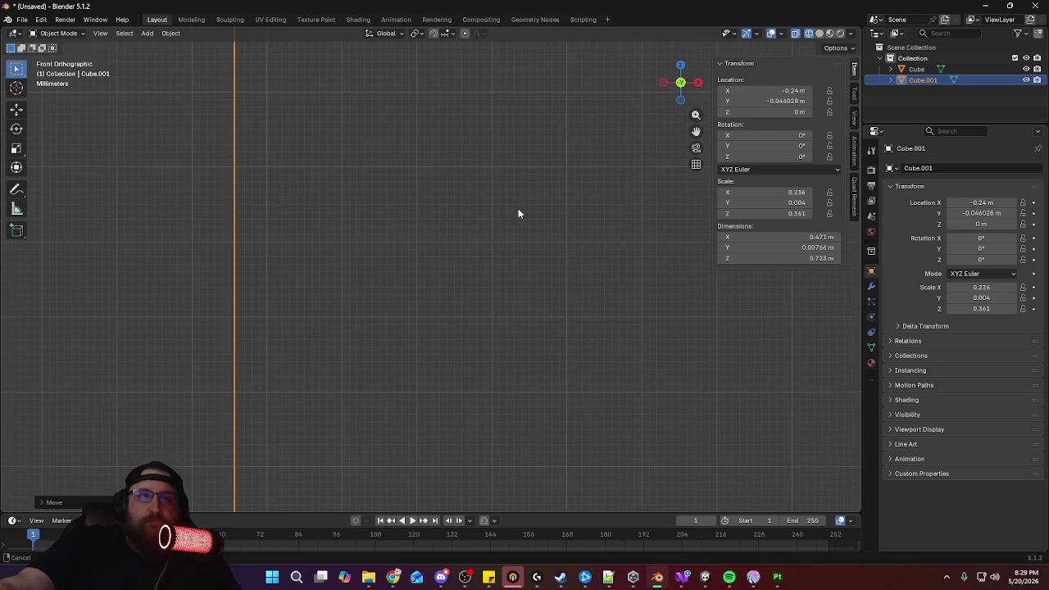
pyautogui.keyDown('shift'); pyautogui.moveTo(335, 363); pyautogui.dragTo(480, 222, button='middle'); pyautogui.keyUp('shift')
# Nudge the panel along X to −0.2357 m
pyautogui.press('g')
pyautogui.press('x')
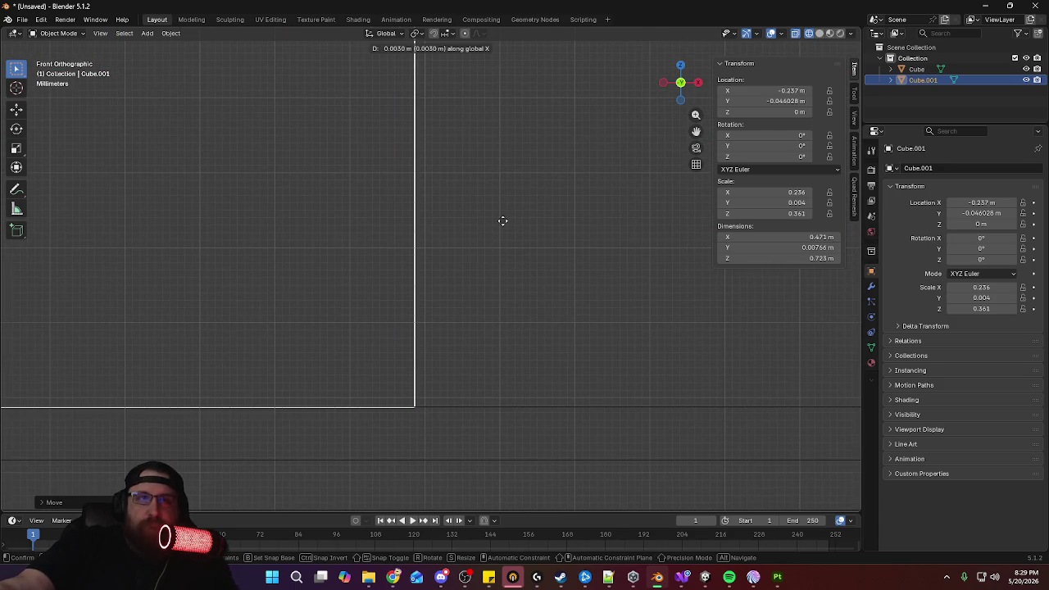
pyautogui.click(513, 219)
pyautogui.scroll(-3, 515, 217)
pyautogui.scroll(-2, 492, 173)
pyautogui.scroll(-3, 492, 172)
pyautogui.moveTo(460, 161); pyautogui.dragTo(486, 218, button='middle')
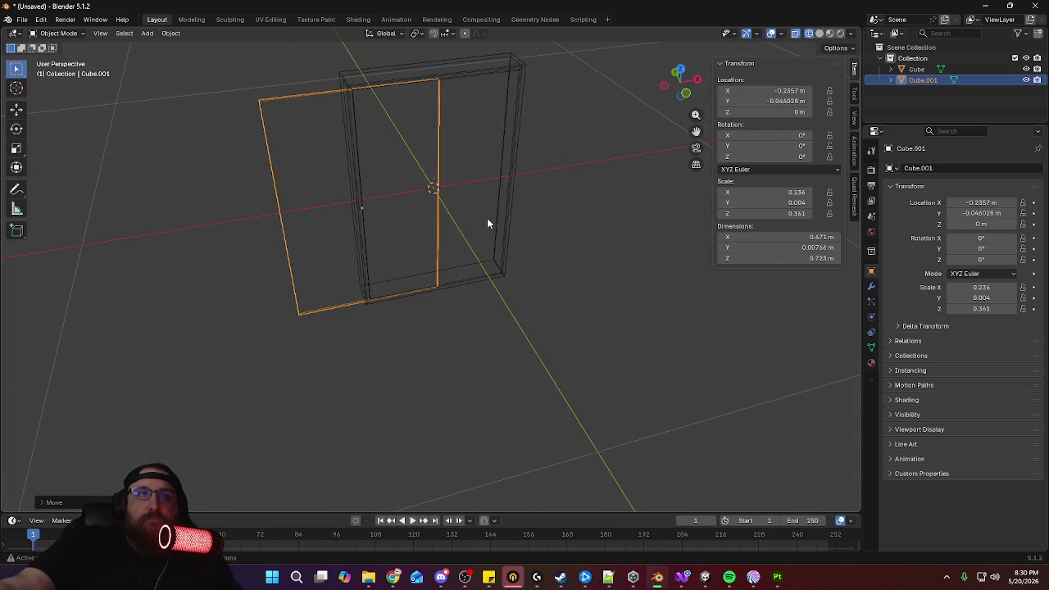
pyautogui.hotkey('ctrl', 'a')
# Apply all transforms to Cube.001 so its scale reads 1.000
pyautogui.click(485, 234)
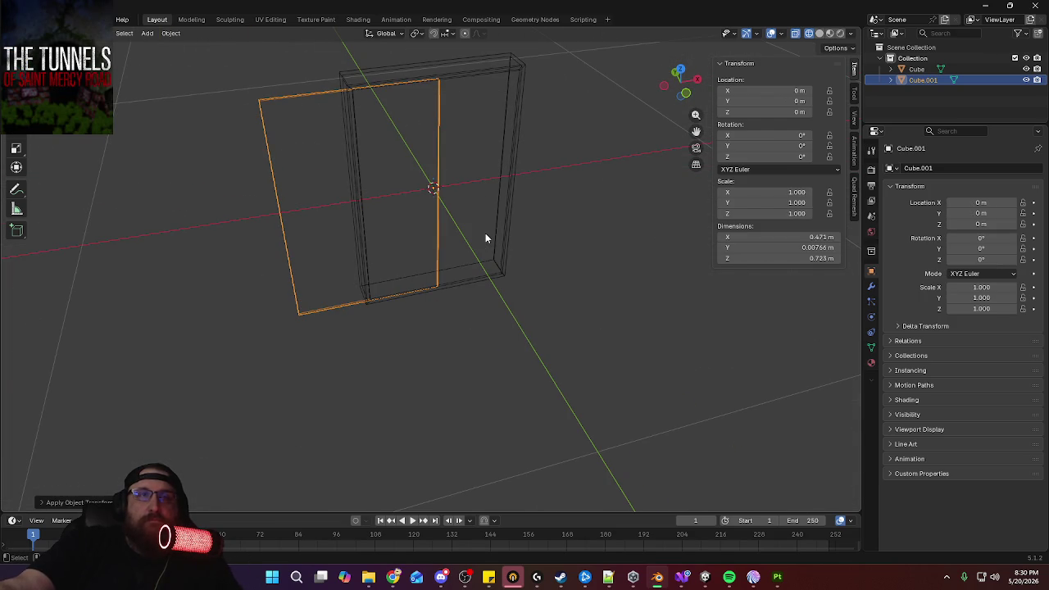
pyautogui.press('KP_3')
pyautogui.press('KP_1')
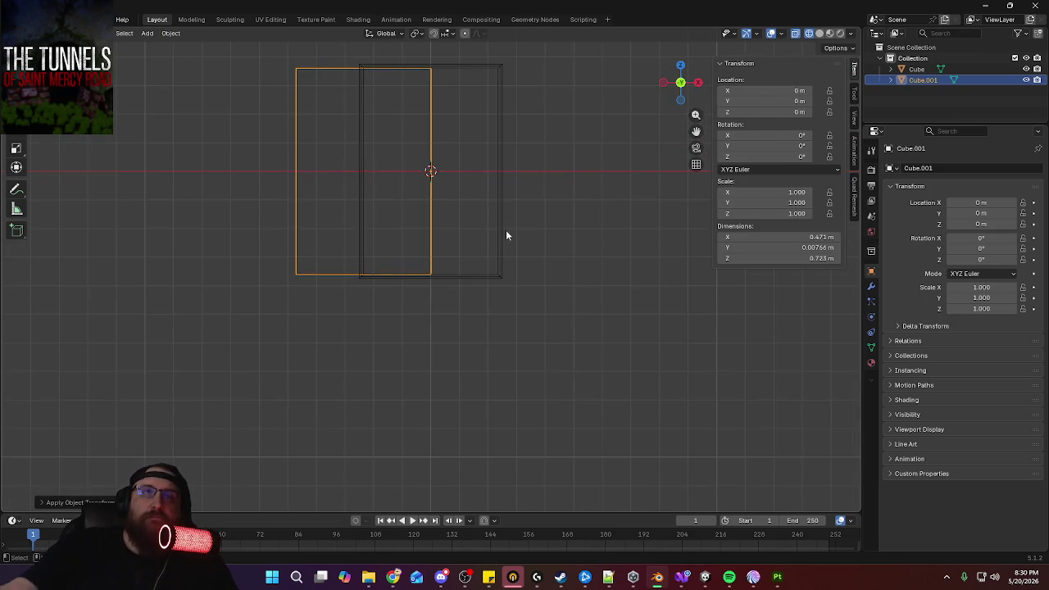
pyautogui.keyDown('shift'); pyautogui.moveTo(538, 257); pyautogui.dragTo(549, 321, button='middle'); pyautogui.keyUp('shift')
# Move the panel along X to about 0.3 m
pyautogui.press('g')
pyautogui.press('x')
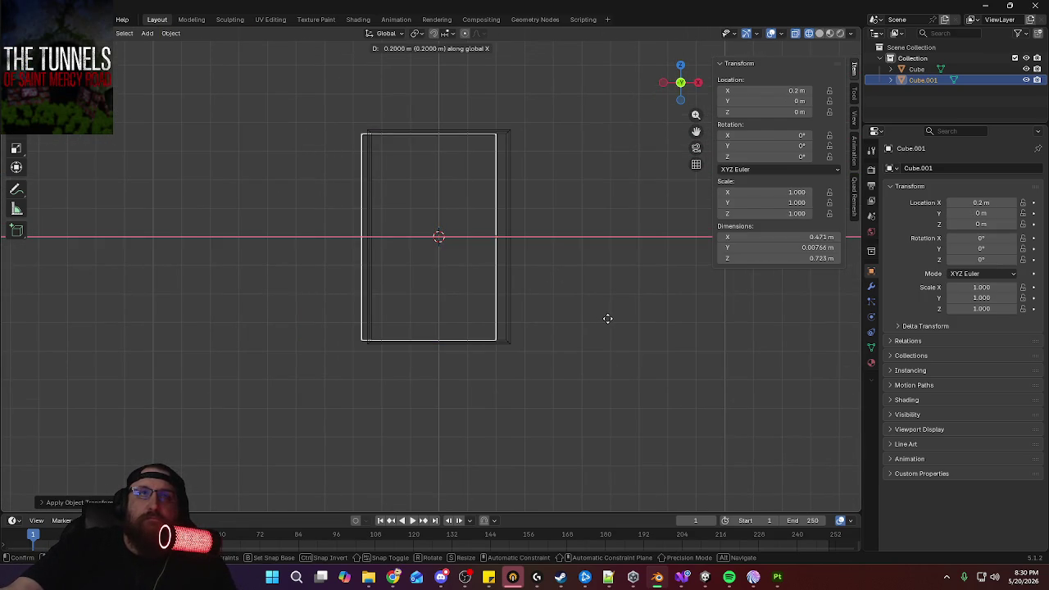
pyautogui.click(623, 320)
pyautogui.scroll(3, 618, 235)
pyautogui.scroll(3, 704, 385)
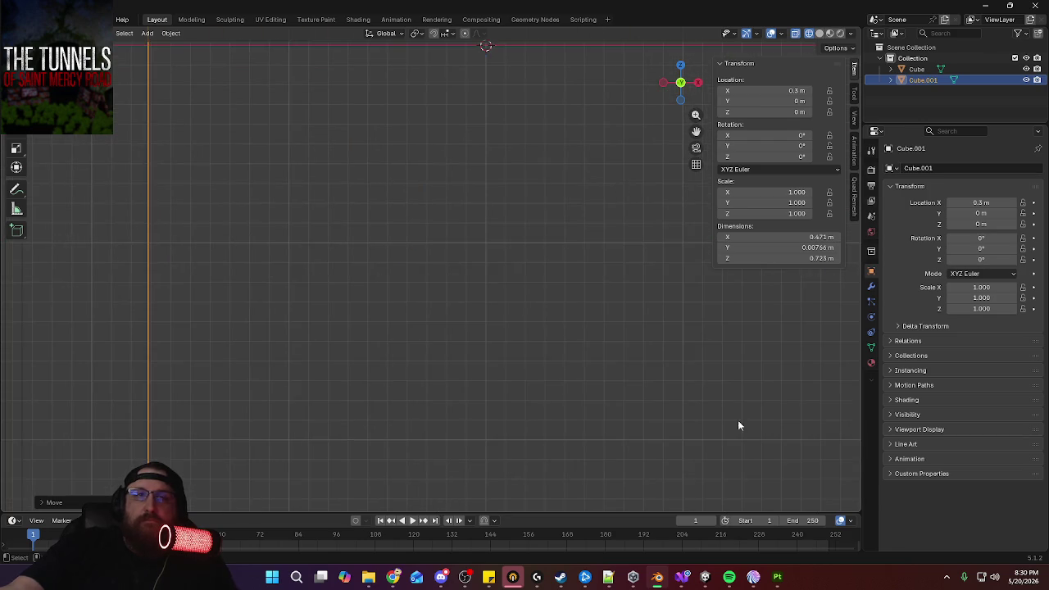
pyautogui.scroll(-2, 487, 199)
# Move the panel back along X to about 0.235 m
pyautogui.press('g')
pyautogui.press('x')
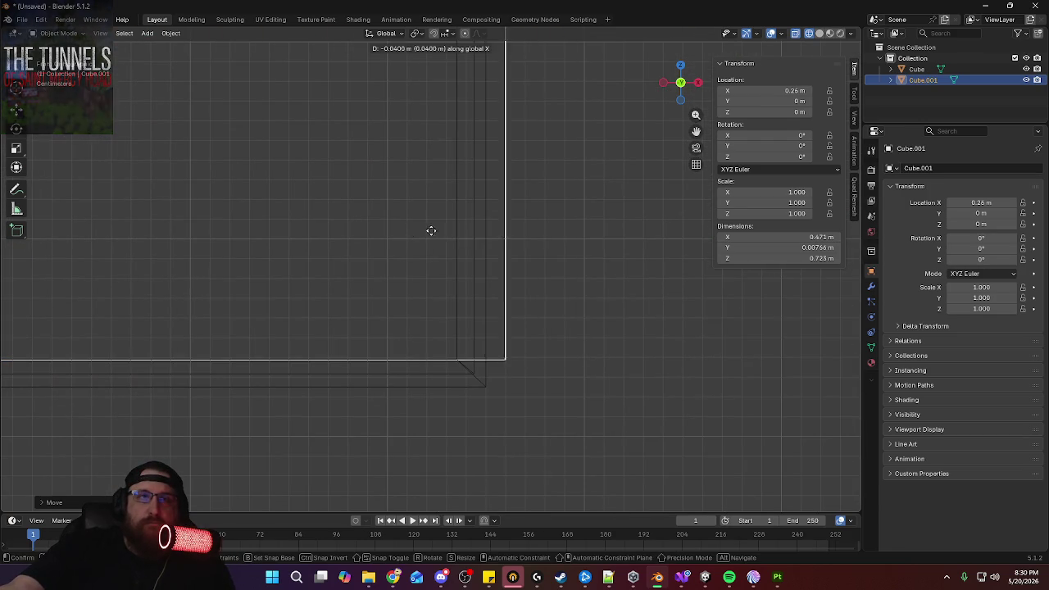
pyautogui.click(389, 229)
pyautogui.scroll(-2, 374, 152)
pyautogui.scroll(-1, 402, 202)
# Reset the panel's location to the origin and zoom in on its edge from the top
pyautogui.moveTo(403, 202)
pyautogui.mouseDown(button='middle')
pyautogui.moveTo(358, 235)
pyautogui.moveTo(468, 283)
pyautogui.moveTo(473, 312)
pyautogui.mouseUp(button='middle')
pyautogui.press('KP_7')
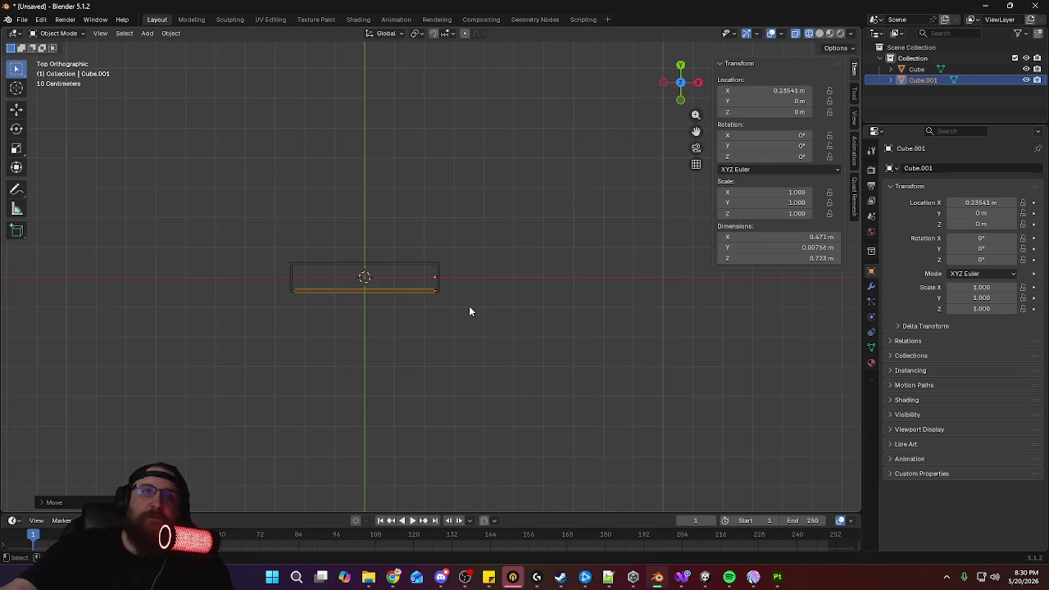
pyautogui.hotkey('alt', 'g')
pyautogui.keyDown('shift'); pyautogui.moveTo(470, 311); pyautogui.dragTo(548, 305, button='middle'); pyautogui.keyUp('shift')
pyautogui.keyDown('ctrl'); pyautogui.moveTo(589, 423); pyautogui.dragTo(603, 247, button='middle'); pyautogui.keyUp('ctrl')
# Shift the panel along Y and apply all transforms again
pyautogui.press('g')
pyautogui.press('y')
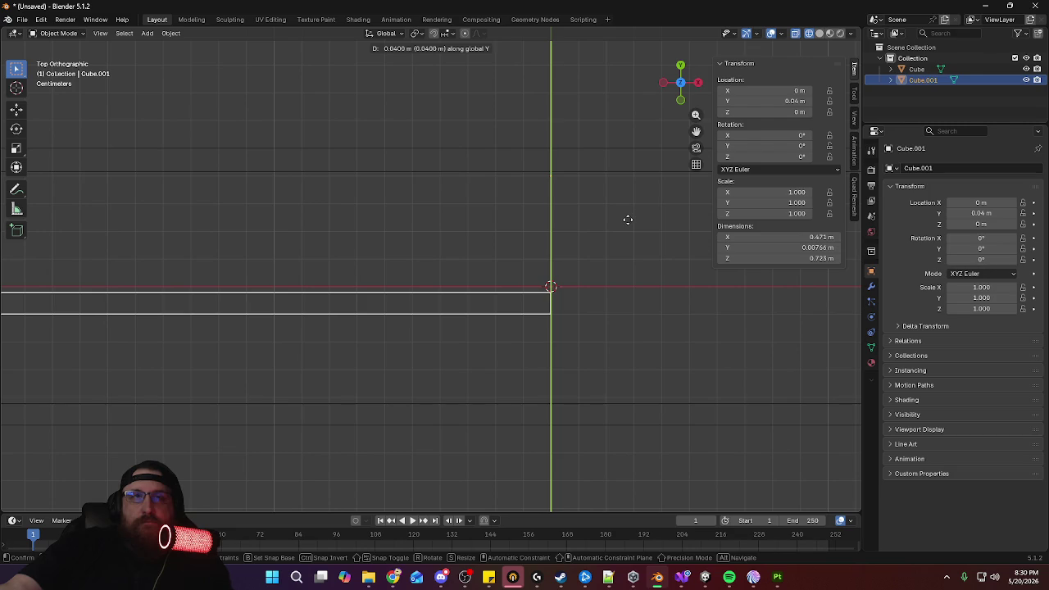
pyautogui.click(628, 202)
pyautogui.hotkey('ctrl', 'a')
pyautogui.click(629, 202)
# Place the panel at Y −0.05 m and X about 0.24 m
pyautogui.press('g')
pyautogui.press('y')
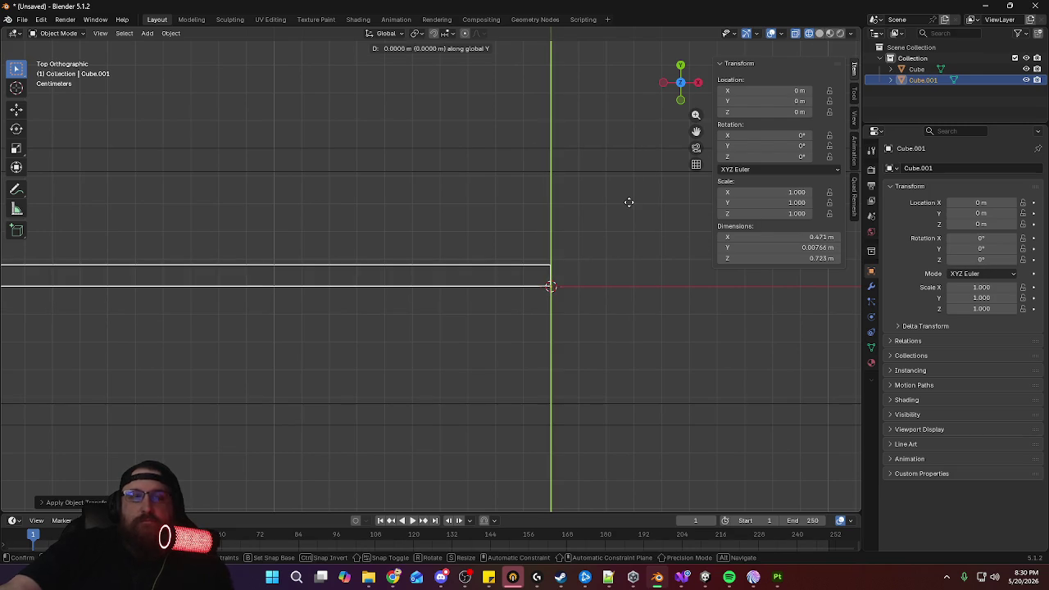
pyautogui.click(661, 344)
pyautogui.press('g')
pyautogui.press('x')
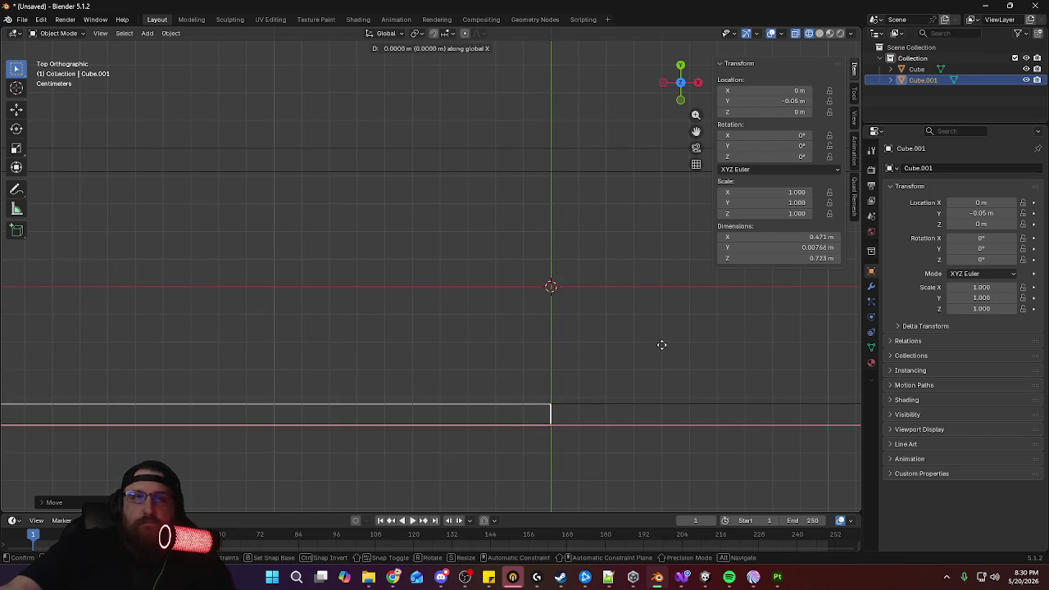
pyautogui.keyDown('alt'); pyautogui.scroll(3, 418, 373); pyautogui.keyUp('alt')
pyautogui.keyDown('alt'); pyautogui.scroll(2, 690, 338); pyautogui.keyUp('alt')
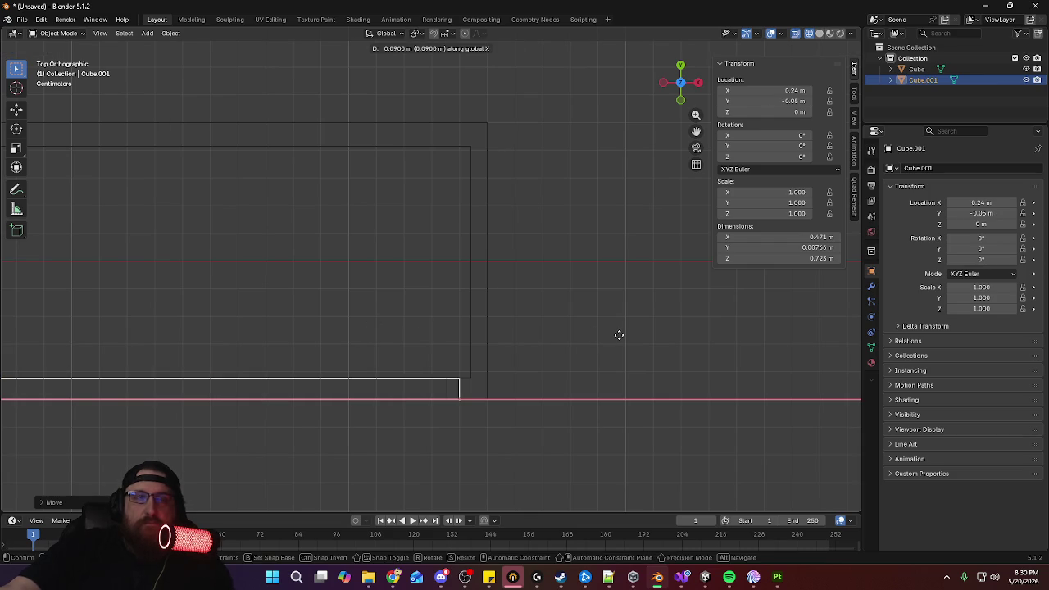
pyautogui.click(619, 334)
# Nudge the panel along X to its final position near 0.2357 m
pyautogui.press('g')
pyautogui.press('x')
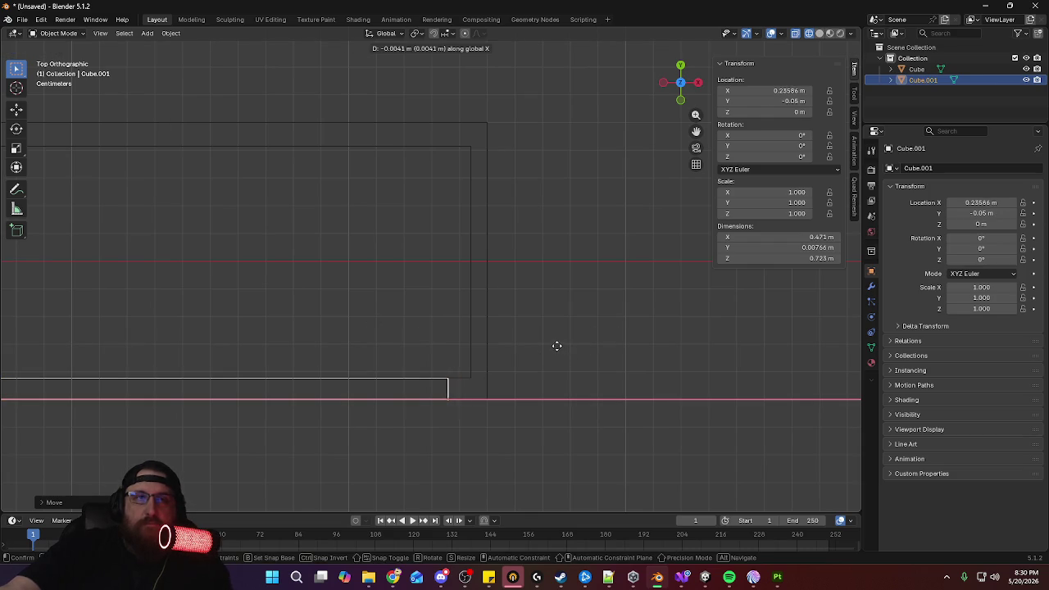
pyautogui.click(554, 349)
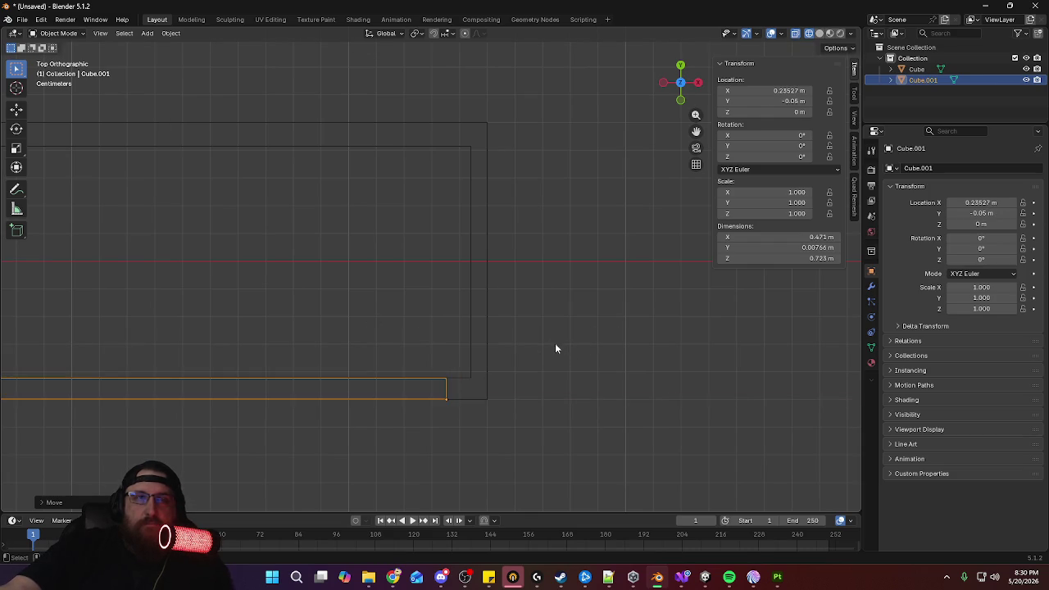
pyautogui.keyDown('shift'); pyautogui.moveTo(359, 328); pyautogui.dragTo(576, 306, button='middle'); pyautogui.keyUp('shift')
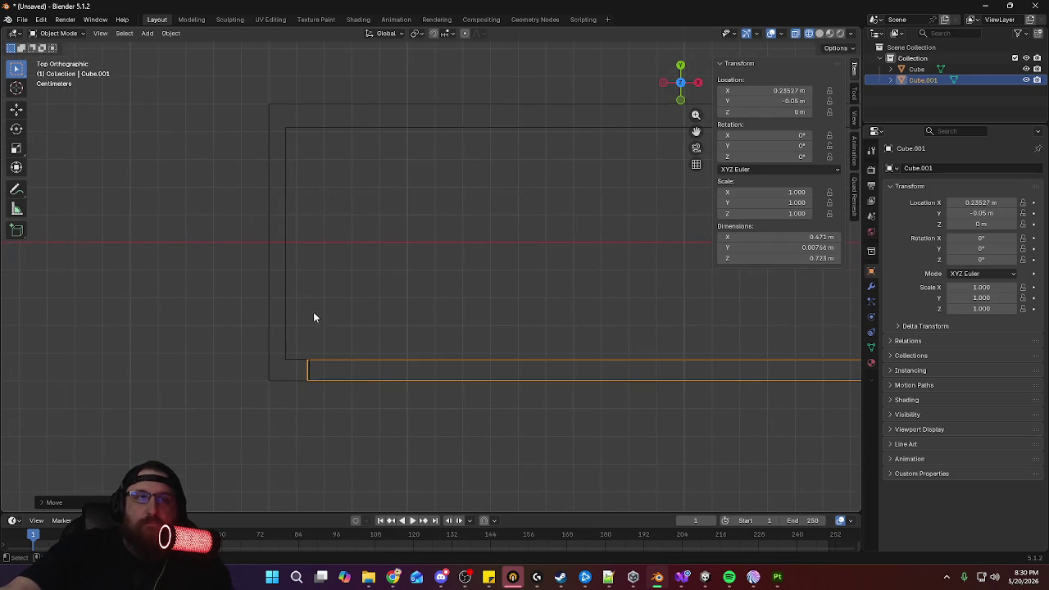
pyautogui.press('g')
pyautogui.press('x')
pyautogui.click(291, 310)
# Try a Z rotation on the panel, cancel it, and inspect the panel from the side
pyautogui.moveTo(637, 369)
pyautogui.keyDown('shift'); pyautogui.mouseDown(button='middle')
pyautogui.moveTo(480, 362)
pyautogui.moveTo(751, 309)
pyautogui.moveTo(615, 342)
pyautogui.moveTo(588, 387)
pyautogui.moveTo(506, 251)
pyautogui.moveTo(582, 401)
pyautogui.mouseUp(button='middle'); pyautogui.keyUp('shift')
pyautogui.scroll(2, 603, 324)
pyautogui.scroll(3, 608, 290)
pyautogui.moveTo(607, 290)
pyautogui.mouseDown(button='middle')
pyautogui.moveTo(646, 330)
pyautogui.moveTo(549, 320)
pyautogui.moveTo(543, 387)
pyautogui.mouseUp(button='middle')
pyautogui.press('r')
pyautogui.press('z')
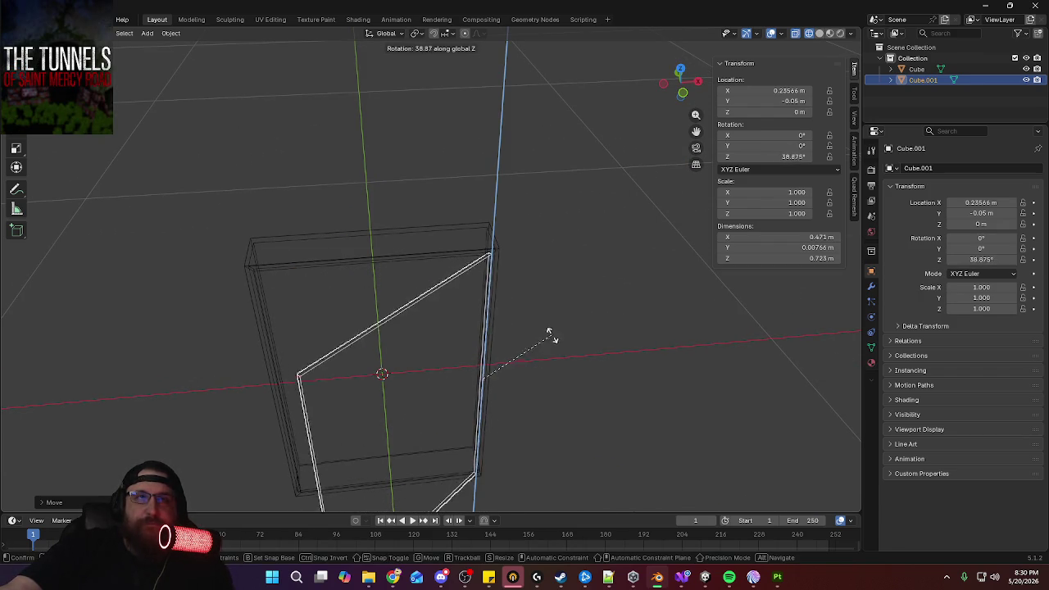
pyautogui.press('Escape')
pyautogui.moveTo(433, 359)
pyautogui.mouseDown(button='middle')
pyautogui.moveTo(470, 322)
pyautogui.moveTo(396, 343)
pyautogui.mouseUp(button='middle')
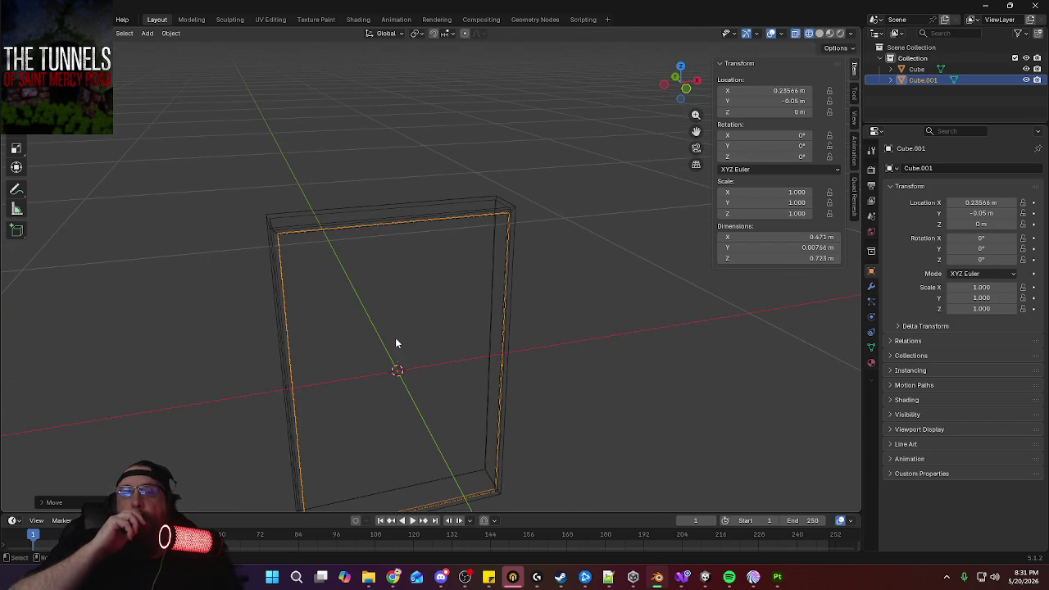
pyautogui.moveTo(385, 344)
pyautogui.mouseDown(button='middle')
pyautogui.moveTo(522, 366)
pyautogui.moveTo(510, 354)
pyautogui.moveTo(525, 350)
pyautogui.moveTo(513, 333)
pyautogui.moveTo(522, 334)
pyautogui.mouseUp(button='middle')
pyautogui.press('Tab')
# Select the large front face of the frame box in face-select mode
pyautogui.press('Tab')
pyautogui.click(484, 312)
pyautogui.press('Tab')
pyautogui.press('3')
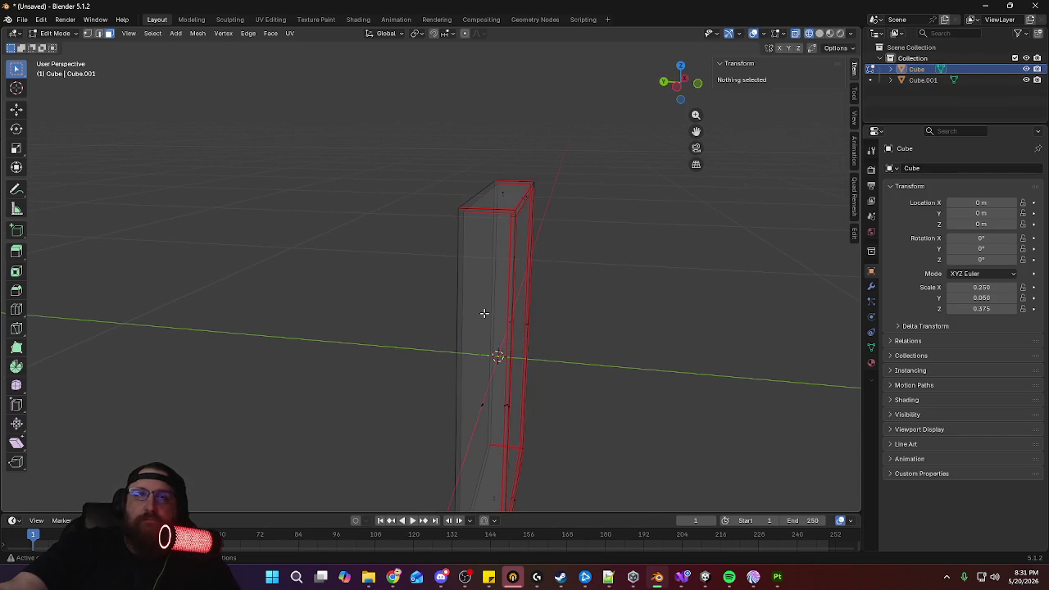
pyautogui.click(496, 376)
pyautogui.moveTo(476, 399)
pyautogui.mouseDown(button='middle')
pyautogui.moveTo(486, 409)
pyautogui.moveTo(441, 391)
pyautogui.moveTo(537, 397)
pyautogui.mouseUp(button='middle')
pyautogui.click(434, 367)
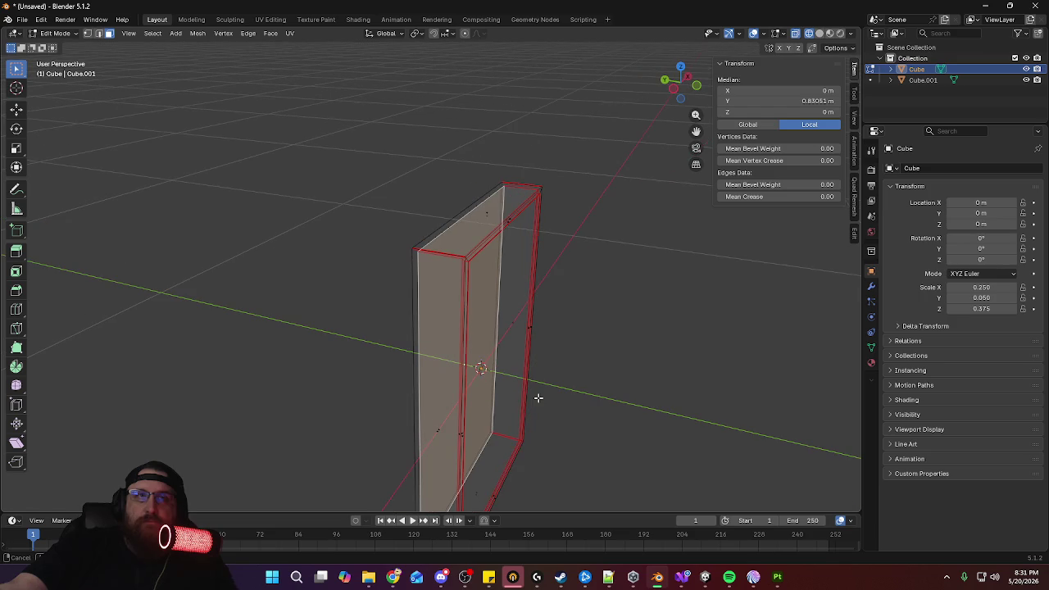
# Push the frame's front face slightly back along Y and return to Object Mode
pyautogui.press('g')
pyautogui.press('y')
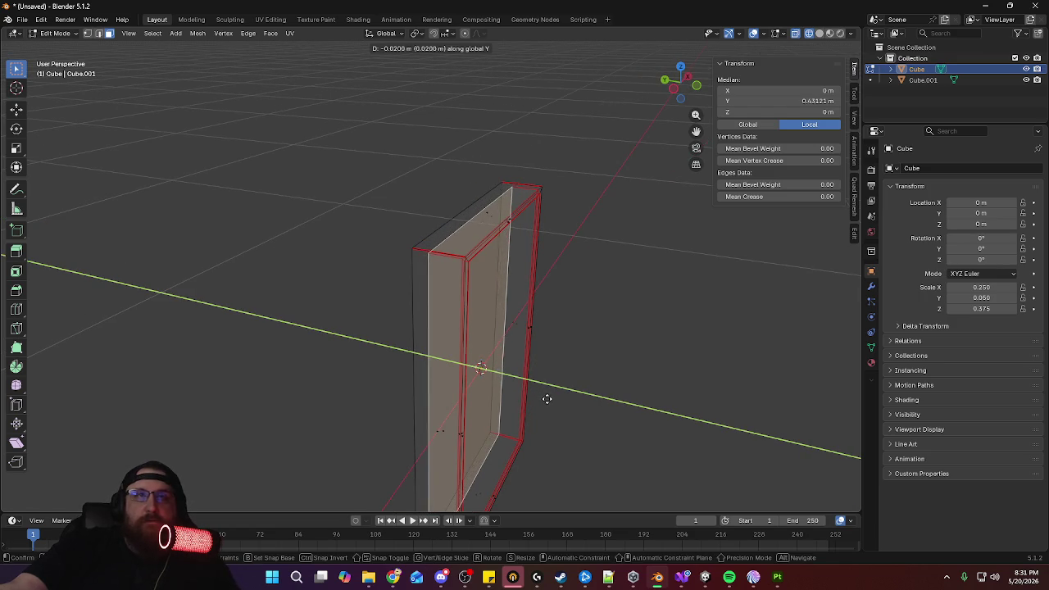
pyautogui.click(554, 401)
pyautogui.moveTo(554, 402)
pyautogui.mouseDown(button='middle')
pyautogui.moveTo(581, 363)
pyautogui.moveTo(552, 359)
pyautogui.mouseUp(button='middle')
pyautogui.press('Tab')
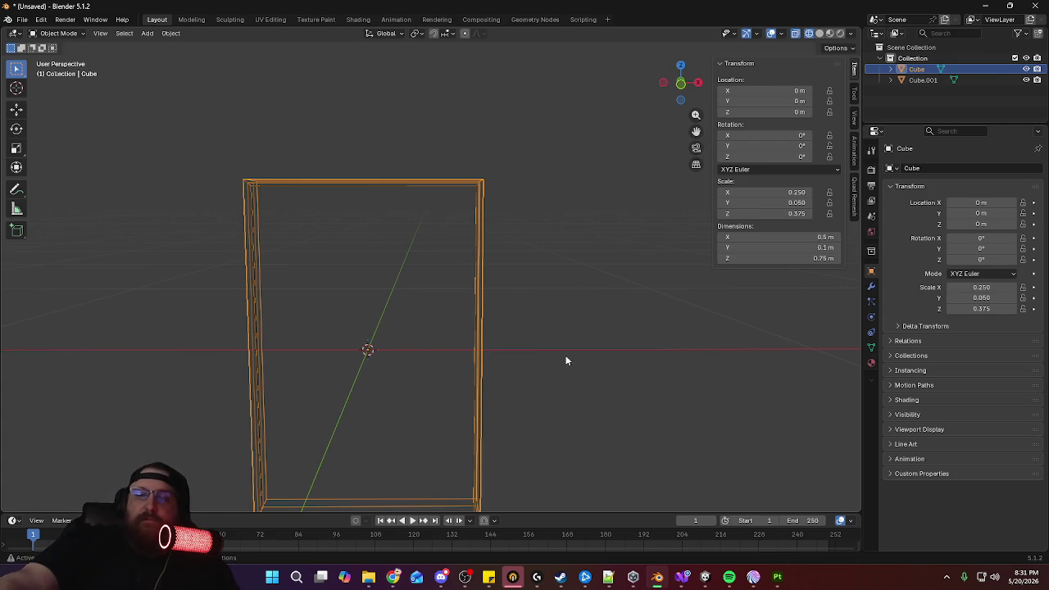
pyautogui.moveTo(522, 347)
pyautogui.mouseDown(button='middle')
pyautogui.moveTo(561, 332)
pyautogui.moveTo(637, 351)
pyautogui.moveTo(528, 346)
pyautogui.moveTo(595, 352)
pyautogui.moveTo(548, 346)
pyautogui.mouseUp(button='middle')
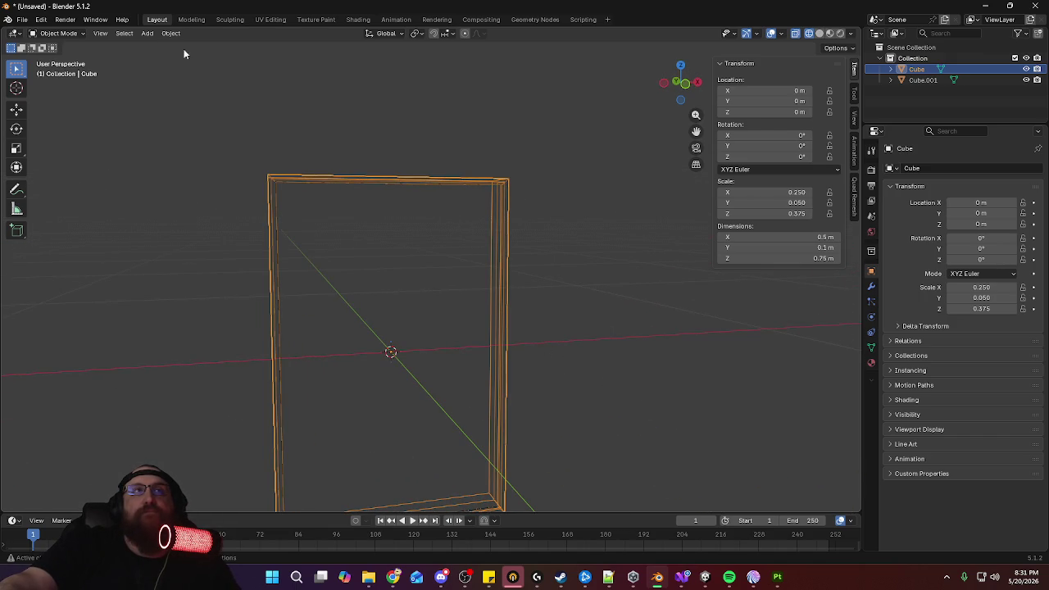
# Add a new cube and shrink it in stages to 0.006 scale
pyautogui.click(147, 33)
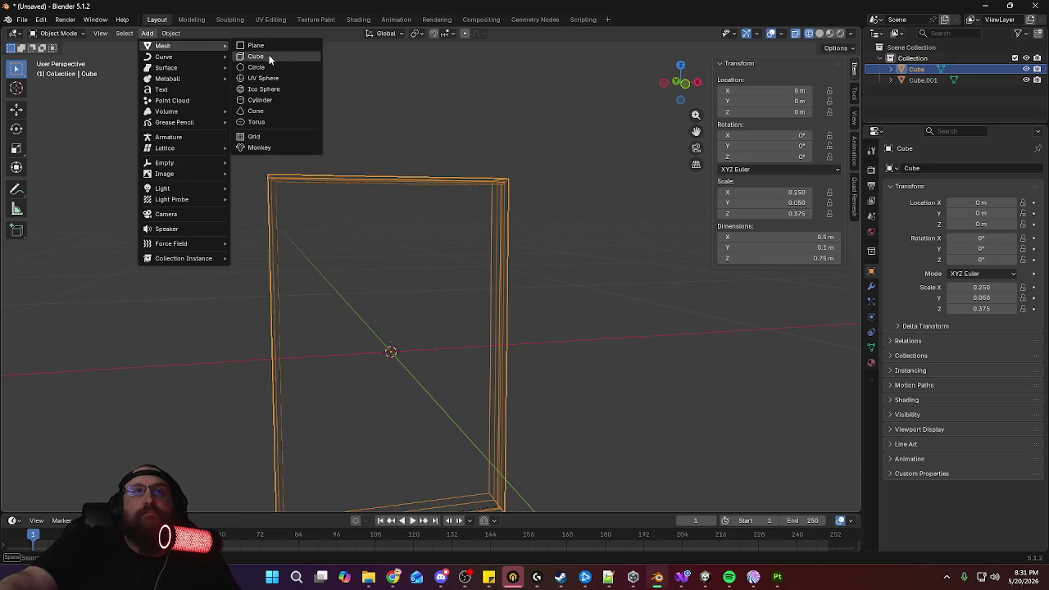
pyautogui.click(268, 56)
pyautogui.press('KP_1')
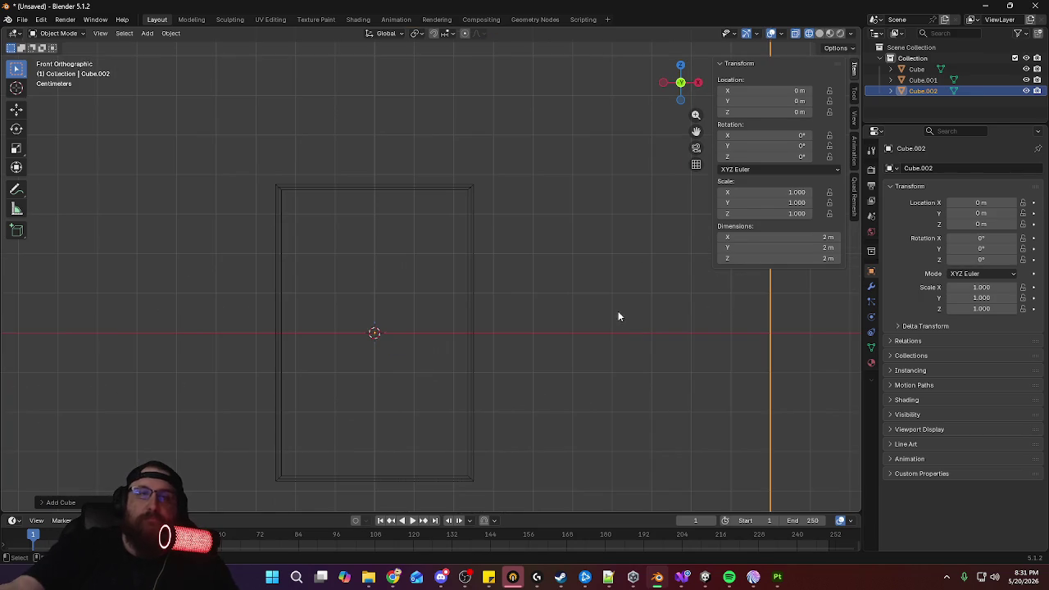
pyautogui.press('s')
pyautogui.click(413, 352)
pyautogui.press('s')
pyautogui.click(416, 346)
pyautogui.press('s')
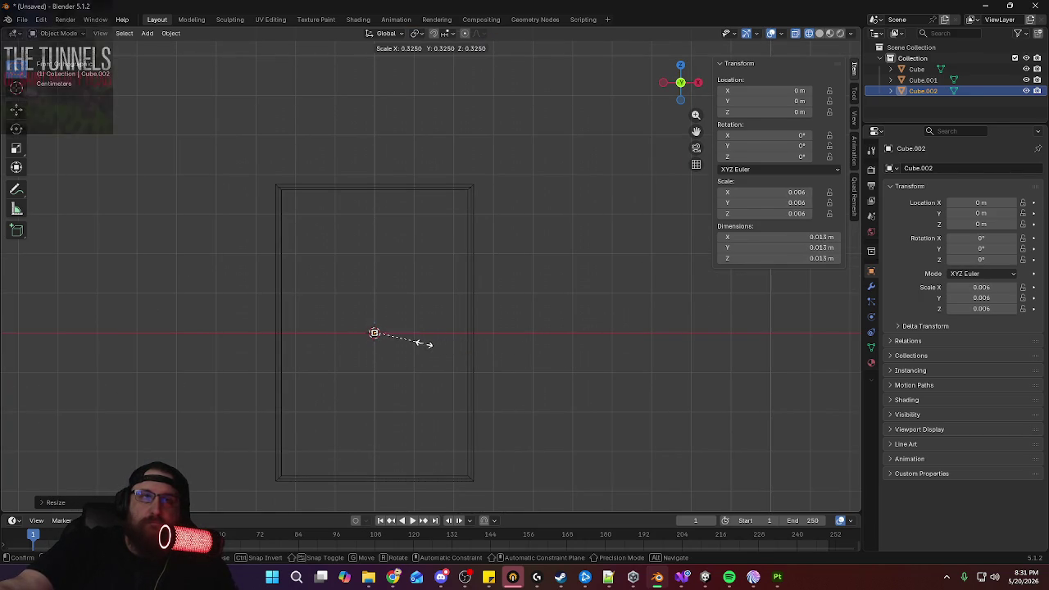
pyautogui.click(420, 348)
# Move the tiny cube to X -0.21 m, Z 0.334 m under the frame's top-left edge
pyautogui.press('g')
pyautogui.press('z')
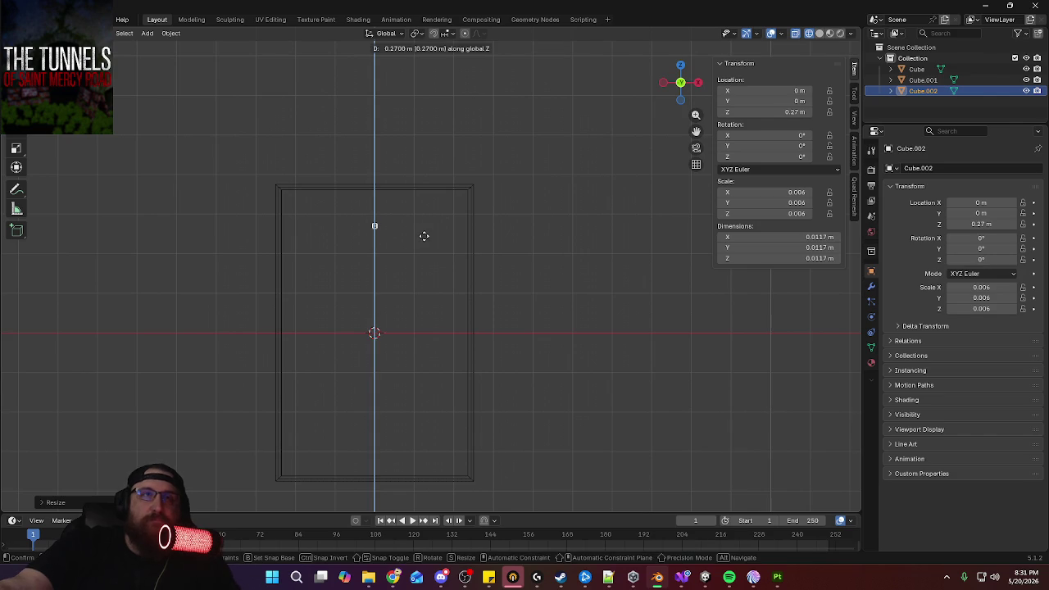
pyautogui.click(425, 210)
pyautogui.press('g')
pyautogui.press('x')
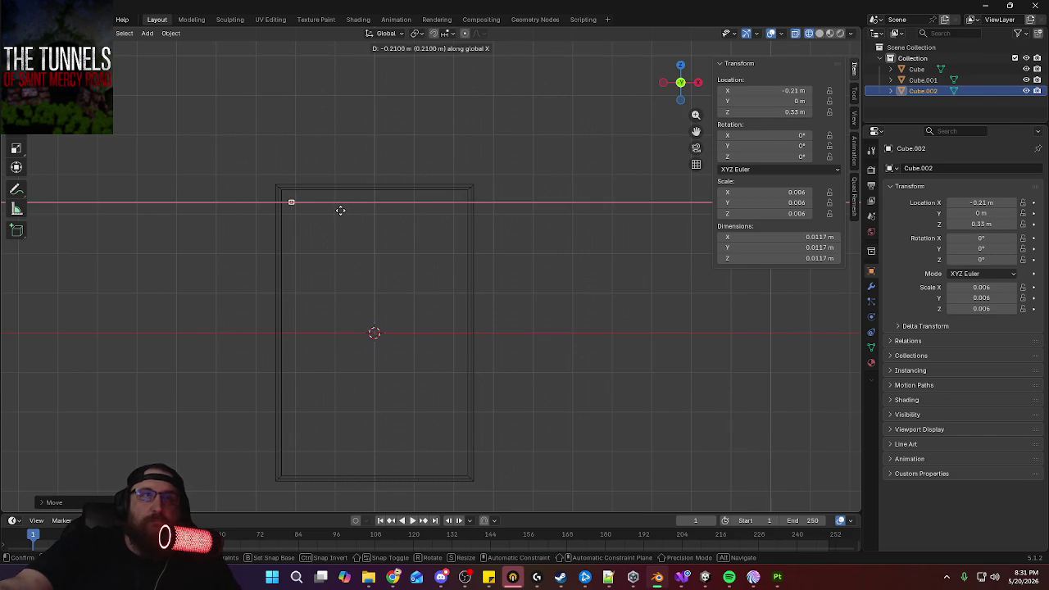
pyautogui.click(340, 210)
pyautogui.press('g')
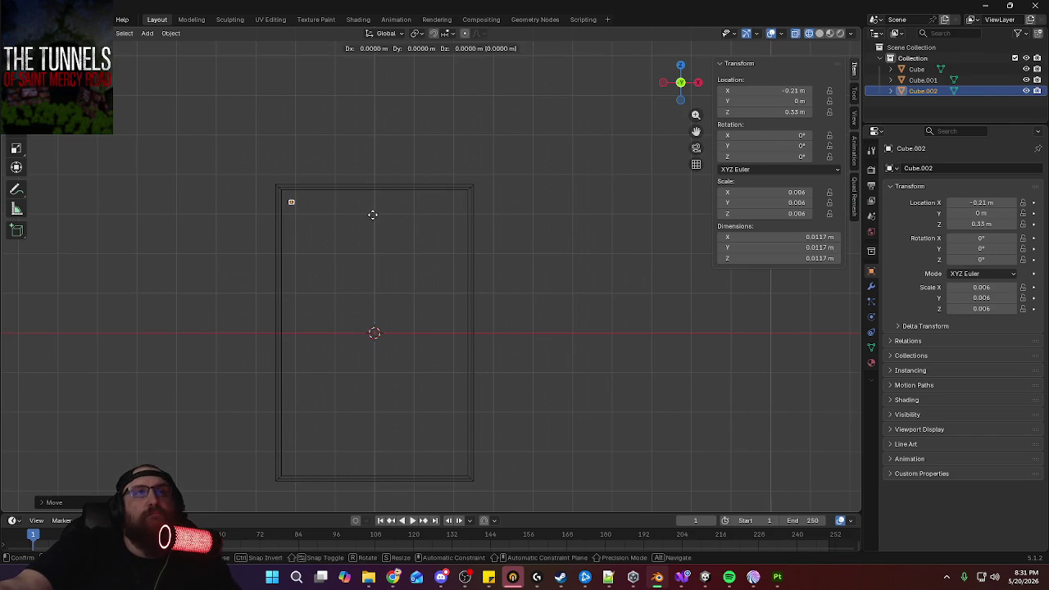
pyautogui.press('z')
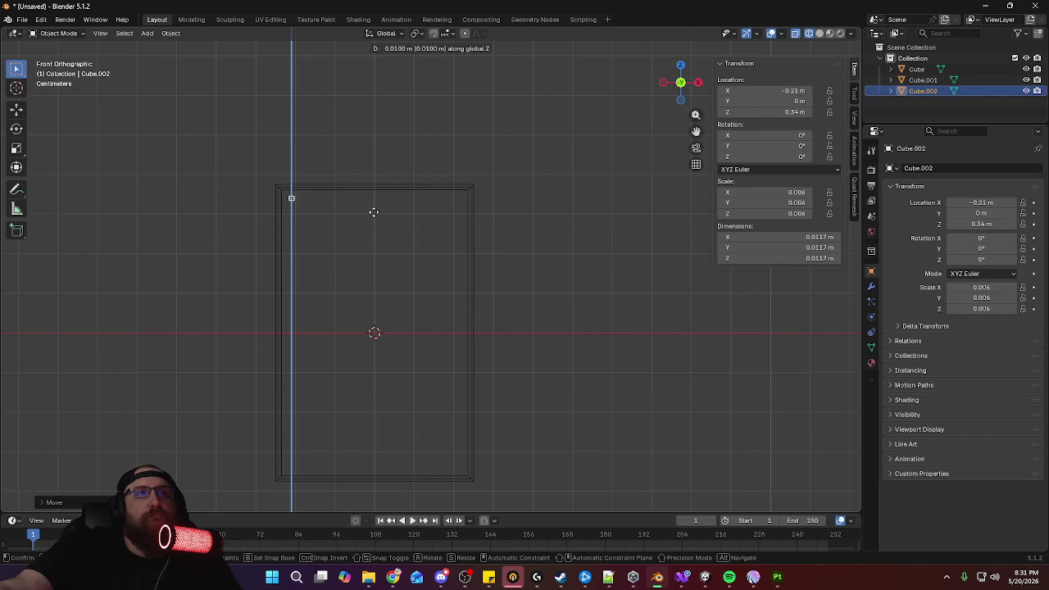
pyautogui.click(374, 213)
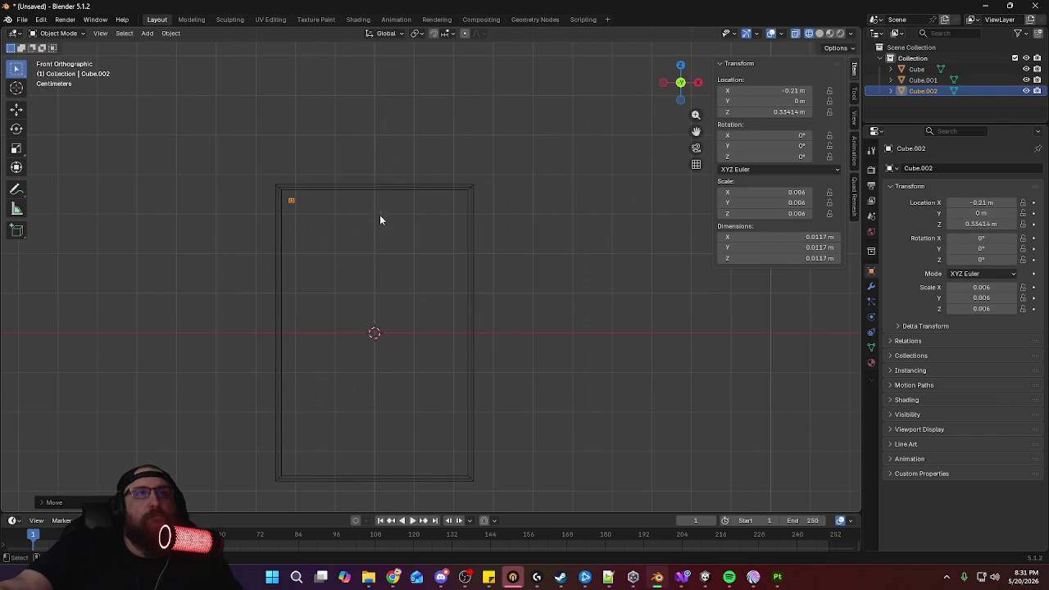
pyautogui.click(872, 286)
# Stretch the small cube along Y and shift it along Y from the right-side view
pyautogui.click(953, 167)
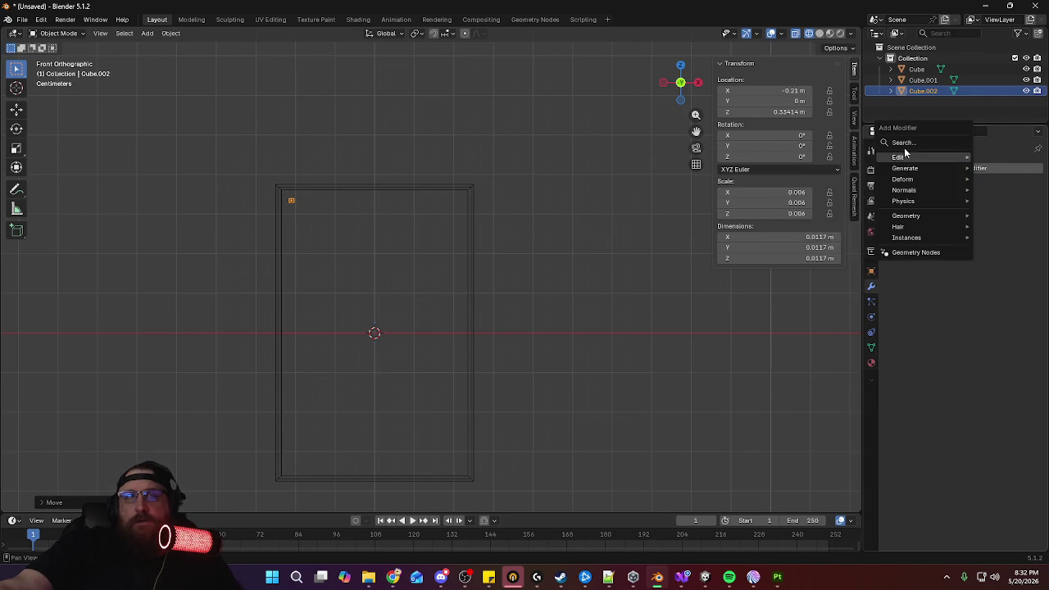
pyautogui.moveTo(352, 240)
pyautogui.mouseDown(button='middle')
pyautogui.moveTo(511, 253)
pyautogui.moveTo(386, 274)
pyautogui.moveTo(503, 294)
pyautogui.mouseUp(button='middle')
pyautogui.press('KP_3')
pyautogui.scroll(2, 503, 294)
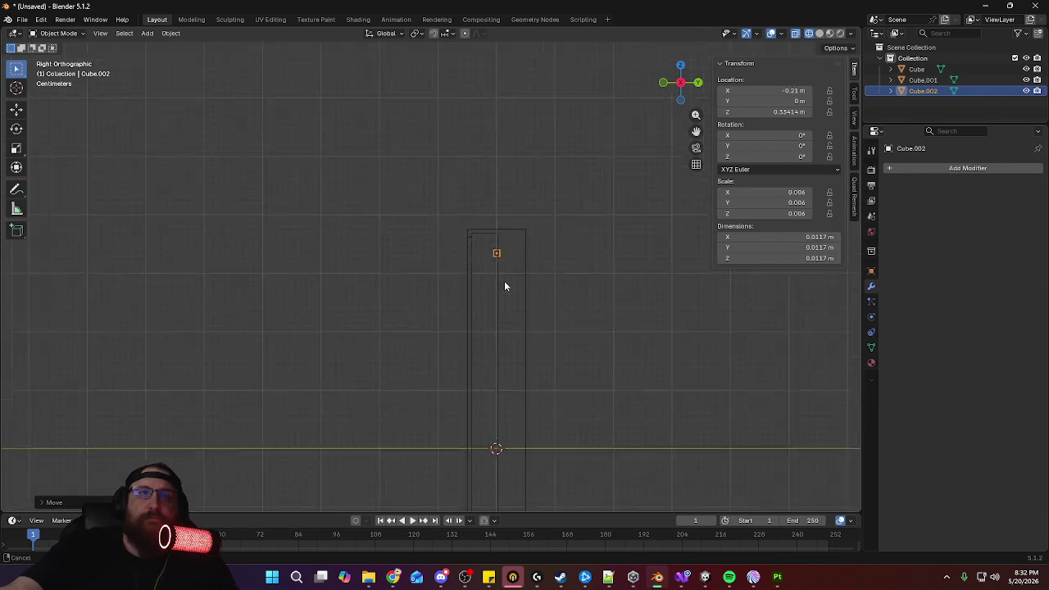
pyautogui.scroll(5, 503, 294)
pyautogui.keyDown('shift'); pyautogui.moveTo(519, 227); pyautogui.dragTo(459, 309, button='middle'); pyautogui.keyUp('shift')
pyautogui.press('s')
pyautogui.press('y')
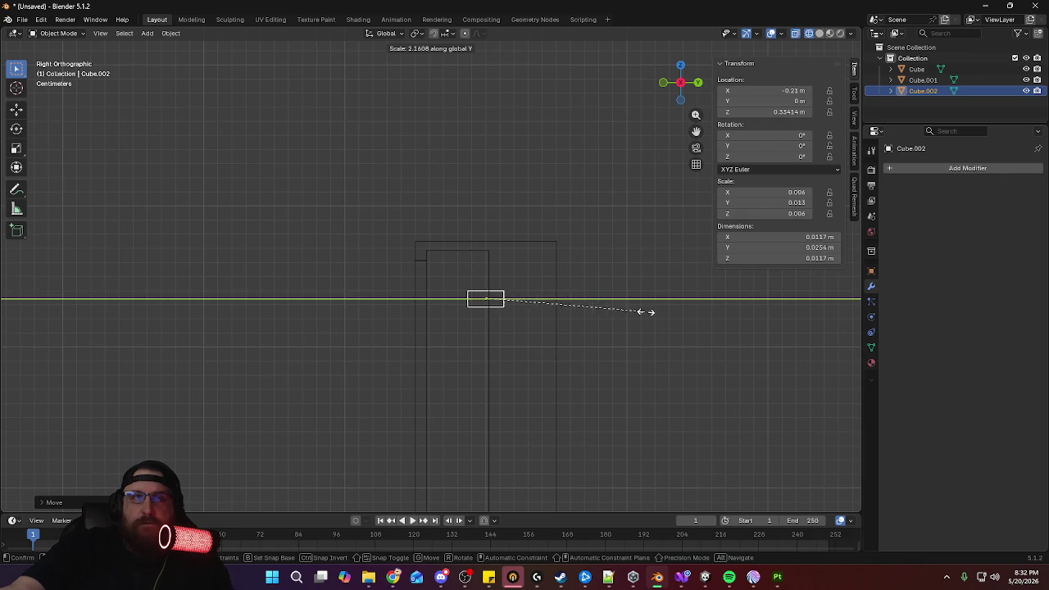
pyautogui.click(669, 316)
pyautogui.press('g')
pyautogui.press('y')
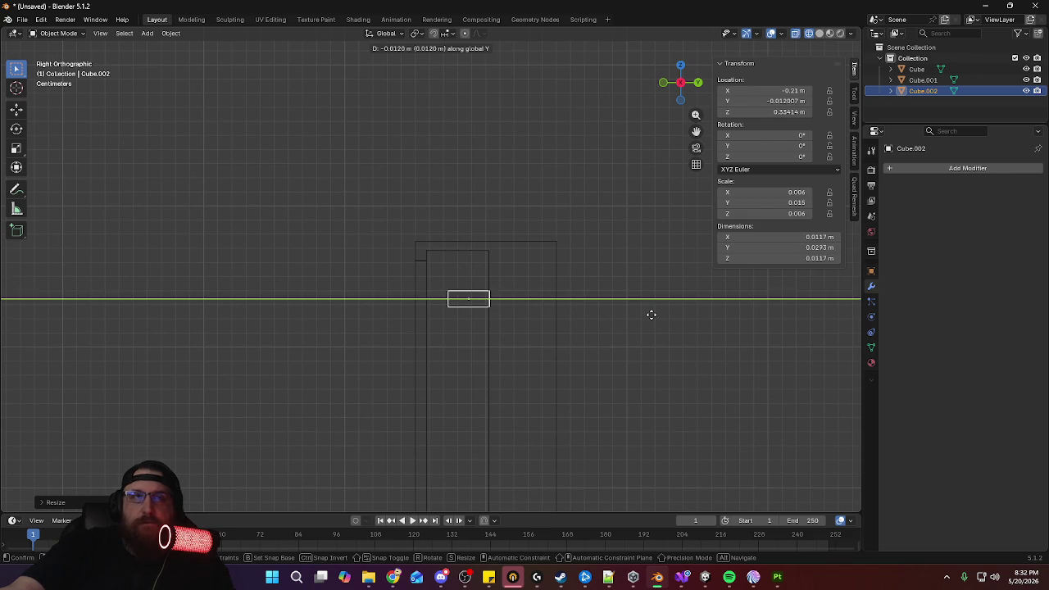
pyautogui.click(647, 314)
# Delete the selected geometry of the cube in Edit Mode, then return to the front view
pyautogui.moveTo(630, 314)
pyautogui.mouseDown(button='middle')
pyautogui.moveTo(577, 322)
pyautogui.moveTo(633, 367)
pyautogui.moveTo(672, 330)
pyautogui.moveTo(593, 330)
pyautogui.moveTo(716, 368)
pyautogui.moveTo(385, 376)
pyautogui.mouseUp(button='middle')
pyautogui.press('Tab')
pyautogui.moveTo(478, 321); pyautogui.dragTo(521, 320, button='middle')
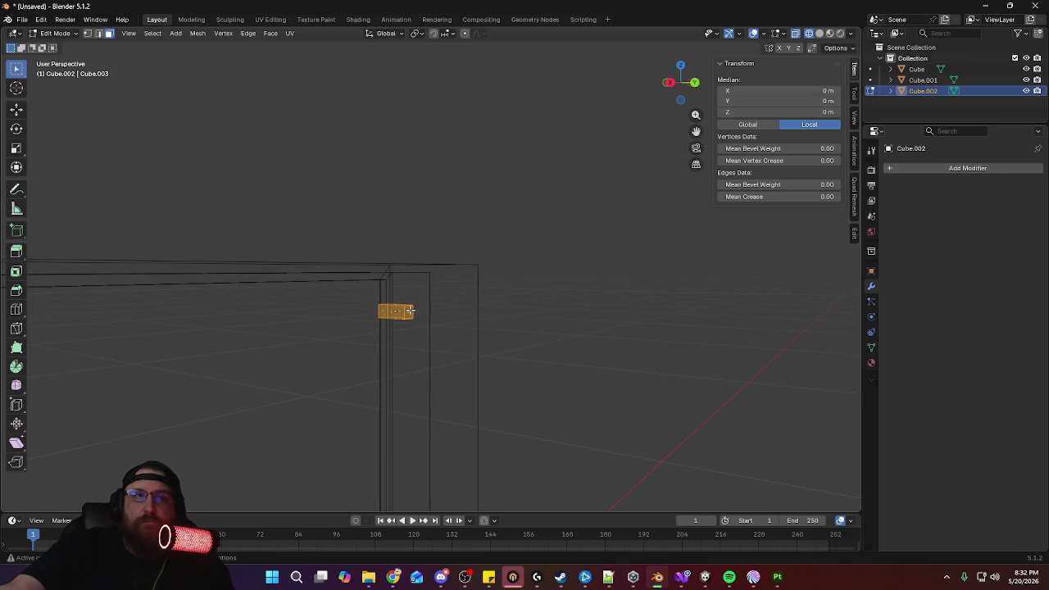
pyautogui.press('x')
pyautogui.click(463, 326)
pyautogui.moveTo(457, 319)
pyautogui.mouseDown(button='middle')
pyautogui.moveTo(426, 328)
pyautogui.moveTo(448, 449)
pyautogui.mouseUp(button='middle')
pyautogui.press('KP_1')
pyautogui.scroll(5, 525, 340)
pyautogui.press('Tab')
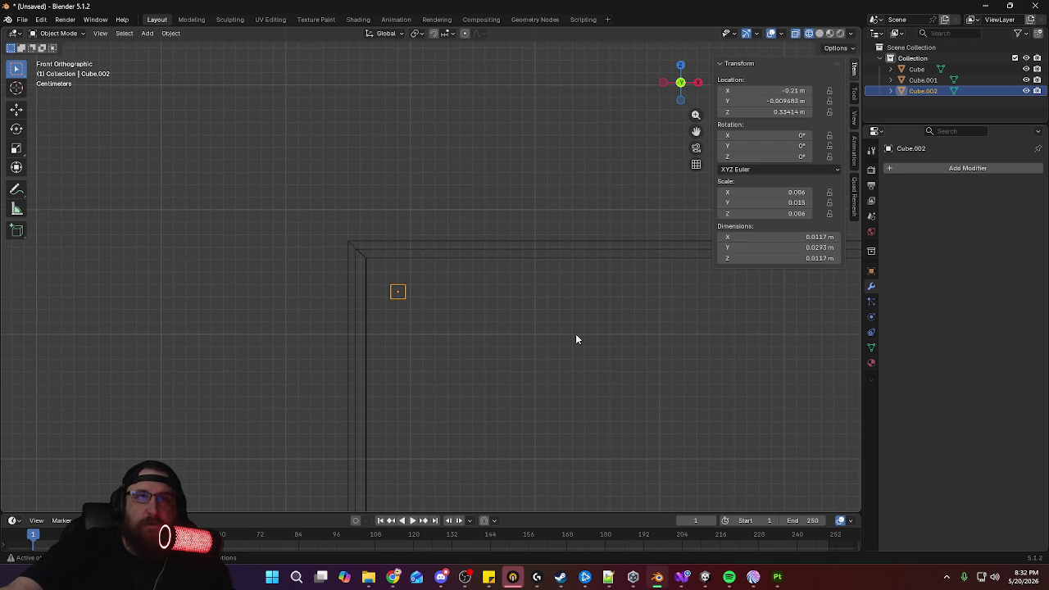
# Shrink the cube to about 0.003 scale and reposition it along Y
pyautogui.press('s')
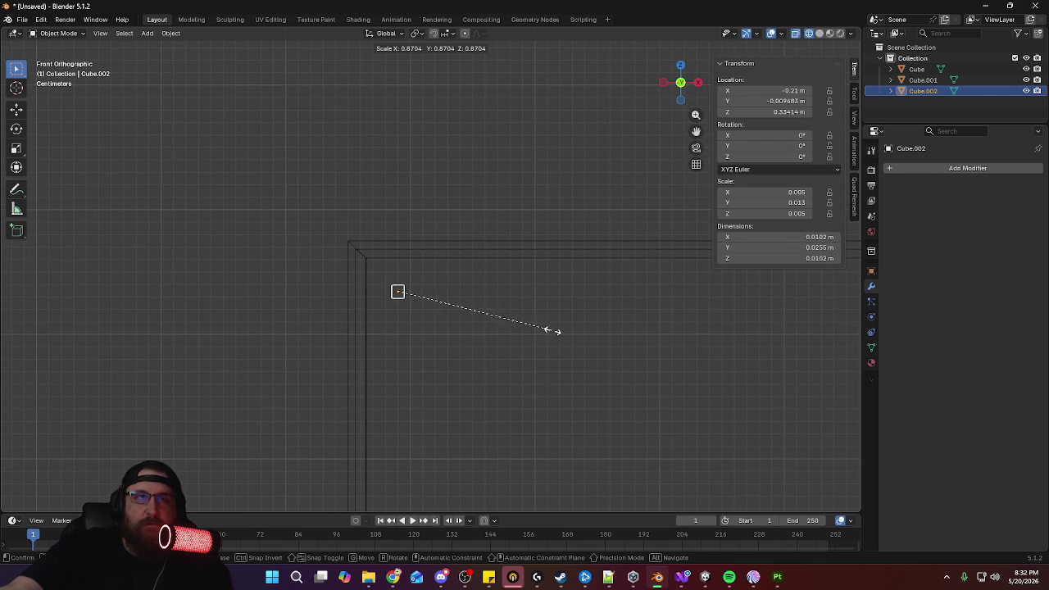
pyautogui.click(497, 325)
pyautogui.moveTo(496, 324); pyautogui.dragTo(405, 336, button='middle')
pyautogui.press('g')
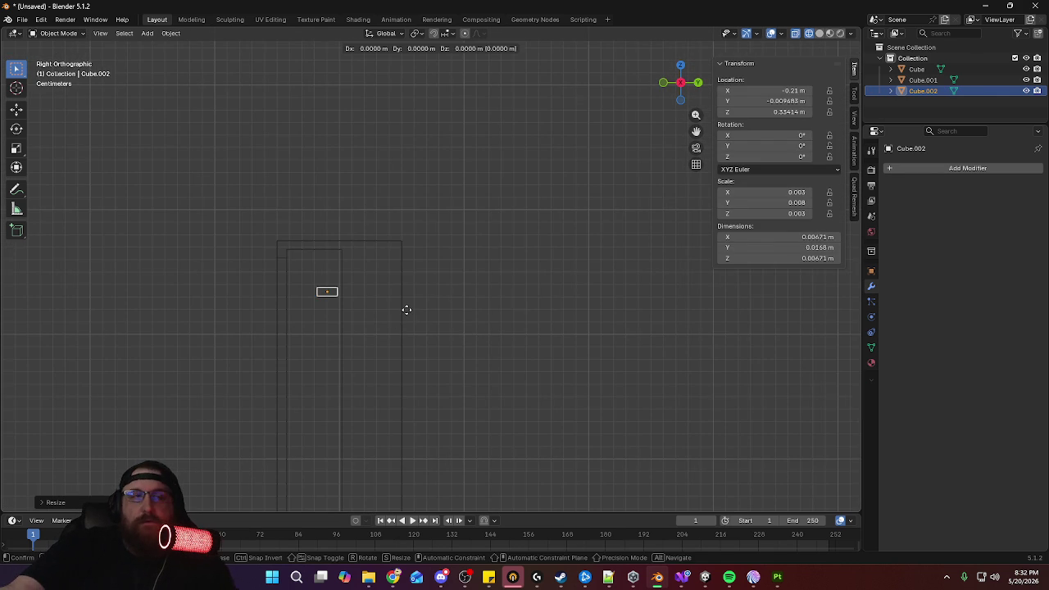
pyautogui.press('y')
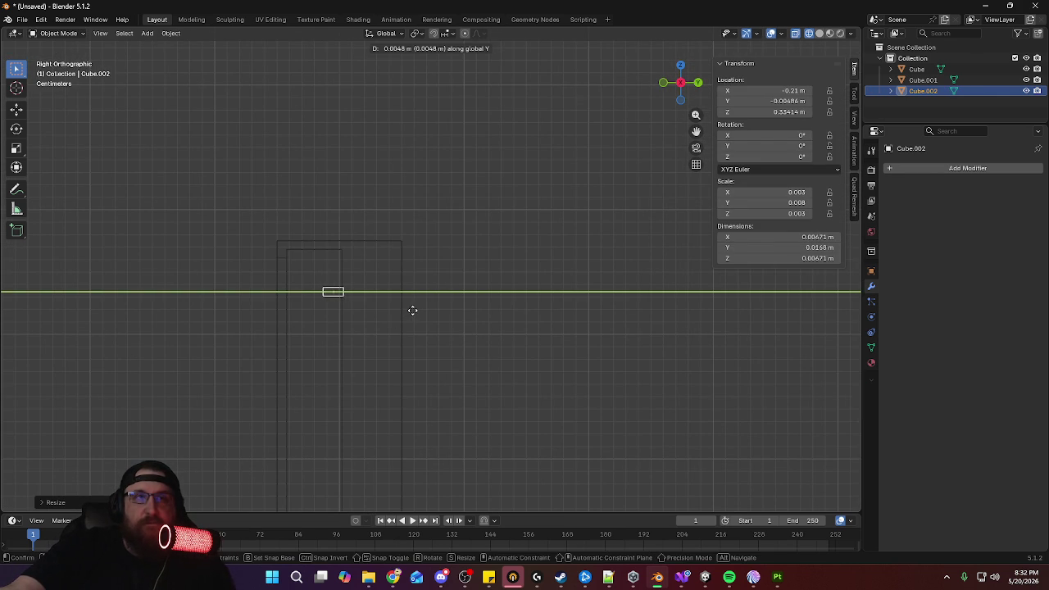
pyautogui.click(412, 310)
pyautogui.moveTo(283, 341); pyautogui.dragTo(330, 345, button='middle')
# Move one of the cube's vertices along Y in Edit Mode, then exit to Object Mode
pyautogui.press('Tab')
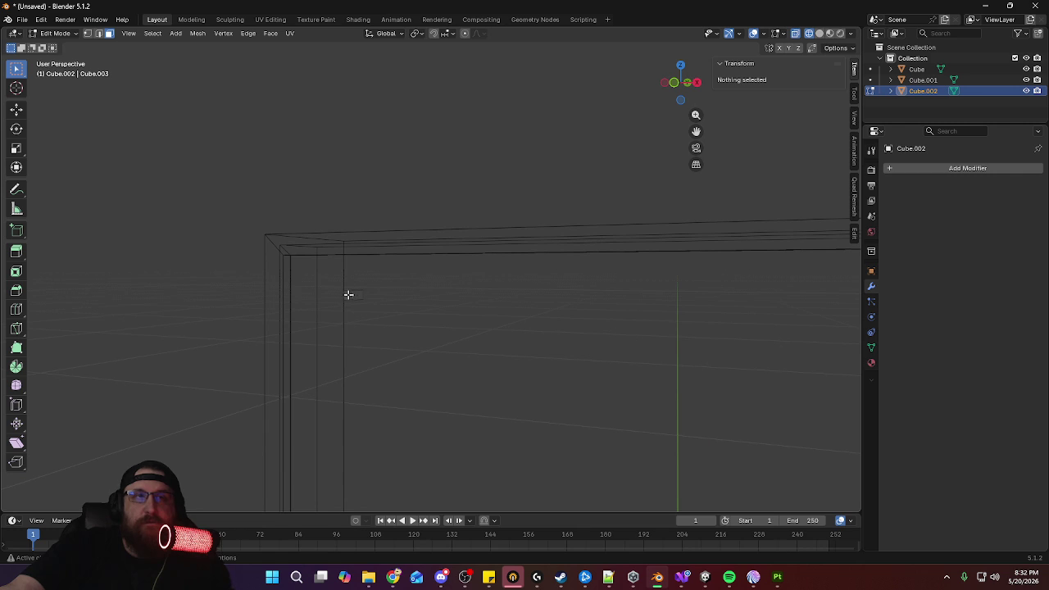
pyautogui.click(347, 294)
pyautogui.press('KP_3')
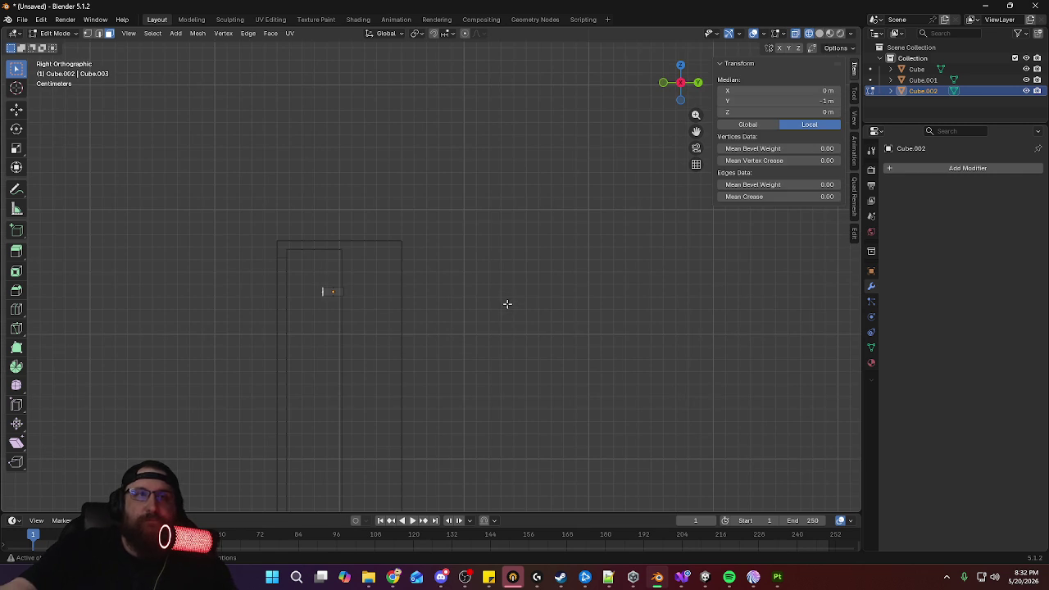
pyautogui.press('g')
pyautogui.press('y')
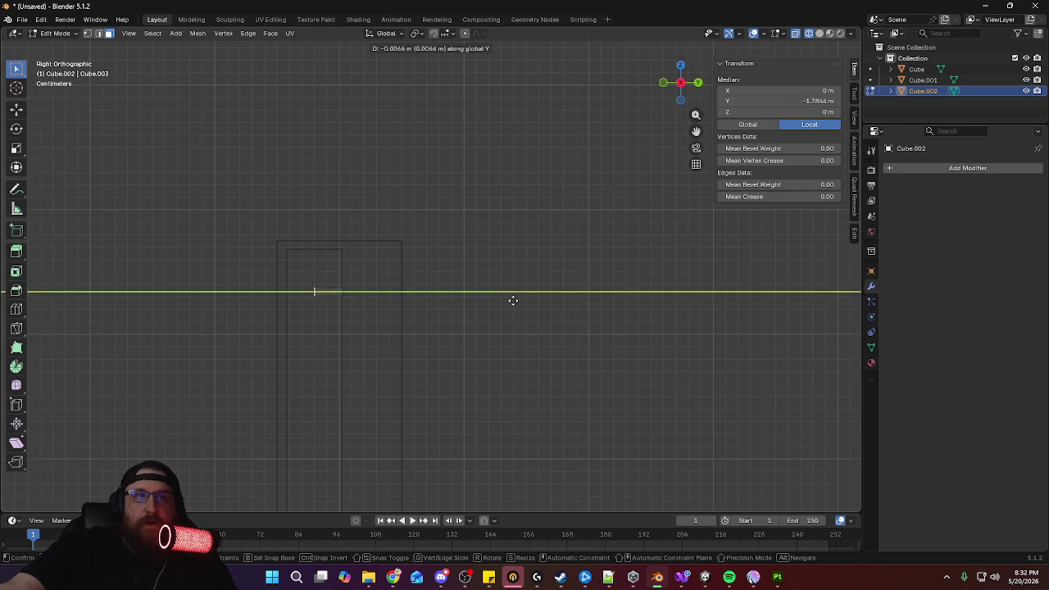
pyautogui.click(513, 300)
pyautogui.moveTo(513, 300)
pyautogui.mouseDown(button='middle')
pyautogui.moveTo(511, 409)
pyautogui.moveTo(616, 319)
pyautogui.moveTo(661, 333)
pyautogui.moveTo(648, 316)
pyautogui.moveTo(627, 380)
pyautogui.moveTo(648, 412)
pyautogui.moveTo(614, 380)
pyautogui.moveTo(560, 265)
pyautogui.mouseUp(button='middle')
pyautogui.press('Tab')
# Frame the whole picture frame in the front view
pyautogui.press('KP_1')
pyautogui.scroll(2, 546, 231)
pyautogui.keyDown('shift'); pyautogui.moveTo(660, 304); pyautogui.dragTo(647, 279, button='middle'); pyautogui.keyUp('shift')
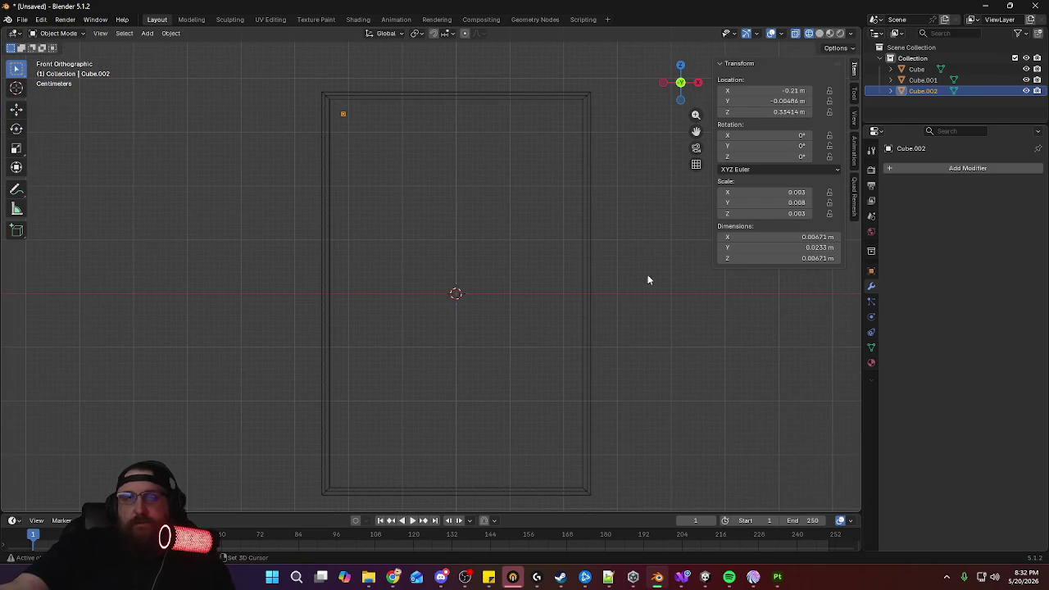
pyautogui.click(951, 168)
pyautogui.moveTo(900, 165)
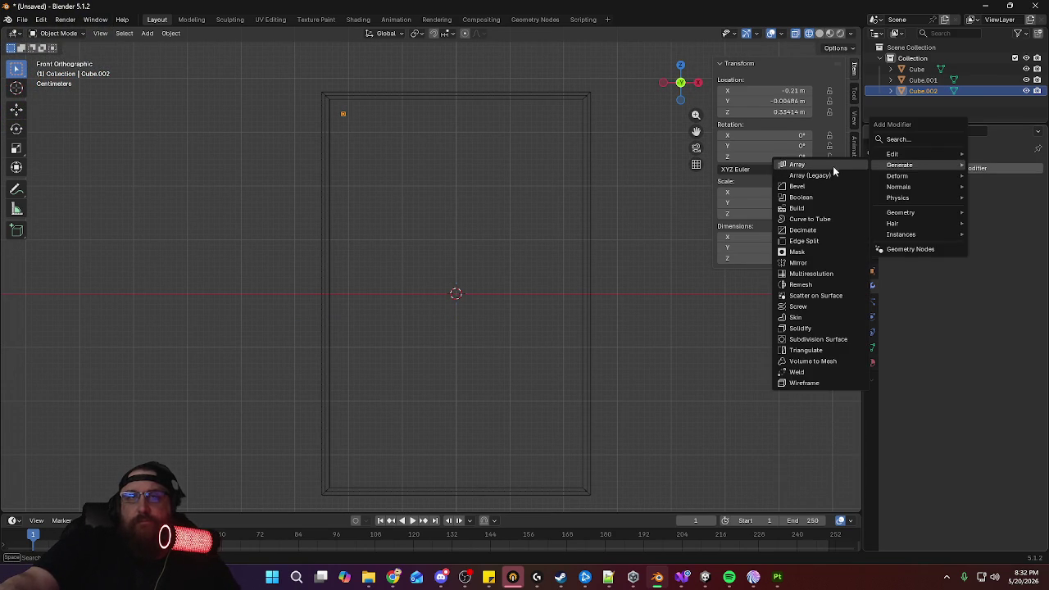
# Add an Array modifier to Cube.002 with count 7 and X offset about 9.095
pyautogui.click(831, 165)
pyautogui.scroll(2, 348, 155)
pyautogui.keyDown('shift'); pyautogui.moveTo(445, 152); pyautogui.dragTo(475, 291, button='middle'); pyautogui.keyUp('shift')
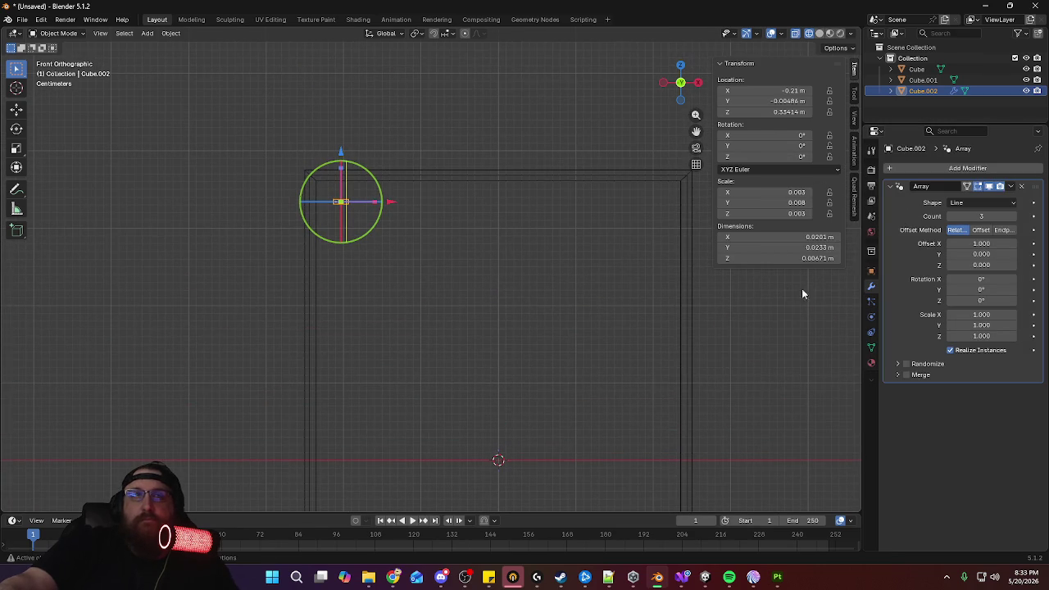
pyautogui.moveTo(393, 203); pyautogui.dragTo(432, 212)
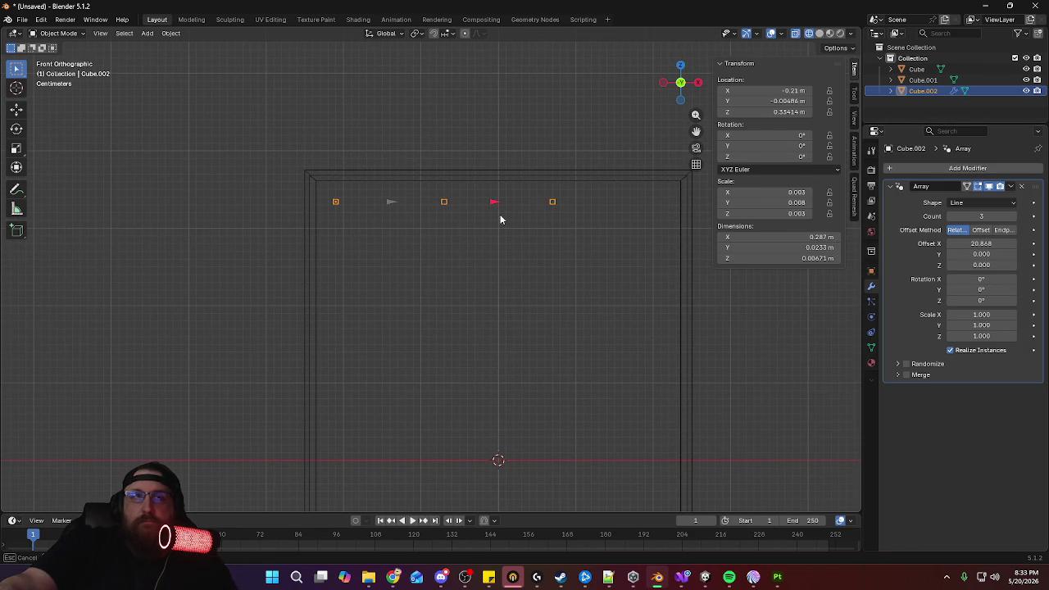
pyautogui.moveTo(556, 218); pyautogui.dragTo(551, 218)
pyautogui.click(1014, 217)
pyautogui.moveTo(548, 204); pyautogui.dragTo(530, 207)
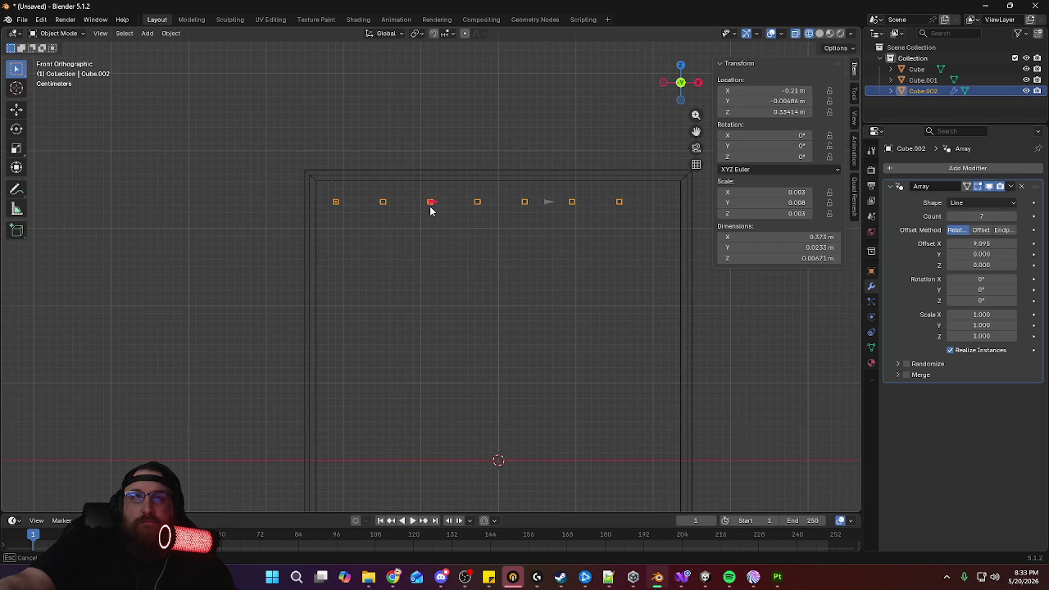
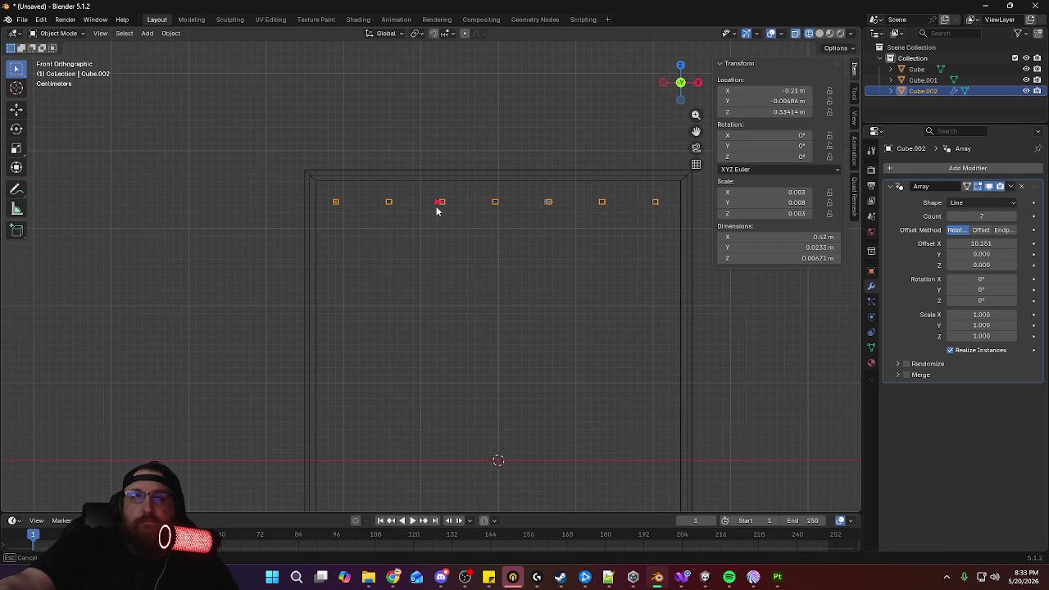
# Add a second Array modifier to the slot cutter object
pyautogui.scroll(-1, 467, 234)
pyautogui.scroll(-1, 492, 253)
pyautogui.scroll(-2, 492, 278)
pyautogui.moveTo(498, 347)
pyautogui.mouseDown(button='middle')
pyautogui.moveTo(562, 356)
pyautogui.moveTo(557, 379)
pyautogui.moveTo(595, 398)
pyautogui.moveTo(548, 301)
pyautogui.mouseUp(button='middle')
pyautogui.scroll(2, 542, 271)
pyautogui.moveTo(544, 263); pyautogui.dragTo(598, 246, button='middle')
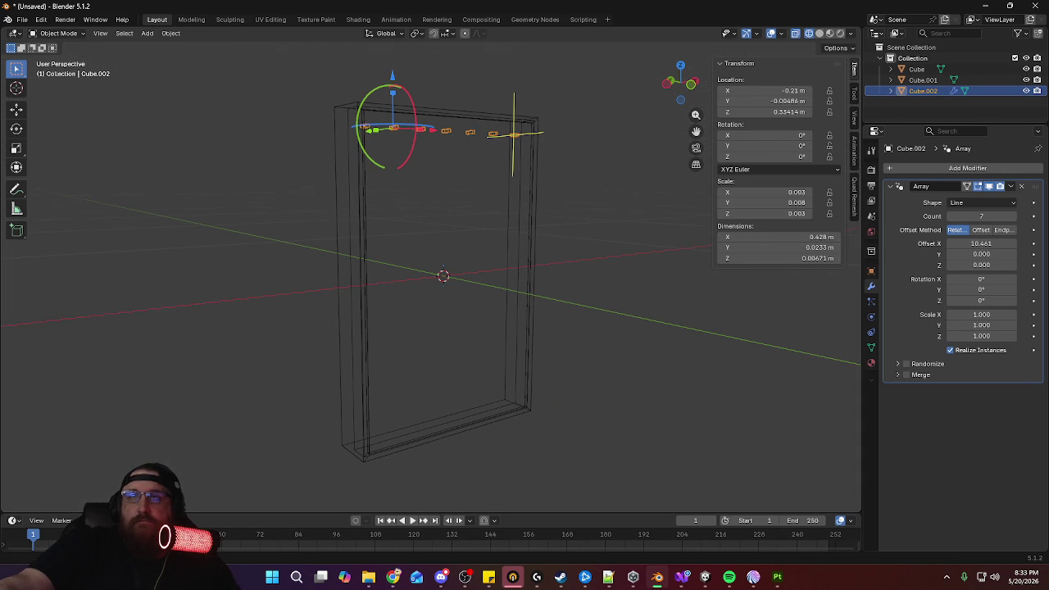
pyautogui.click(1007, 168)
pyautogui.moveTo(955, 173)
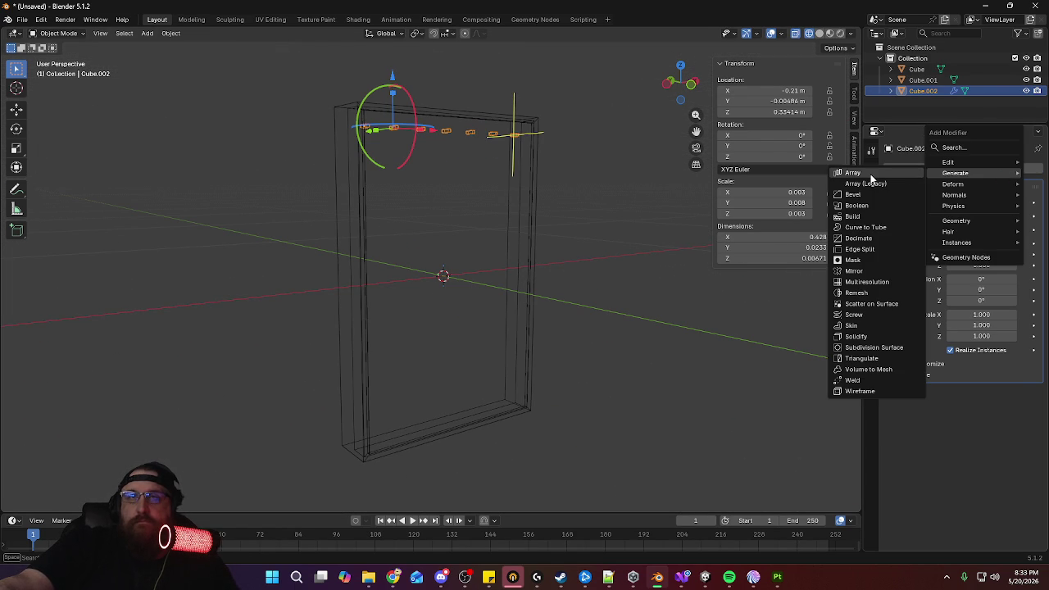
pyautogui.click(871, 174)
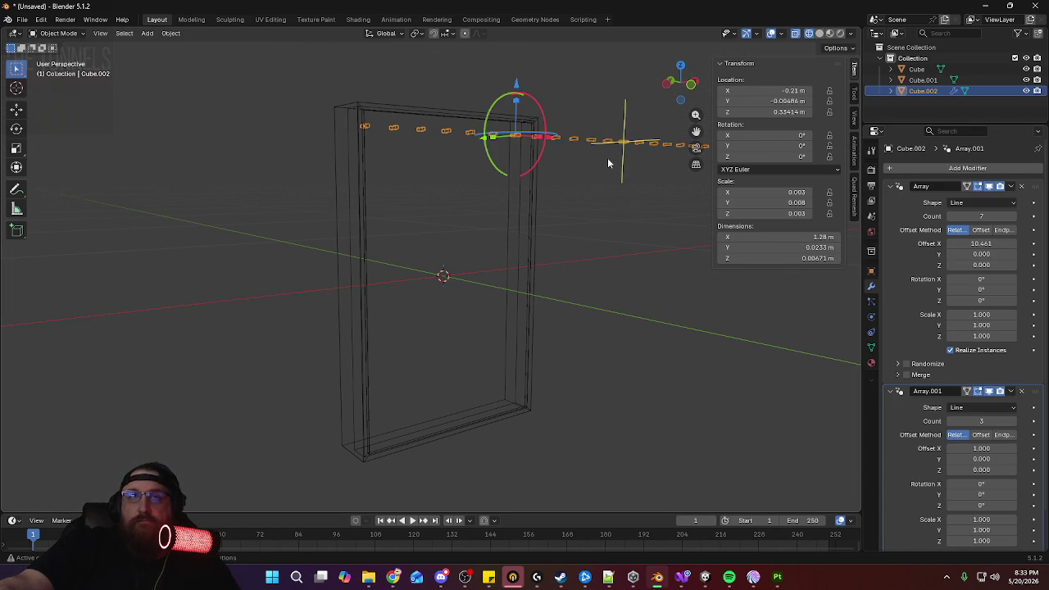
pyautogui.moveTo(591, 161); pyautogui.dragTo(524, 164, button='middle')
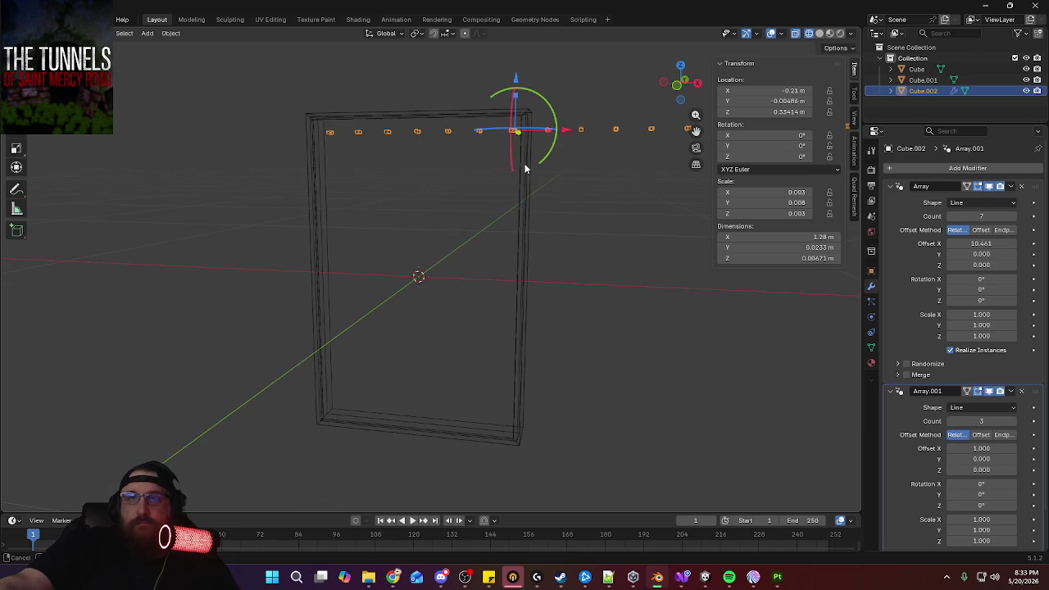
# Set the second array's X offset to 0, undoing a stray zero on the first array
pyautogui.click(985, 243)
pyautogui.write('0')
pyautogui.press('Return')
pyautogui.moveTo(601, 272); pyautogui.dragTo(625, 273, button='middle')
pyautogui.hotkey('ctrl', 'z')
pyautogui.scroll(-2, 1014, 434)
pyautogui.click(996, 409)
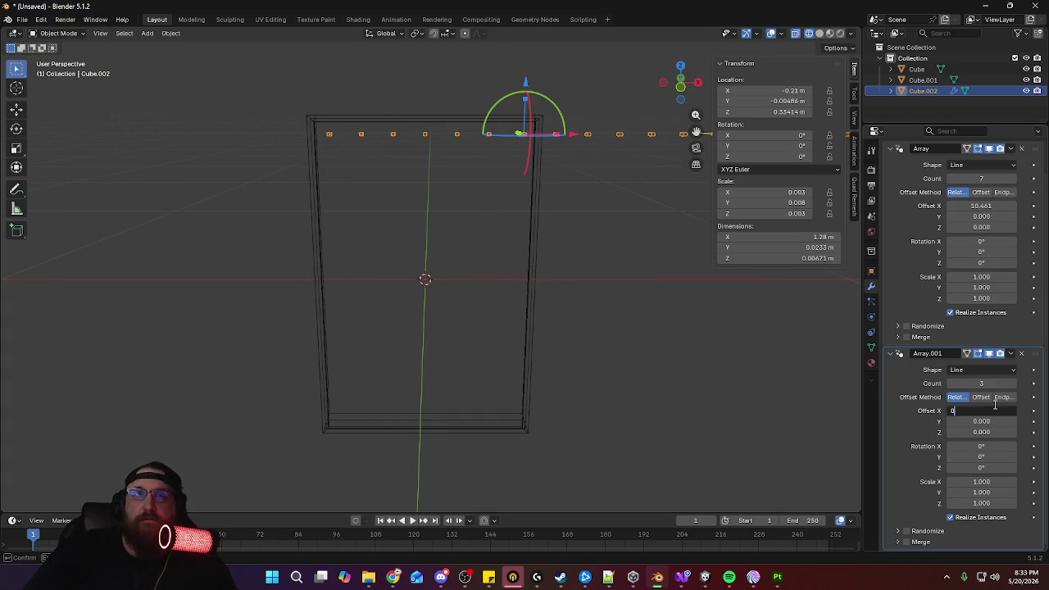
pyautogui.press('Return')
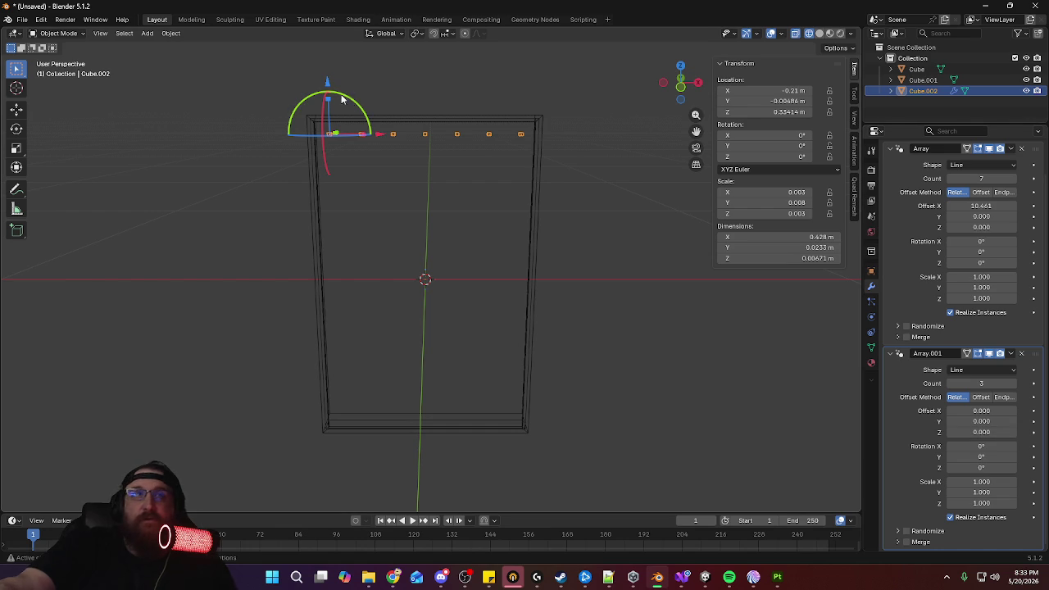
# Drag the second array's Z offset down to about -18.236 and raise its count for more rows
pyautogui.moveTo(326, 85); pyautogui.dragTo(331, 122)
pyautogui.moveTo(331, 121); pyautogui.dragTo(357, 113, button='middle')
pyautogui.moveTo(341, 115); pyautogui.dragTo(348, 141)
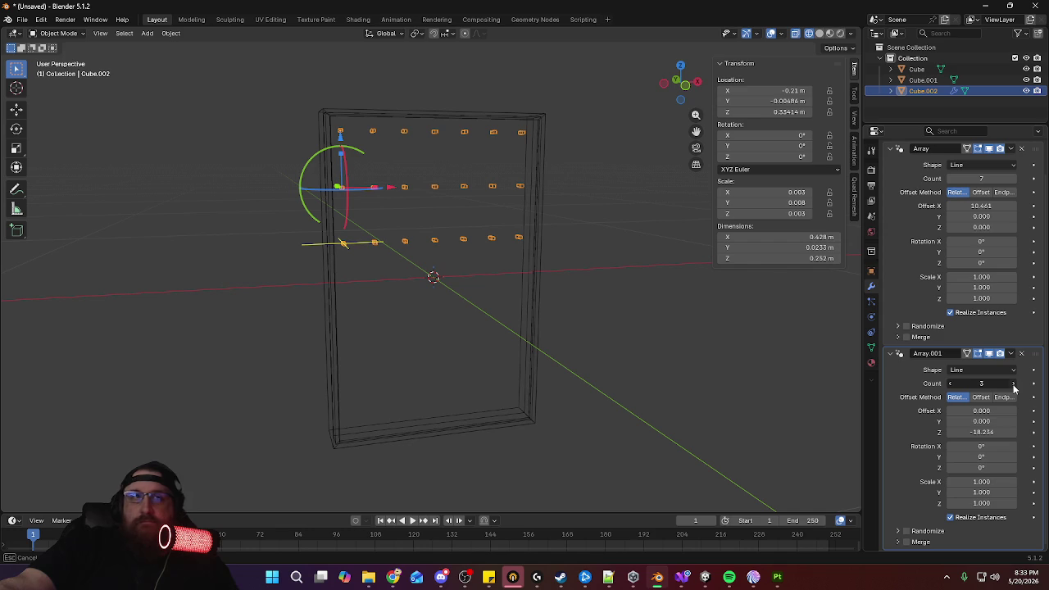
pyautogui.click(1014, 384)
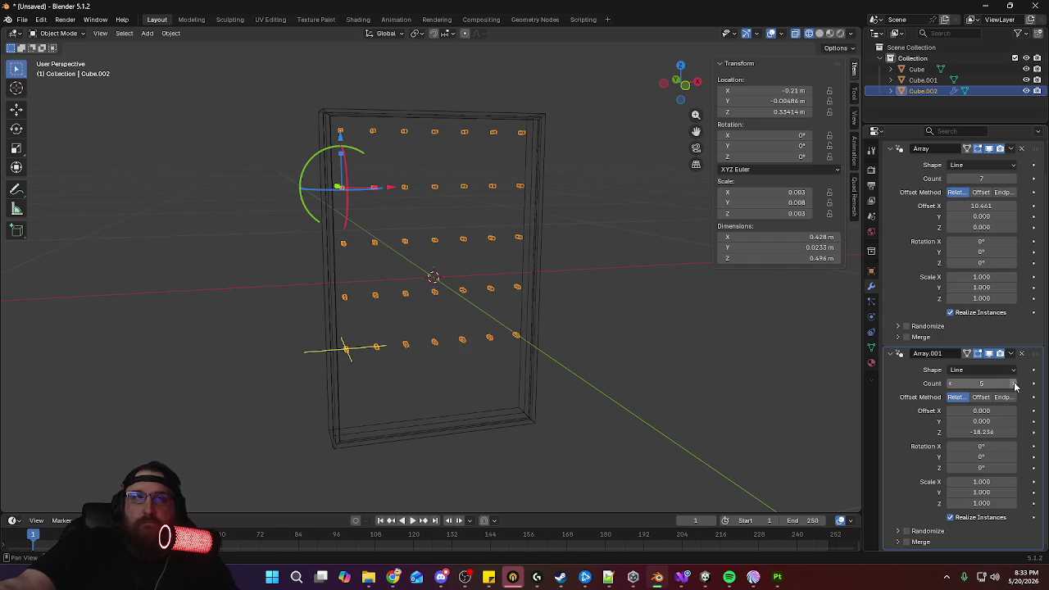
pyautogui.click(1015, 383)
pyautogui.moveTo(614, 372)
pyautogui.mouseDown(button='middle')
pyautogui.moveTo(601, 347)
pyautogui.moveTo(587, 362)
pyautogui.moveTo(593, 341)
pyautogui.moveTo(637, 379)
pyautogui.moveTo(571, 370)
pyautogui.mouseUp(button='middle')
# Switch the viewport to Solid shading and orbit to a frontal view of the panel
pyautogui.scroll(5, 582, 268)
pyautogui.scroll(-5, 582, 278)
pyautogui.scroll(4, 582, 283)
pyautogui.click(818, 35)
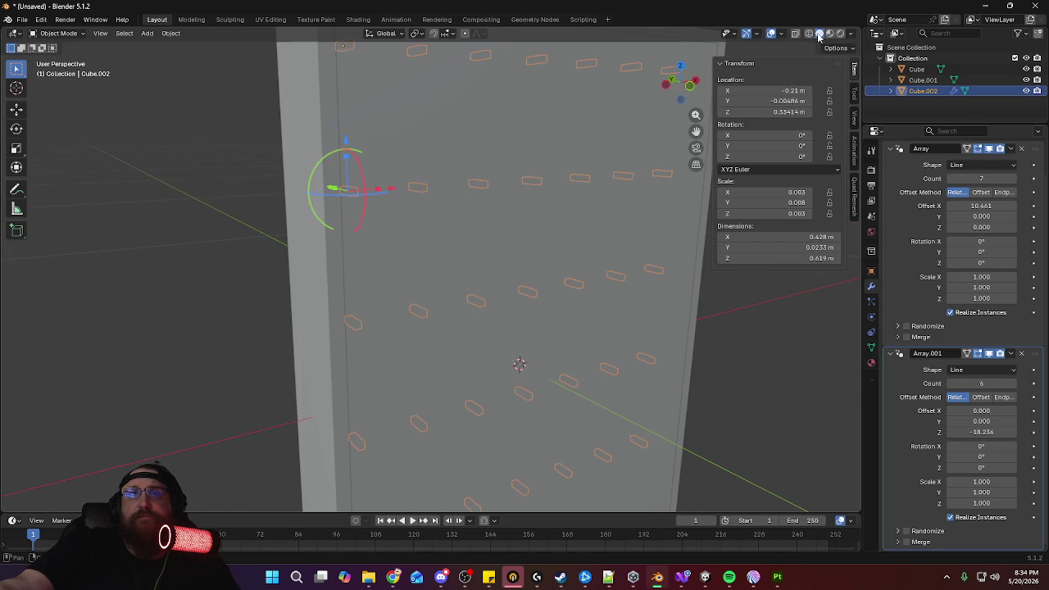
pyautogui.moveTo(601, 269); pyautogui.dragTo(572, 269, button='middle')
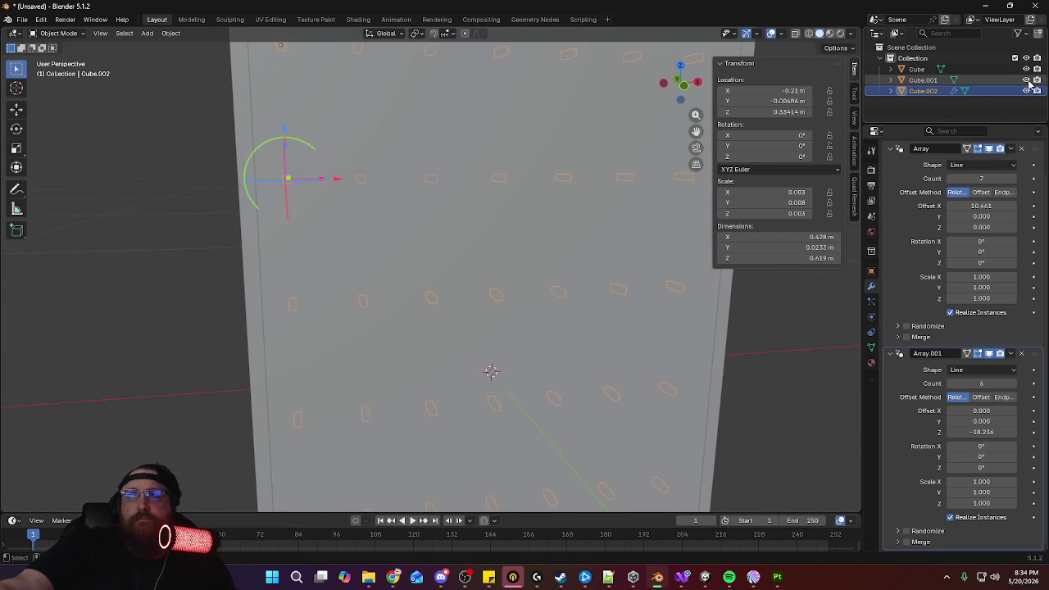
pyautogui.scroll(-3, 480, 269)
pyautogui.scroll(-2, 573, 303)
# In the slot cutter's Edit Mode, mark edges as seam and sharp, then one more edge as seam
pyautogui.press('Tab')
pyautogui.moveTo(647, 322)
pyautogui.mouseDown(button='middle')
pyautogui.moveTo(613, 251)
pyautogui.moveTo(476, 307)
pyautogui.moveTo(544, 410)
pyautogui.mouseUp(button='middle')
pyautogui.scroll(3, 491, 218)
pyautogui.scroll(2, 475, 145)
pyautogui.moveTo(475, 144); pyautogui.dragTo(471, 212, button='middle')
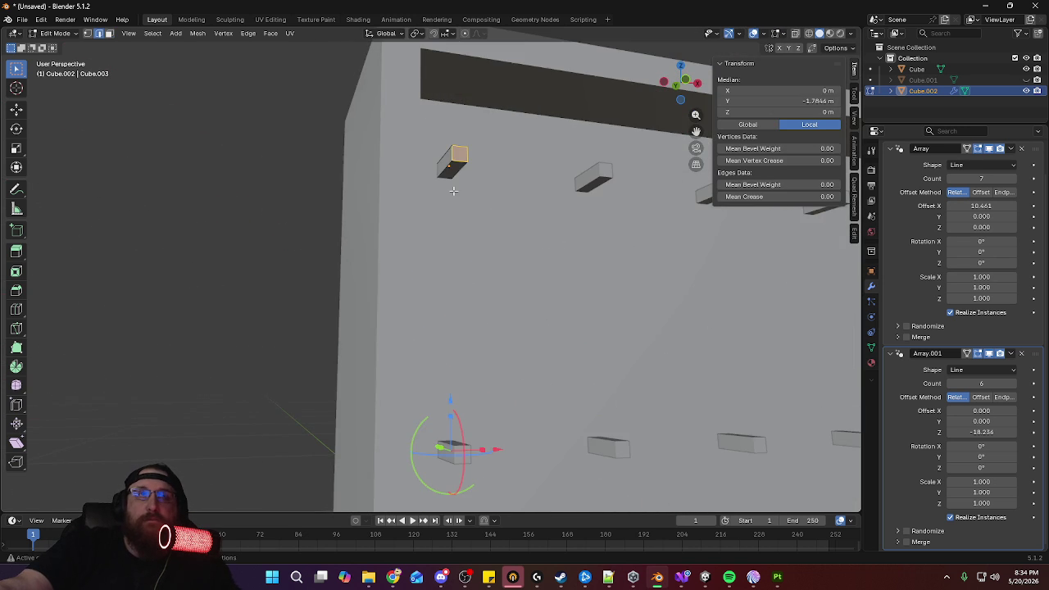
pyautogui.hotkey('ctrl', 'e')
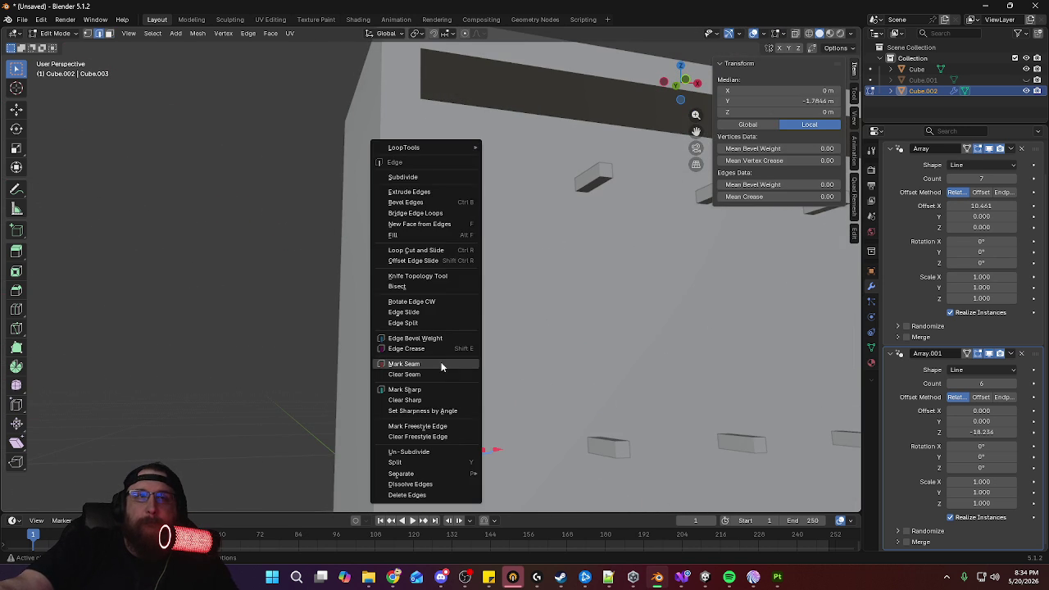
pyautogui.click(444, 363)
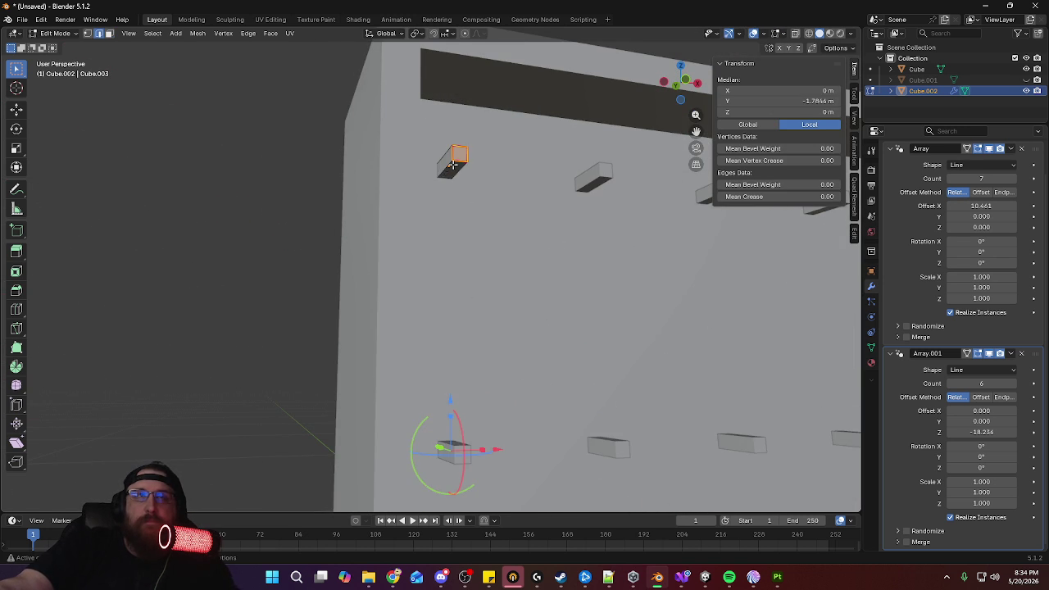
pyautogui.rightClick(445, 168)
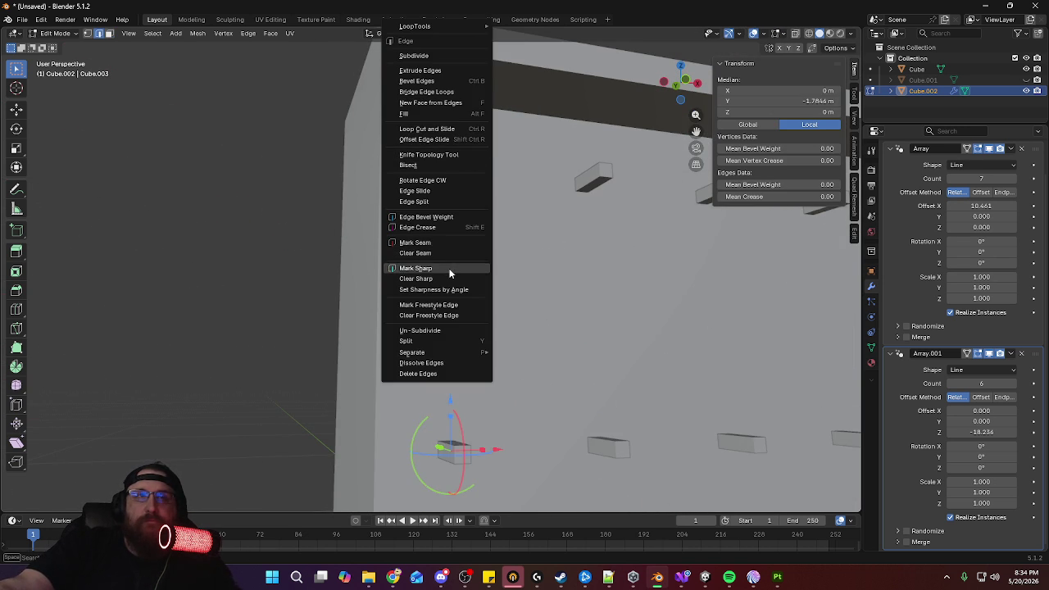
pyautogui.click(449, 270)
pyautogui.click(442, 173)
pyautogui.rightClick(443, 176)
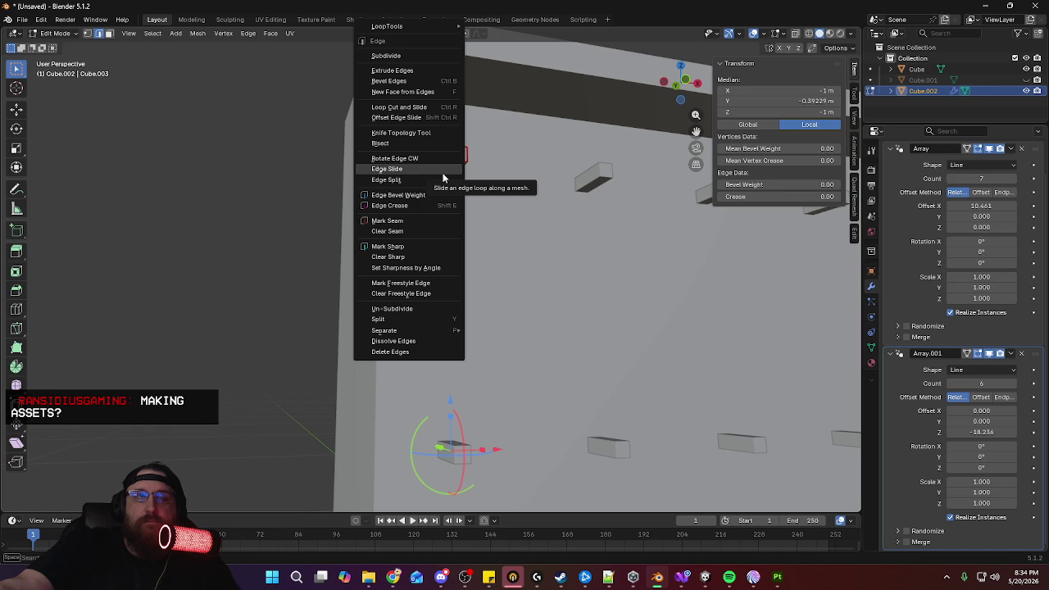
pyautogui.click(435, 220)
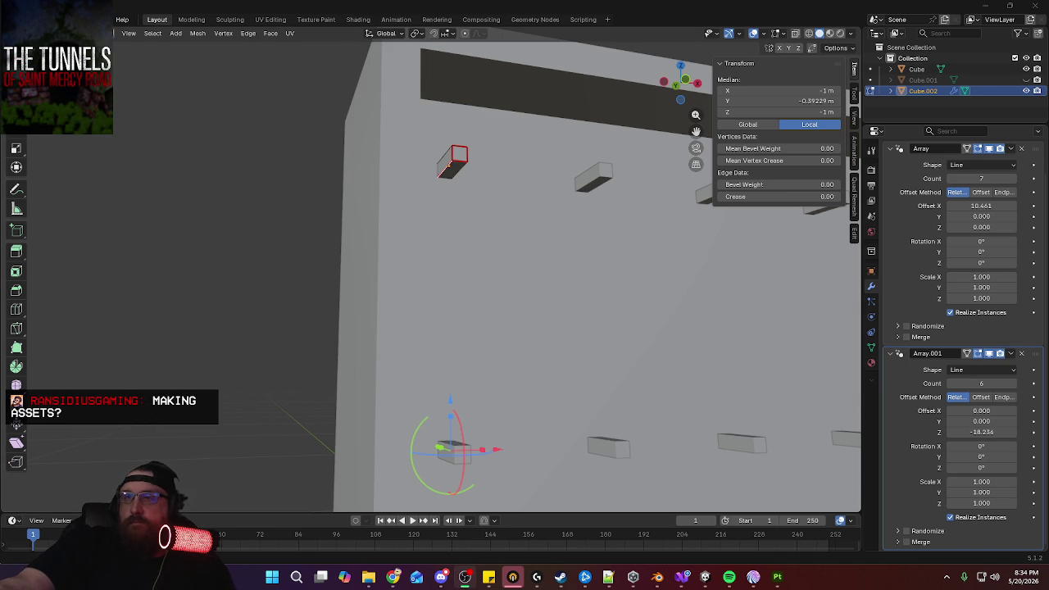
# Orbit around the arrayed wall, return to Object Mode and clear the selection
pyautogui.moveTo(565, 275); pyautogui.dragTo(573, 284, button='middle')
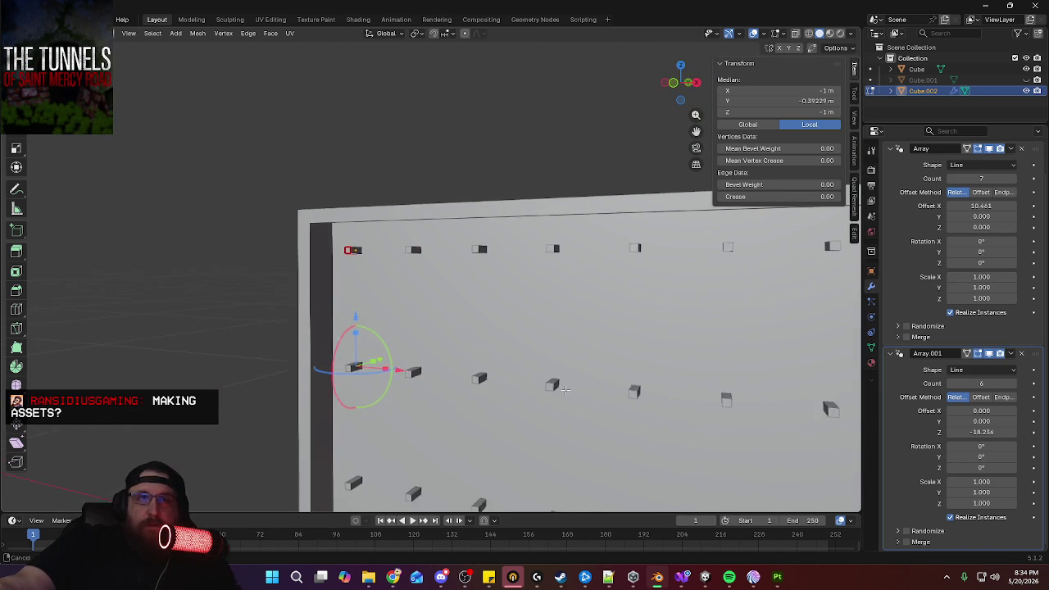
pyautogui.moveTo(574, 284); pyautogui.dragTo(529, 304, button='middle')
pyautogui.scroll(-3, 529, 304)
pyautogui.moveTo(520, 339)
pyautogui.mouseDown(button='middle')
pyautogui.moveTo(543, 293)
pyautogui.moveTo(439, 219)
pyautogui.moveTo(589, 246)
pyautogui.moveTo(527, 312)
pyautogui.moveTo(520, 346)
pyautogui.moveTo(517, 319)
pyautogui.moveTo(588, 321)
pyautogui.moveTo(559, 316)
pyautogui.moveTo(573, 310)
pyautogui.mouseUp(button='middle')
pyautogui.scroll(2, 545, 264)
pyautogui.scroll(4, 588, 246)
pyautogui.scroll(2, 517, 326)
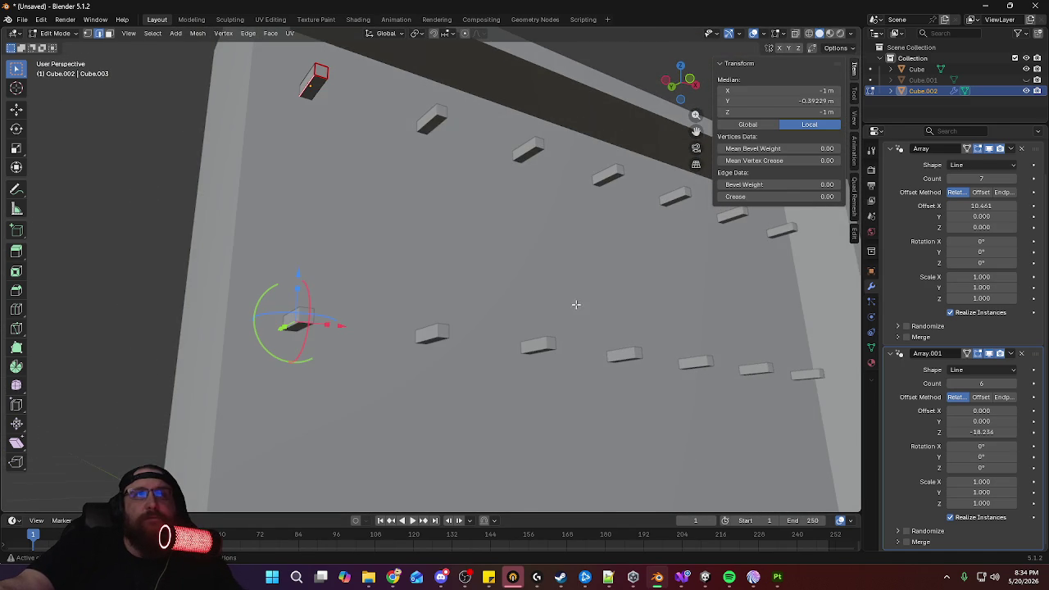
pyautogui.moveTo(573, 265)
pyautogui.mouseDown(button='middle')
pyautogui.moveTo(573, 304)
pyautogui.moveTo(532, 246)
pyautogui.mouseUp(button='middle')
pyautogui.scroll(-4, 532, 245)
pyautogui.moveTo(541, 295)
pyautogui.mouseDown(button='middle')
pyautogui.moveTo(558, 324)
pyautogui.moveTo(560, 364)
pyautogui.mouseUp(button='middle')
pyautogui.press('Tab')
pyautogui.click(616, 314)
pyautogui.moveTo(616, 317); pyautogui.dragTo(620, 336, button='middle')
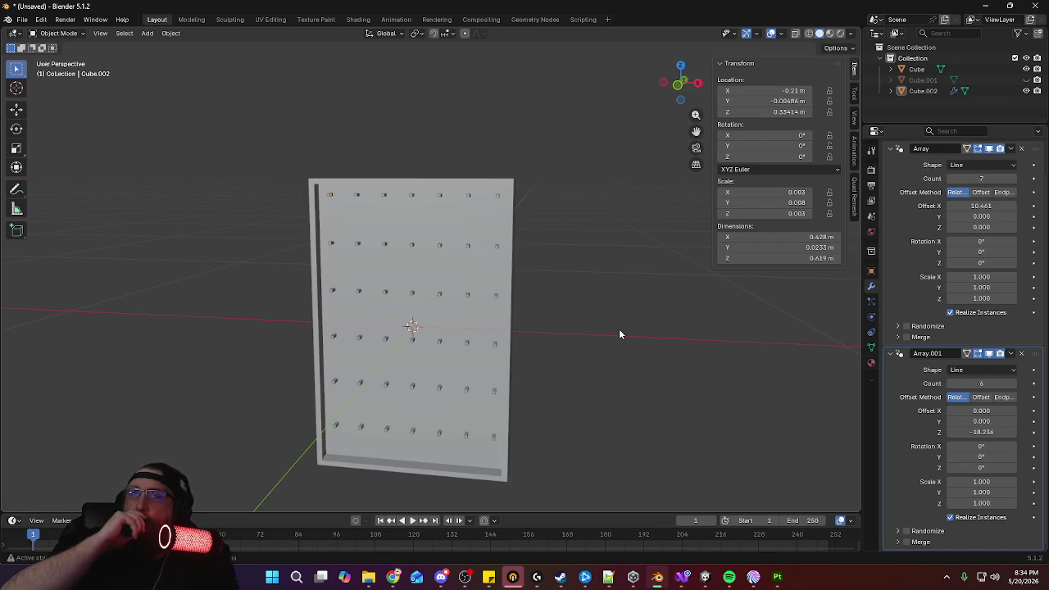
# Duplicate the Collection in the Outliner to create Collection.001
pyautogui.moveTo(583, 295); pyautogui.dragTo(644, 291, button='middle')
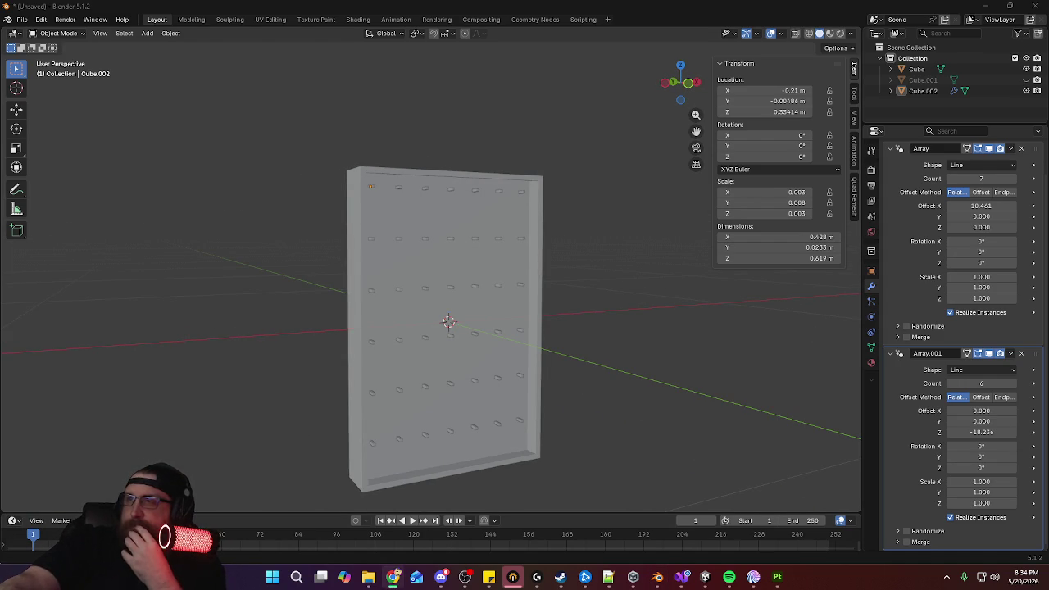
pyautogui.moveTo(555, 300)
pyautogui.mouseDown(button='middle')
pyautogui.moveTo(595, 326)
pyautogui.moveTo(550, 333)
pyautogui.moveTo(543, 309)
pyautogui.mouseUp(button='middle')
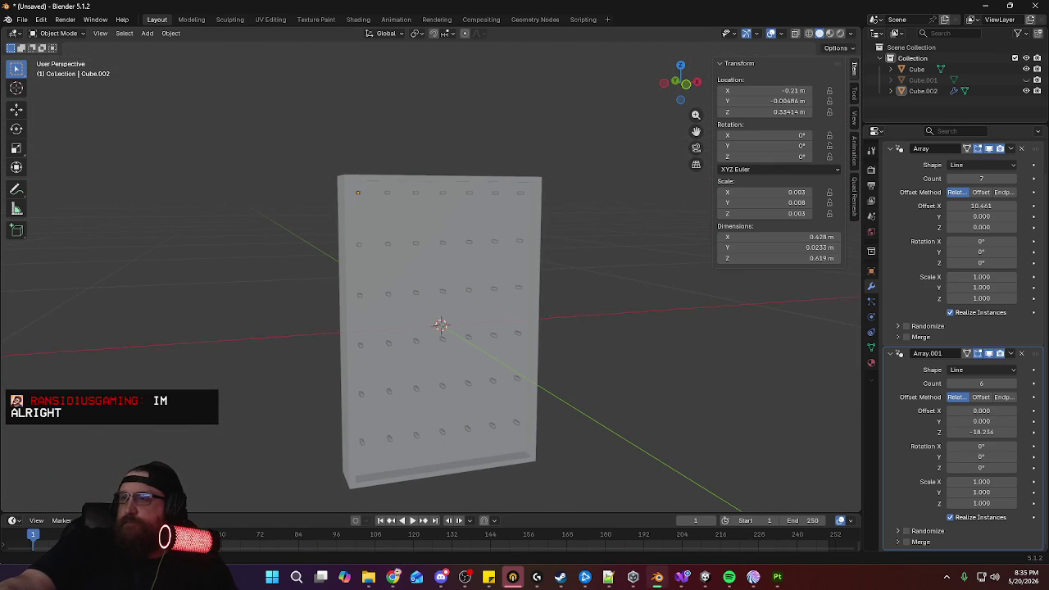
pyautogui.moveTo(508, 293)
pyautogui.mouseDown(button='middle')
pyautogui.moveTo(527, 295)
pyautogui.moveTo(543, 268)
pyautogui.moveTo(508, 276)
pyautogui.moveTo(518, 284)
pyautogui.mouseUp(button='middle')
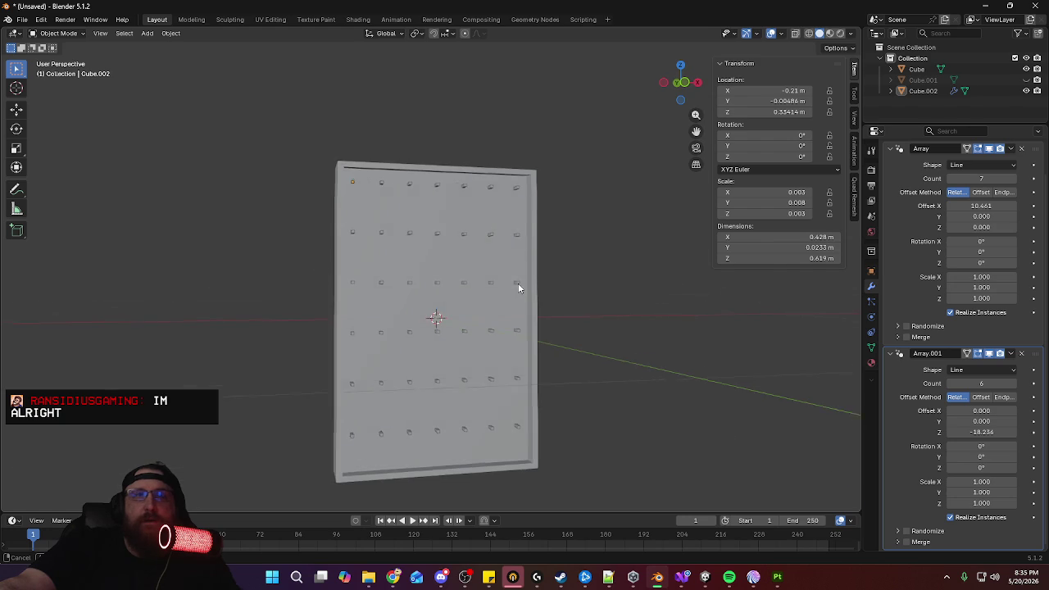
pyautogui.rightClick(976, 60)
pyautogui.click(977, 62)
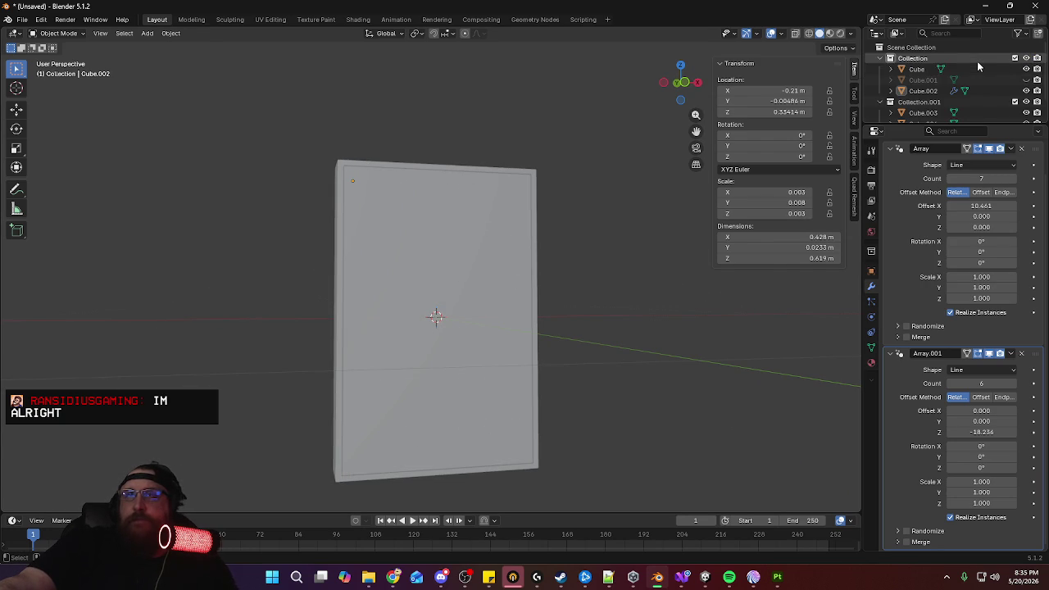
# Select the copied wall Cube.004, unhide the copied cutters, and select Cube.005
pyautogui.moveTo(655, 205)
pyautogui.mouseDown(button='middle')
pyautogui.moveTo(534, 290)
pyautogui.moveTo(514, 183)
pyautogui.mouseUp(button='middle')
pyautogui.click(527, 278)
pyautogui.scroll(-1, 974, 119)
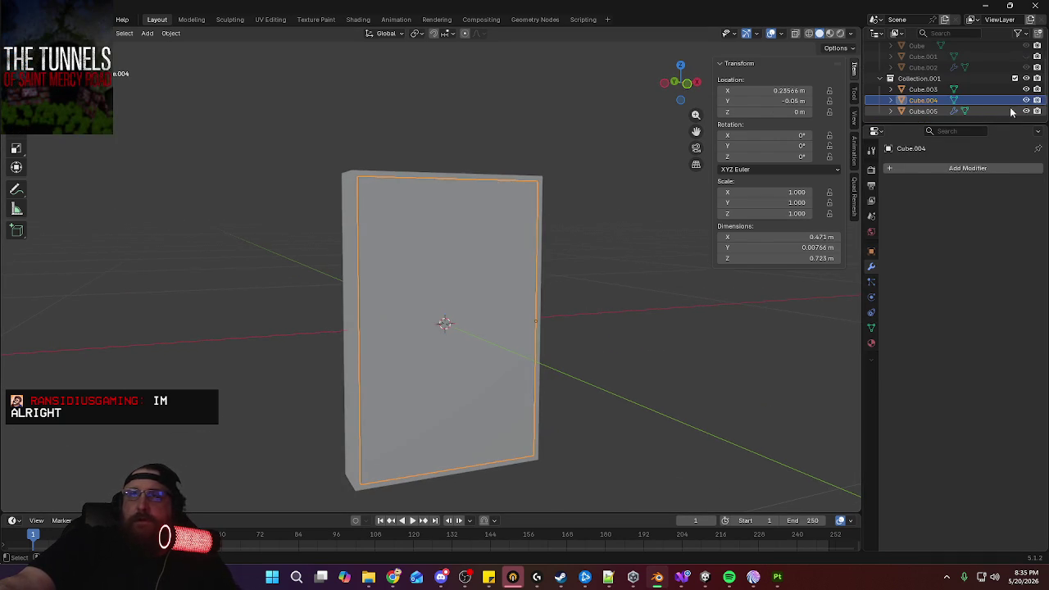
pyautogui.click(1026, 111)
pyautogui.scroll(4, 426, 164)
pyautogui.moveTo(422, 158)
pyautogui.mouseDown(button='middle')
pyautogui.moveTo(440, 192)
pyautogui.moveTo(352, 113)
pyautogui.mouseUp(button='middle')
pyautogui.click(352, 113)
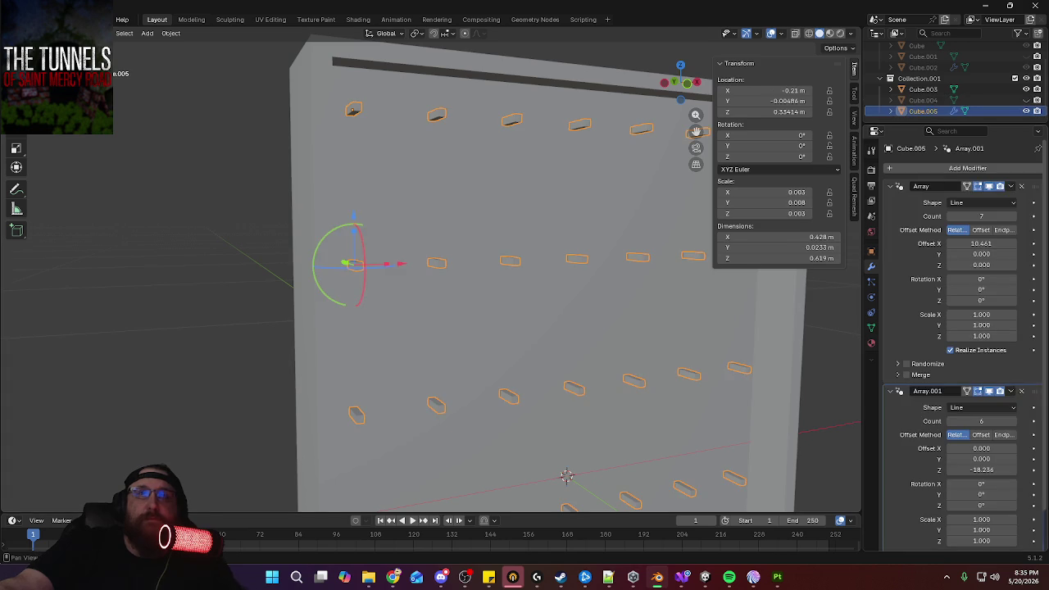
# Add a Multires modifier to the slot cutters and subdivide it to level 2
pyautogui.click(966, 168)
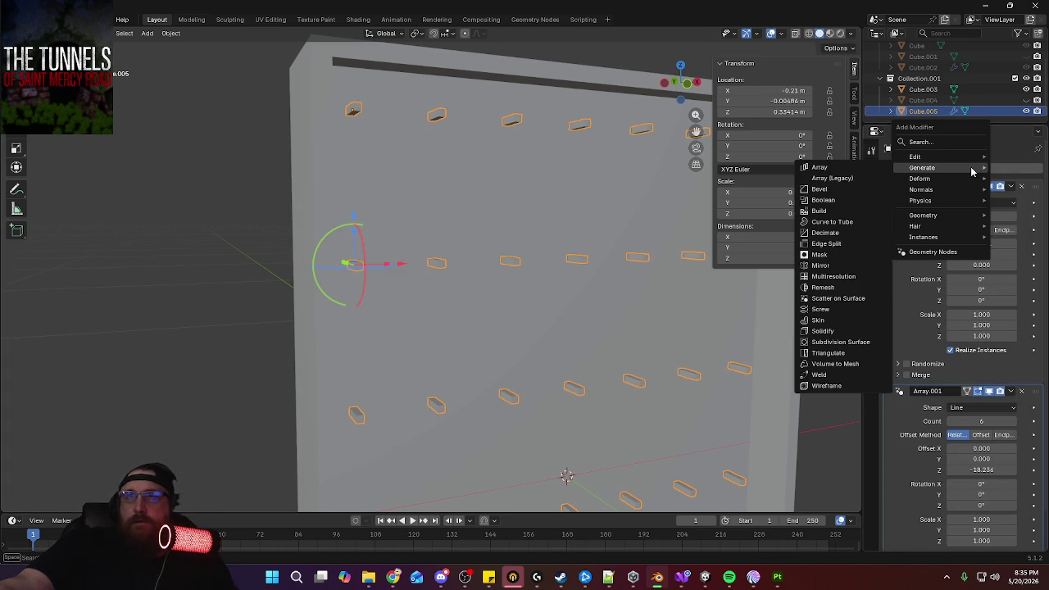
pyautogui.click(857, 283)
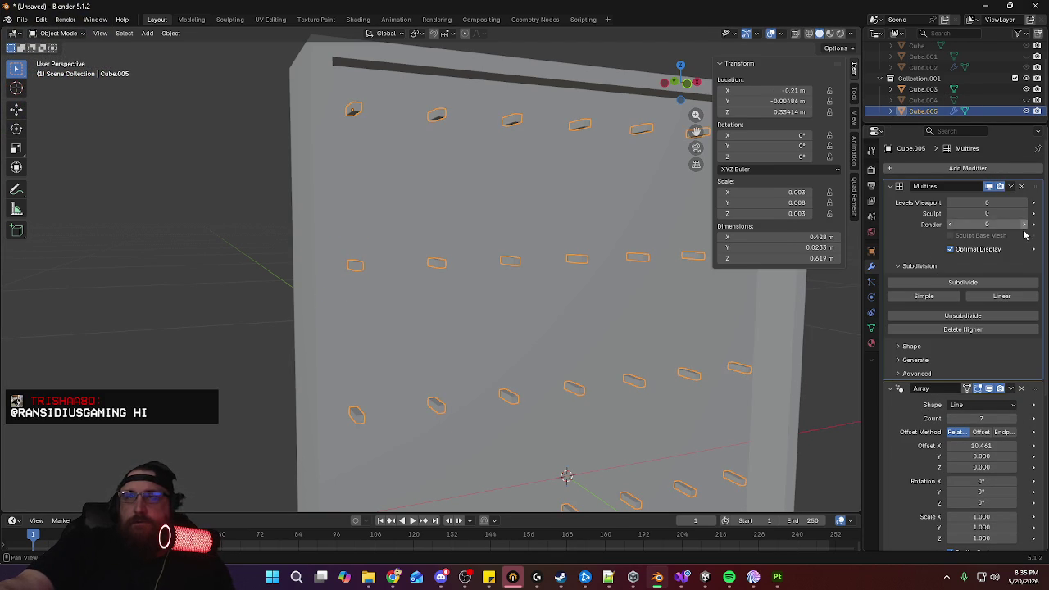
pyautogui.click(984, 284)
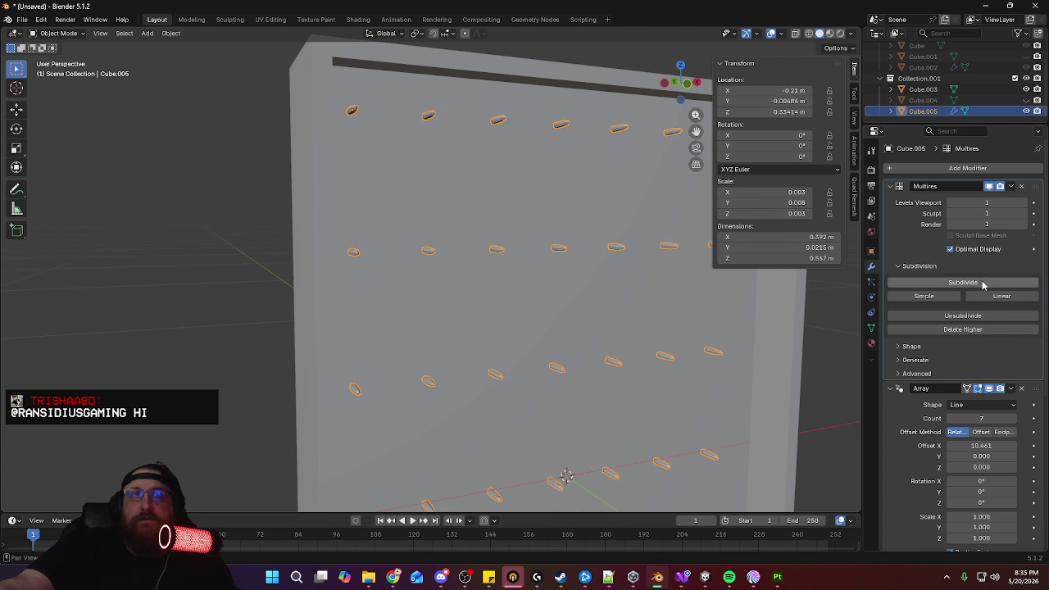
pyautogui.keyDown('ctrl'); pyautogui.moveTo(496, 189); pyautogui.dragTo(832, 283, button='middle'); pyautogui.keyUp('ctrl')
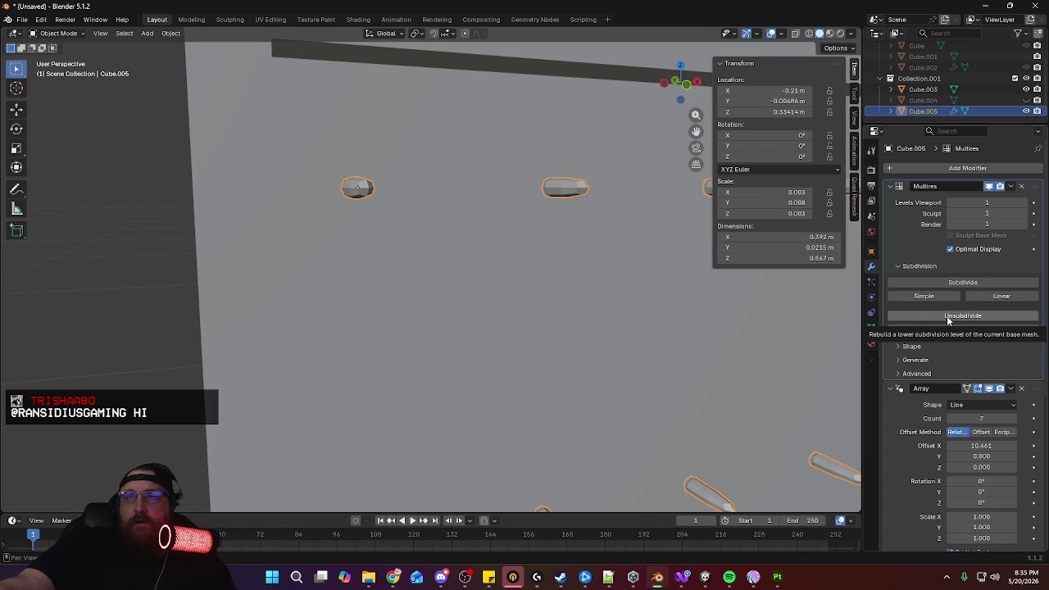
pyautogui.click(947, 317)
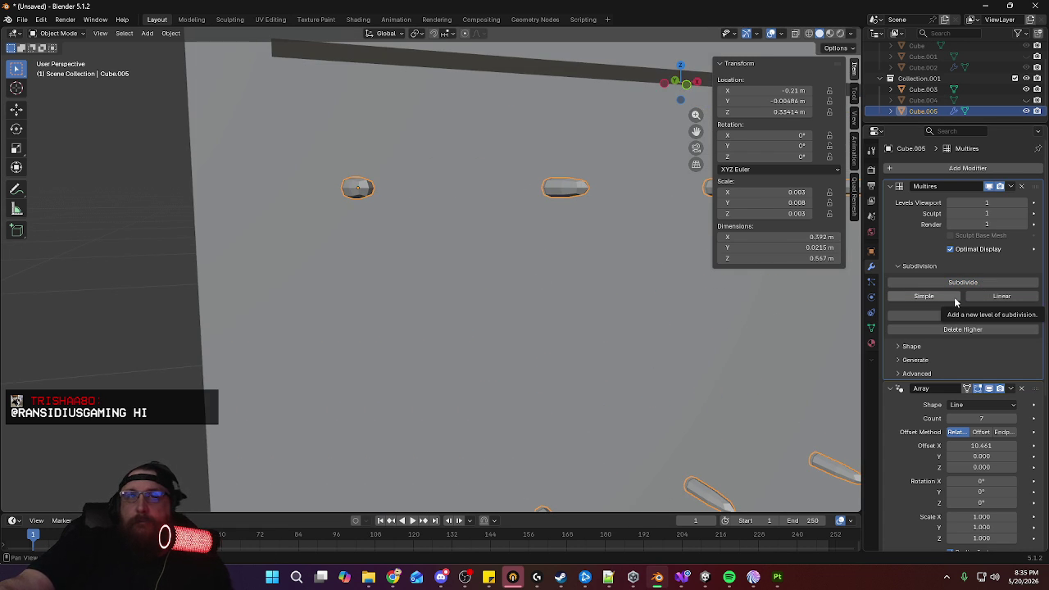
pyautogui.click(954, 303)
pyautogui.click(954, 297)
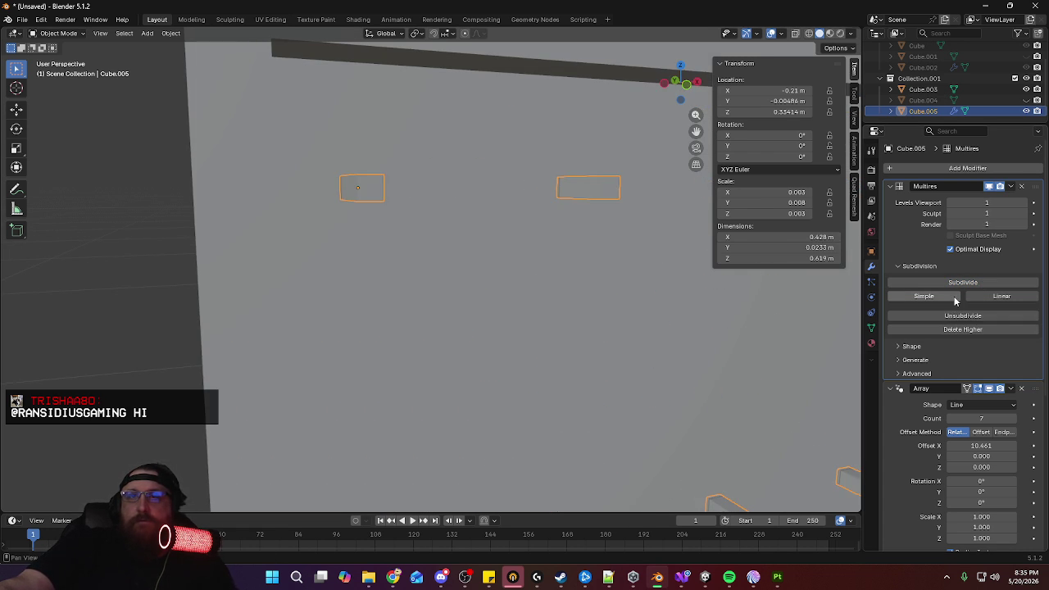
pyautogui.click(961, 282)
pyautogui.moveTo(548, 274)
pyautogui.mouseDown(button='middle')
pyautogui.moveTo(506, 273)
pyautogui.moveTo(547, 265)
pyautogui.mouseUp(button='middle')
# Shade the peg caps smooth, try the Multires shape options, and select the frame
pyautogui.click(170, 32)
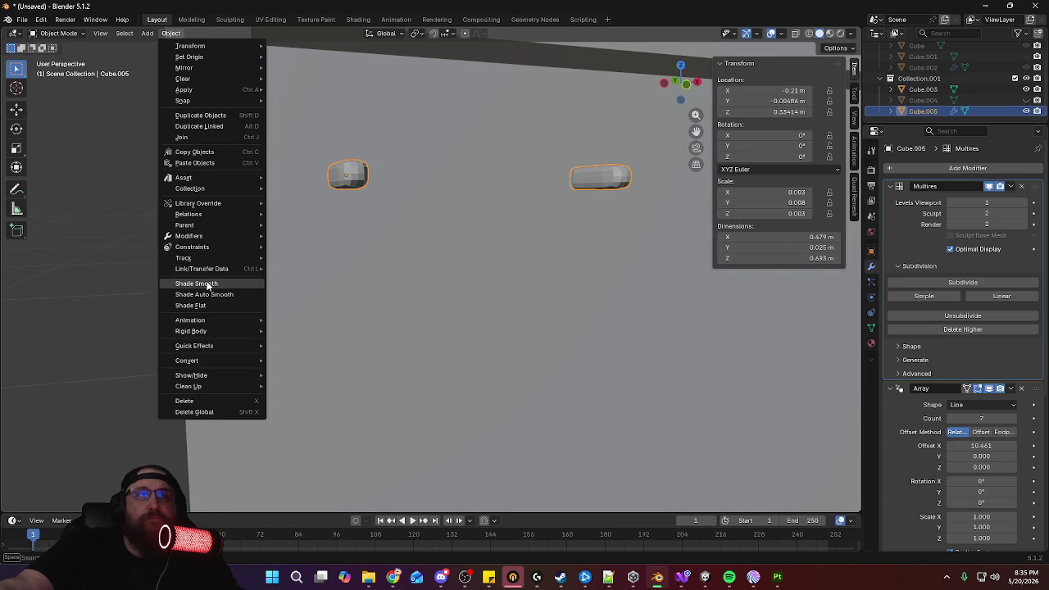
pyautogui.click(205, 283)
pyautogui.moveTo(344, 255)
pyautogui.mouseDown(button='middle')
pyautogui.moveTo(489, 235)
pyautogui.moveTo(508, 216)
pyautogui.moveTo(500, 262)
pyautogui.moveTo(439, 262)
pyautogui.moveTo(529, 267)
pyautogui.moveTo(506, 267)
pyautogui.mouseUp(button='middle')
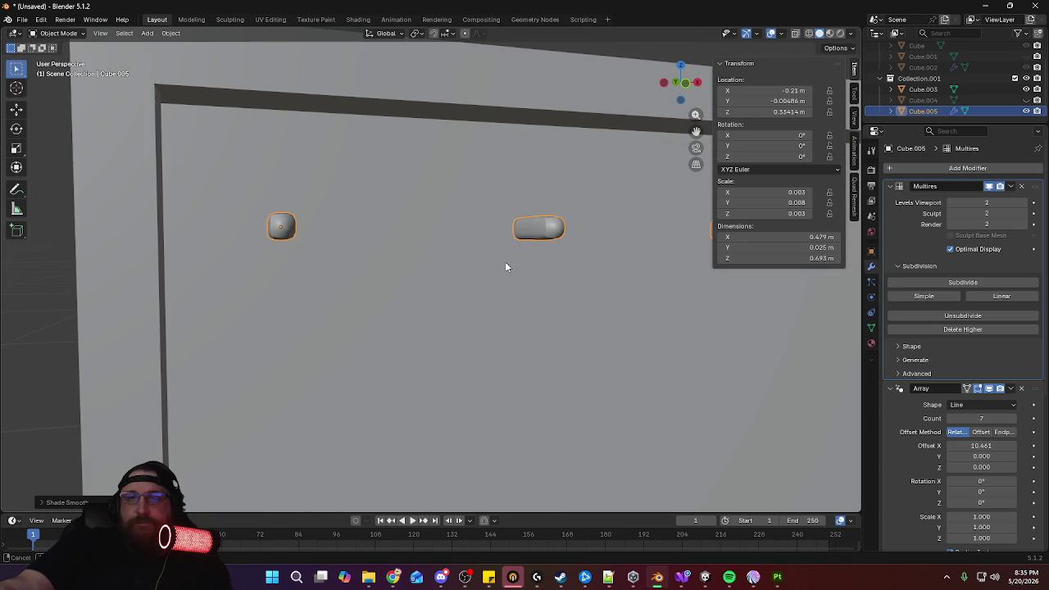
pyautogui.click(899, 346)
pyautogui.click(941, 365)
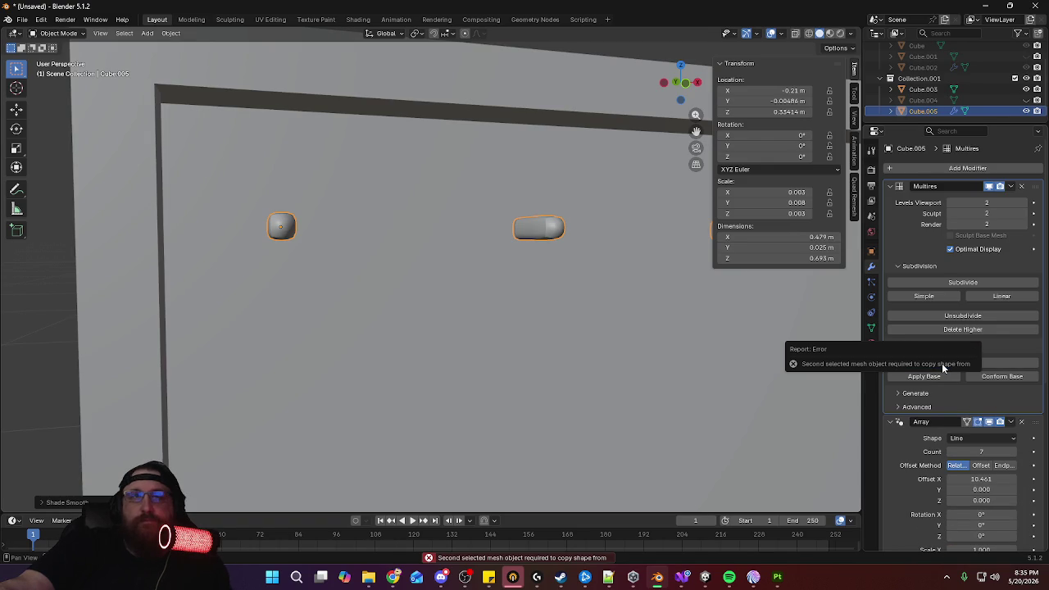
pyautogui.moveTo(488, 260)
pyautogui.mouseDown(button='middle')
pyautogui.moveTo(500, 257)
pyautogui.moveTo(467, 225)
pyautogui.moveTo(464, 316)
pyautogui.moveTo(473, 267)
pyautogui.mouseUp(button='middle')
pyautogui.click(482, 151)
pyautogui.moveTo(481, 152); pyautogui.dragTo(515, 225, button='middle')
# In Edit Mode, select the frame's top and front outer edge loops
pyautogui.press('Tab')
pyautogui.keyDown('alt'); pyautogui.click(479, 265); pyautogui.keyUp('alt')
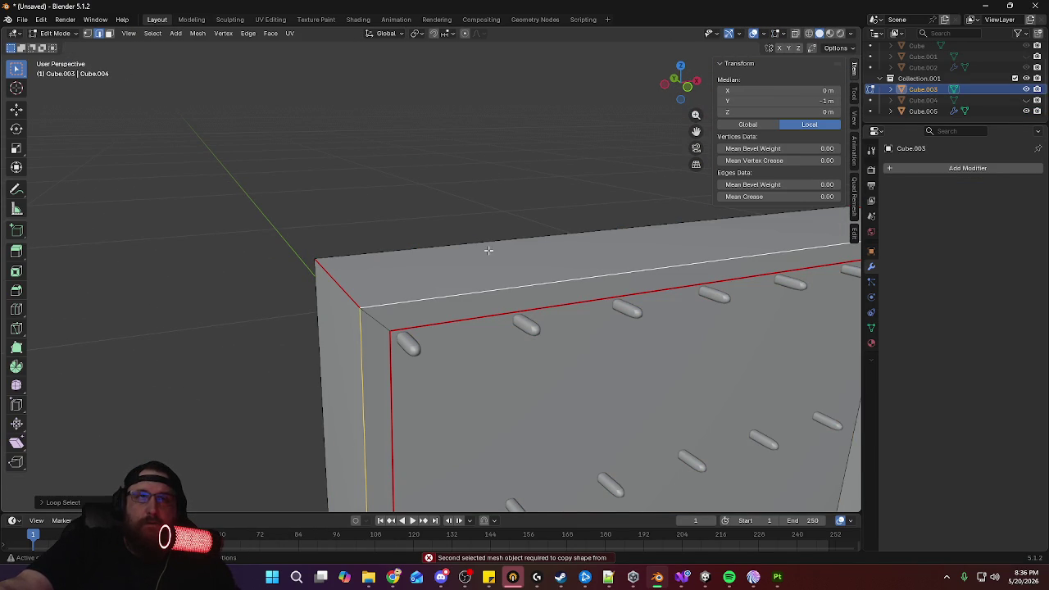
pyautogui.press('a')
pyautogui.rightClick(492, 246)
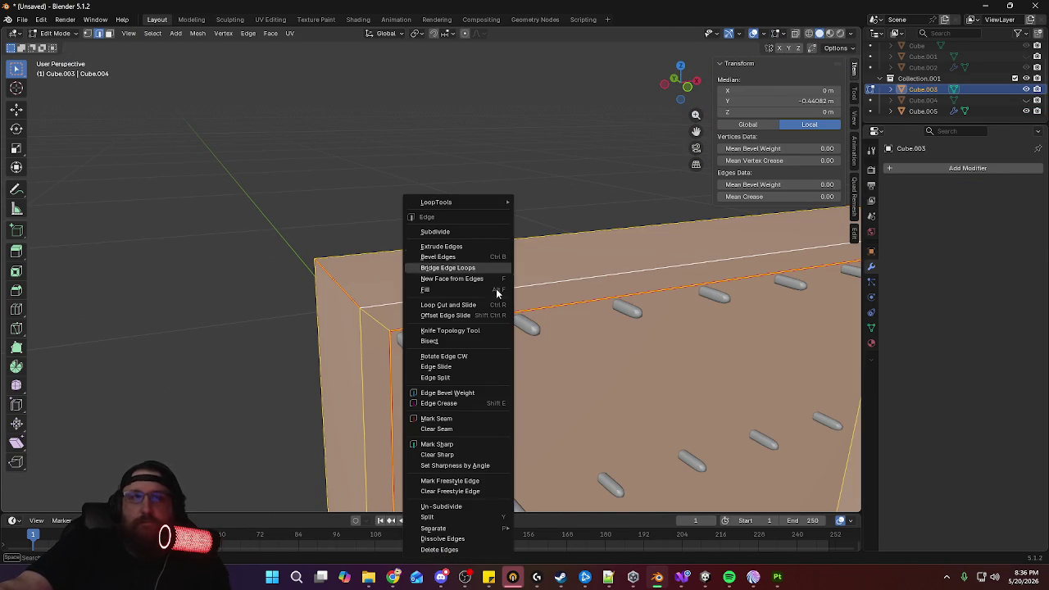
pyautogui.click(483, 427)
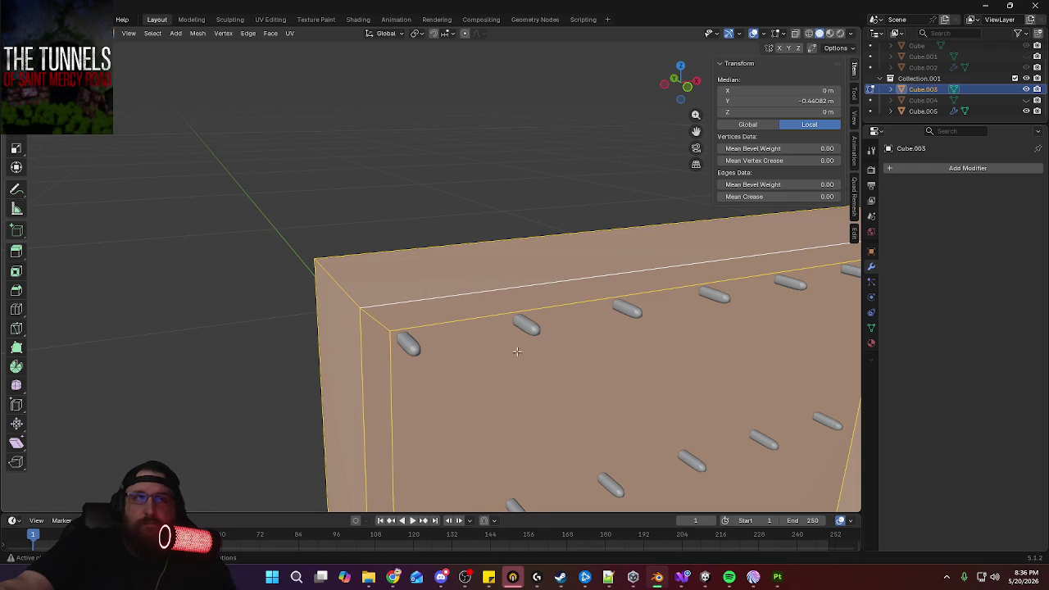
pyautogui.keyDown('alt'); pyautogui.click(464, 293); pyautogui.keyUp('alt')
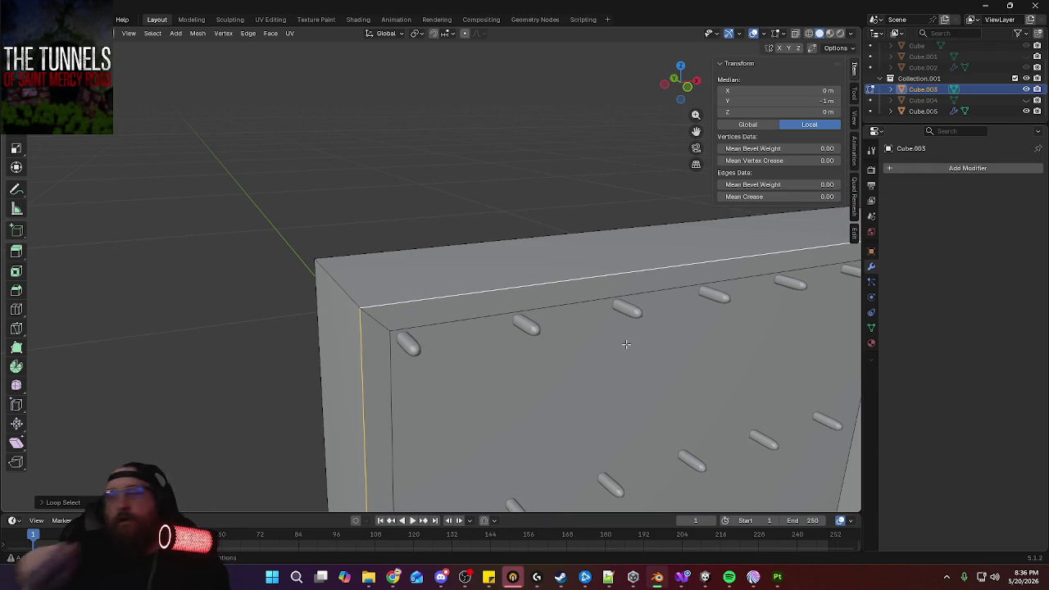
pyautogui.moveTo(625, 344)
pyautogui.keyDown('shift'); pyautogui.mouseDown(button='middle')
pyautogui.moveTo(620, 319)
pyautogui.moveTo(457, 224)
pyautogui.moveTo(230, 237)
pyautogui.mouseUp(button='middle'); pyautogui.keyUp('shift')
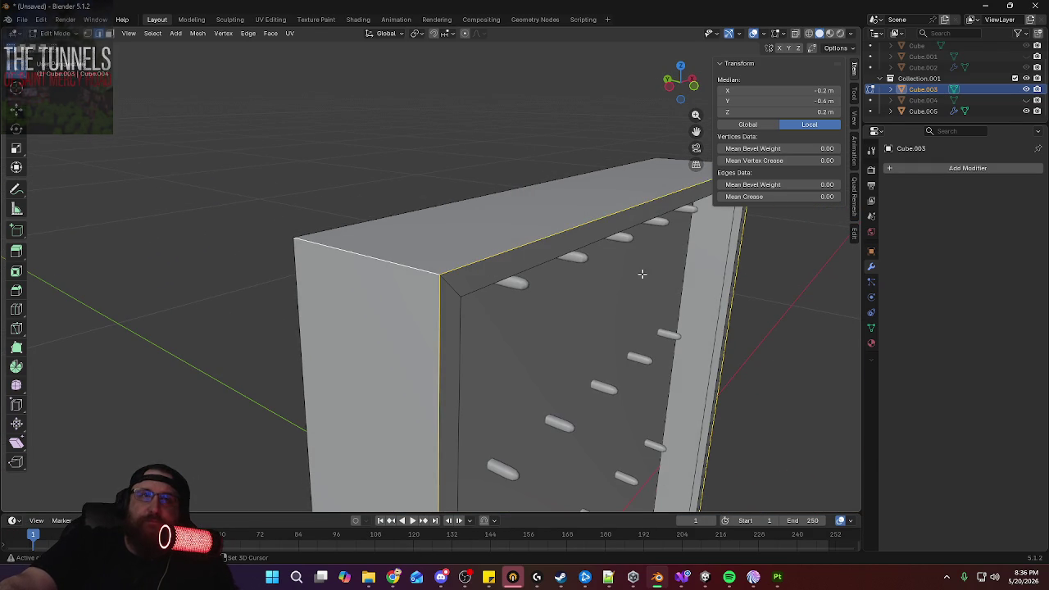
pyautogui.moveTo(641, 271); pyautogui.dragTo(533, 282, button='middle')
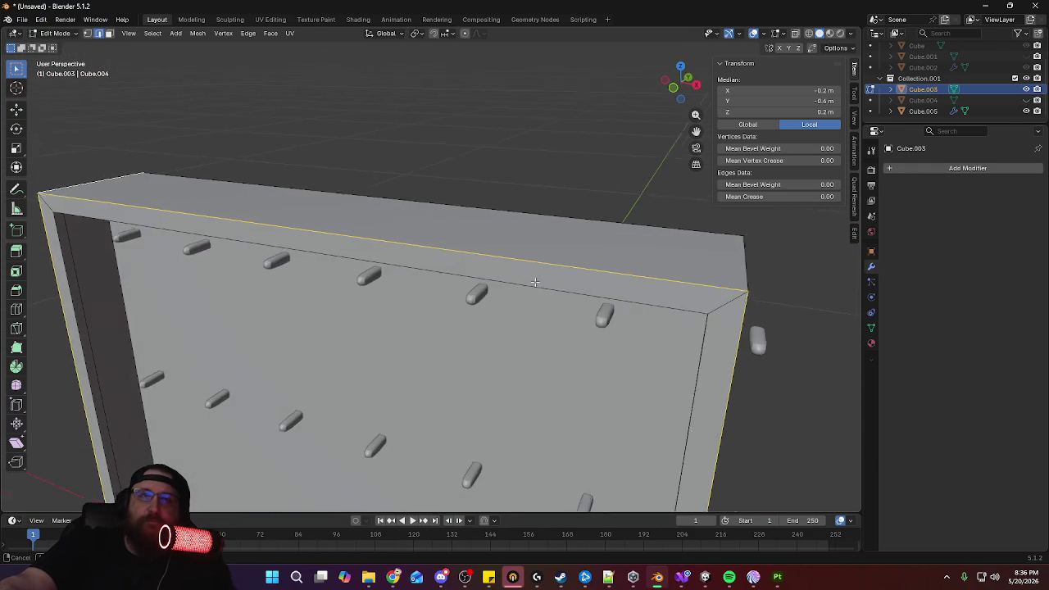
pyautogui.moveTo(754, 288); pyautogui.dragTo(716, 291, button='middle')
pyautogui.keyDown('shift'); pyautogui.click(521, 286); pyautogui.keyUp('shift')
pyautogui.moveTo(522, 286); pyautogui.dragTo(465, 332, button='middle')
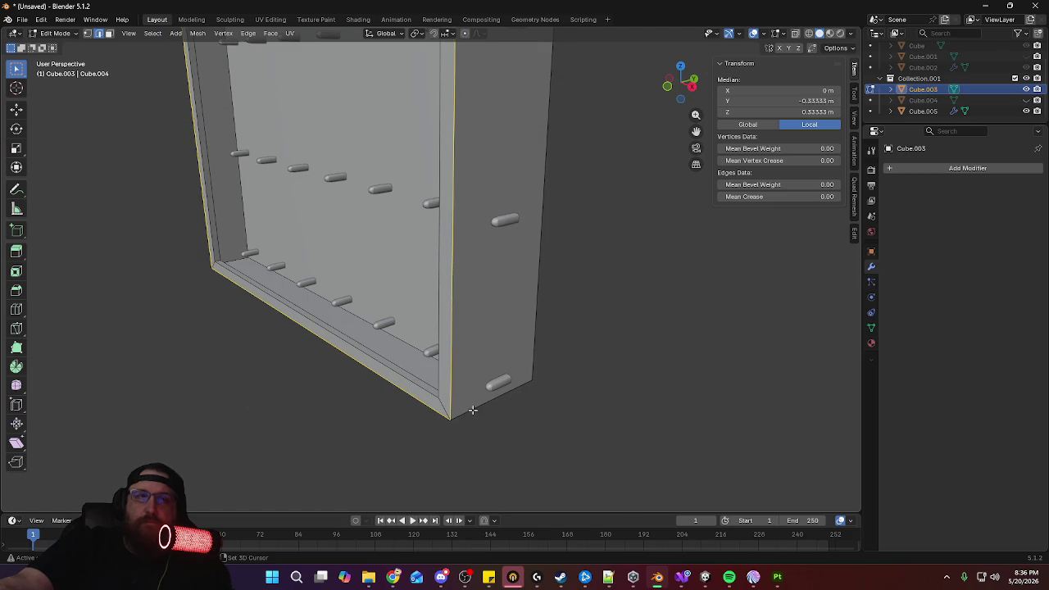
pyautogui.moveTo(339, 389); pyautogui.dragTo(510, 359, button='middle')
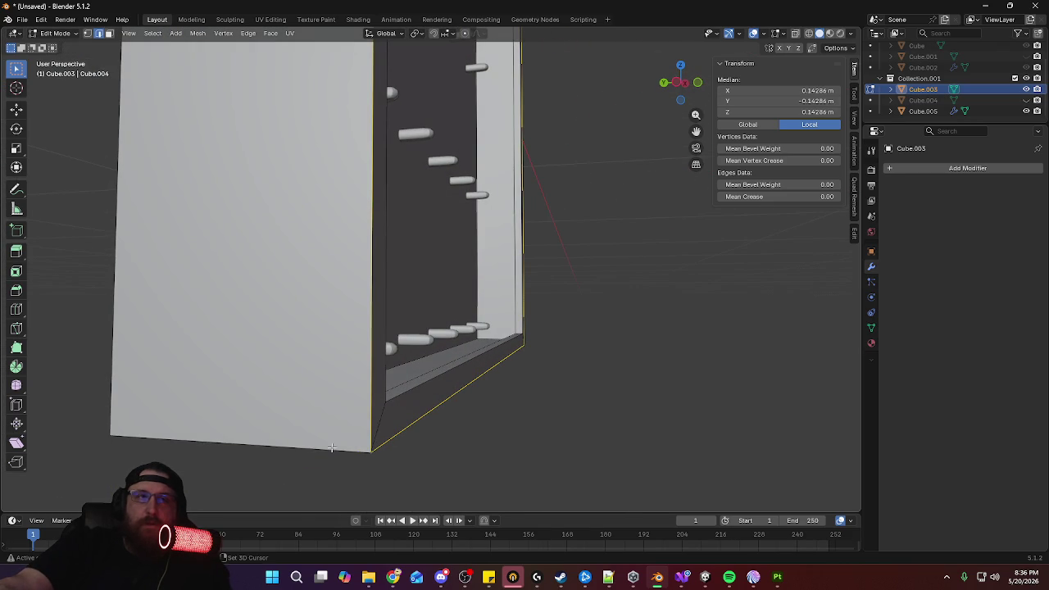
pyautogui.moveTo(396, 419); pyautogui.dragTo(460, 402, button='middle')
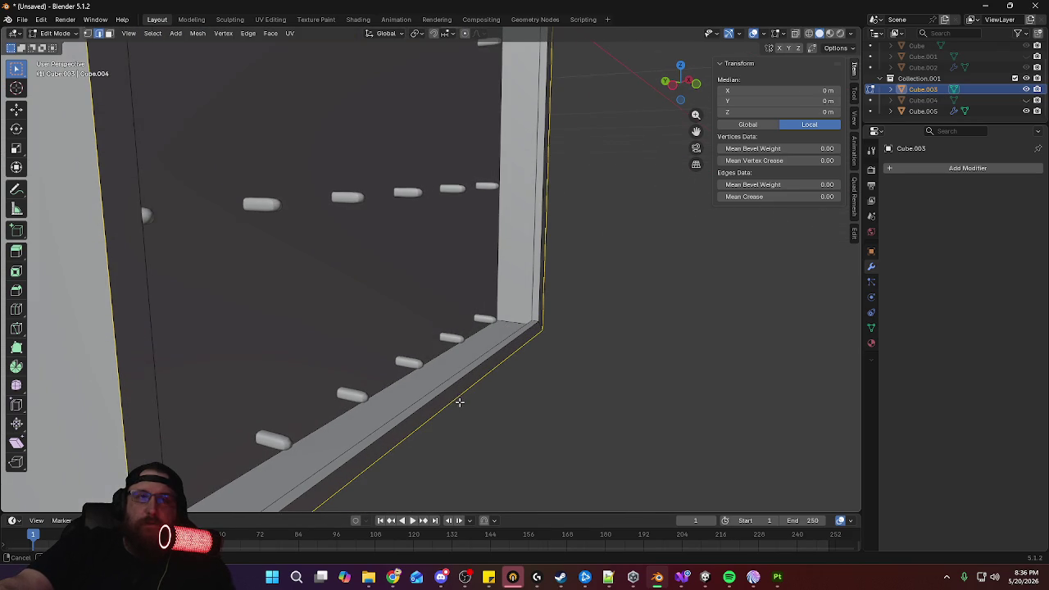
pyautogui.moveTo(441, 359); pyautogui.dragTo(463, 490, button='middle')
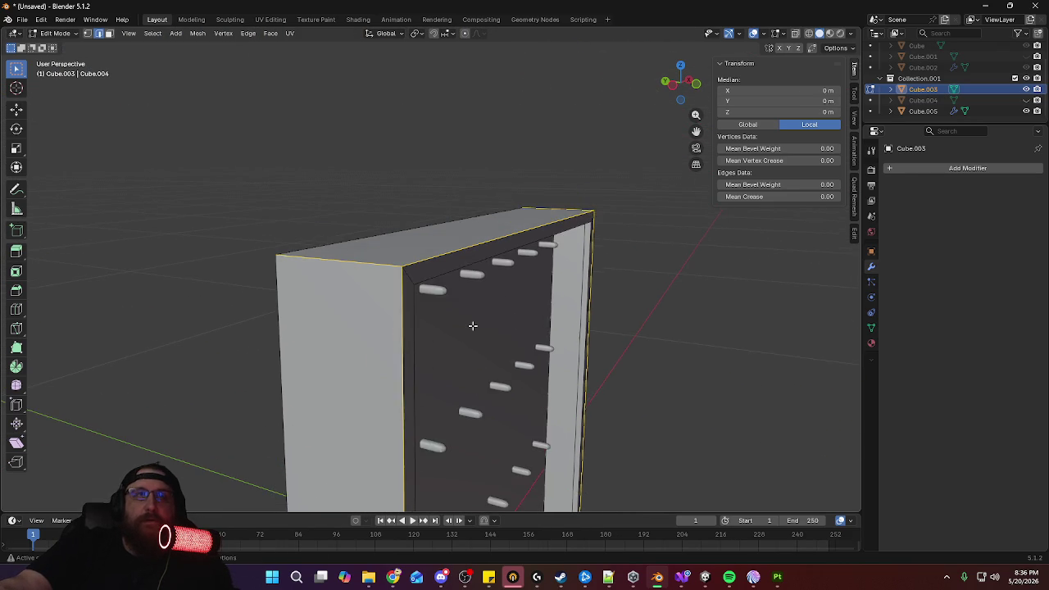
pyautogui.moveTo(464, 490); pyautogui.dragTo(475, 297, button='middle')
# Cancel an oversized bevel and apply the frame's scale in Object Mode
pyautogui.hotkey('ctrl', 'b')
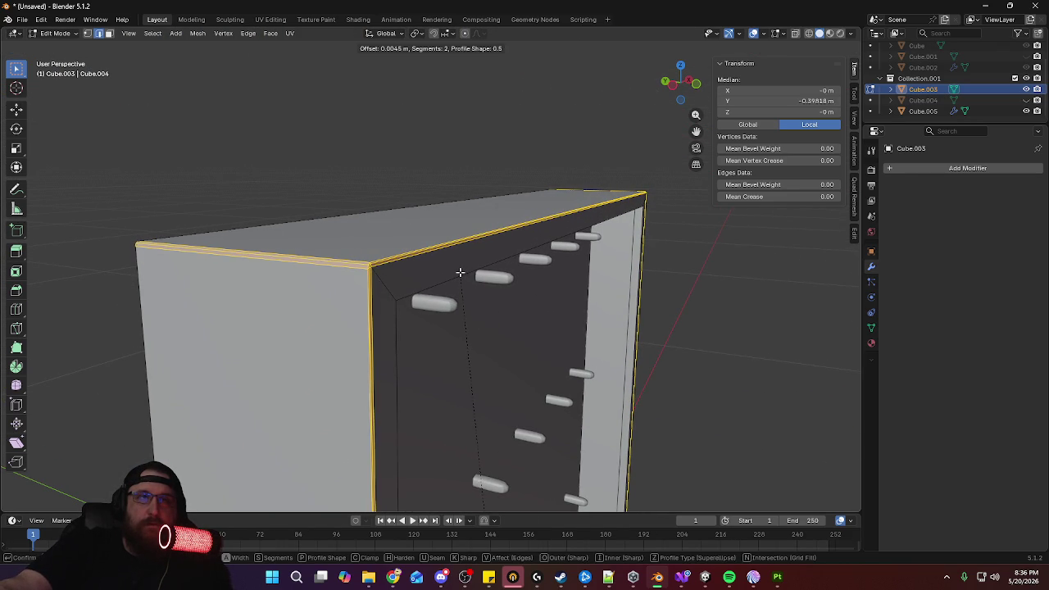
pyautogui.press('Escape')
pyautogui.press('Tab')
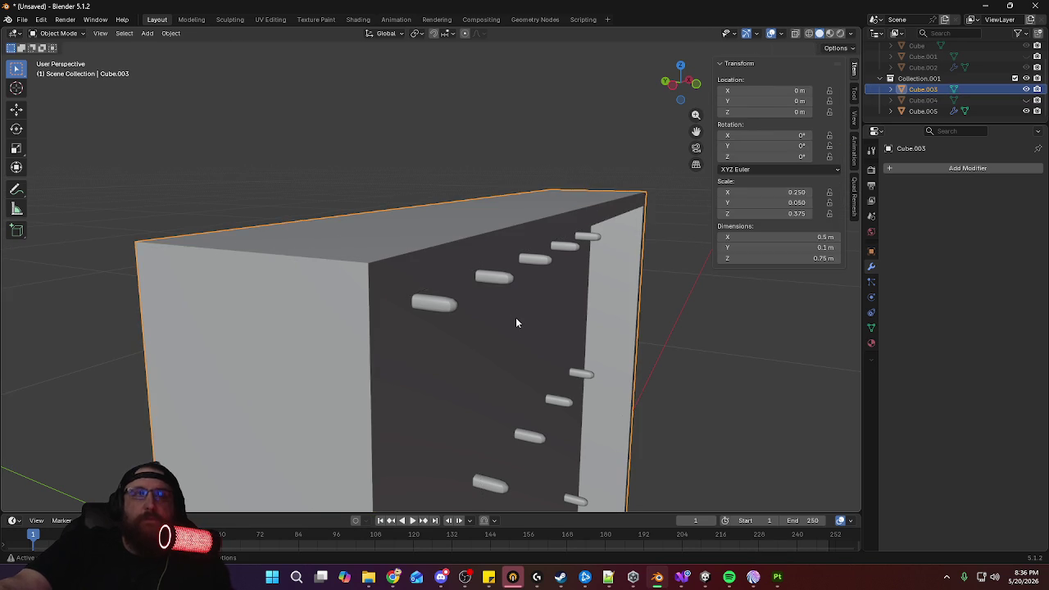
pyautogui.hotkey('ctrl', 'a')
pyautogui.click(512, 308)
# Bevel the selected frame edges with 2 segments and a 0.0008 m width, then exit Edit Mode
pyautogui.press('Tab')
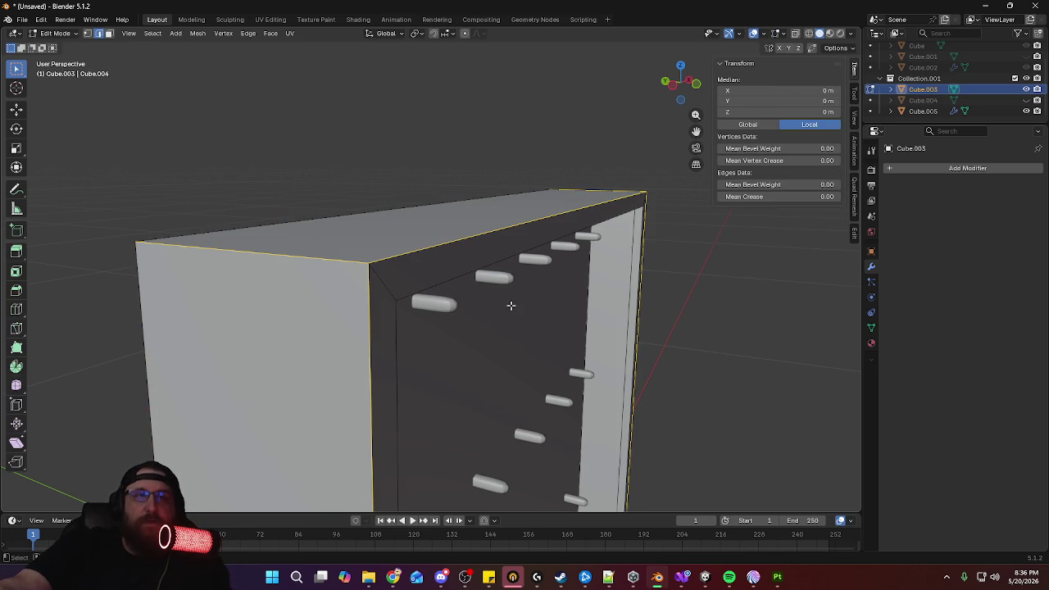
pyautogui.hotkey('ctrl', 'b')
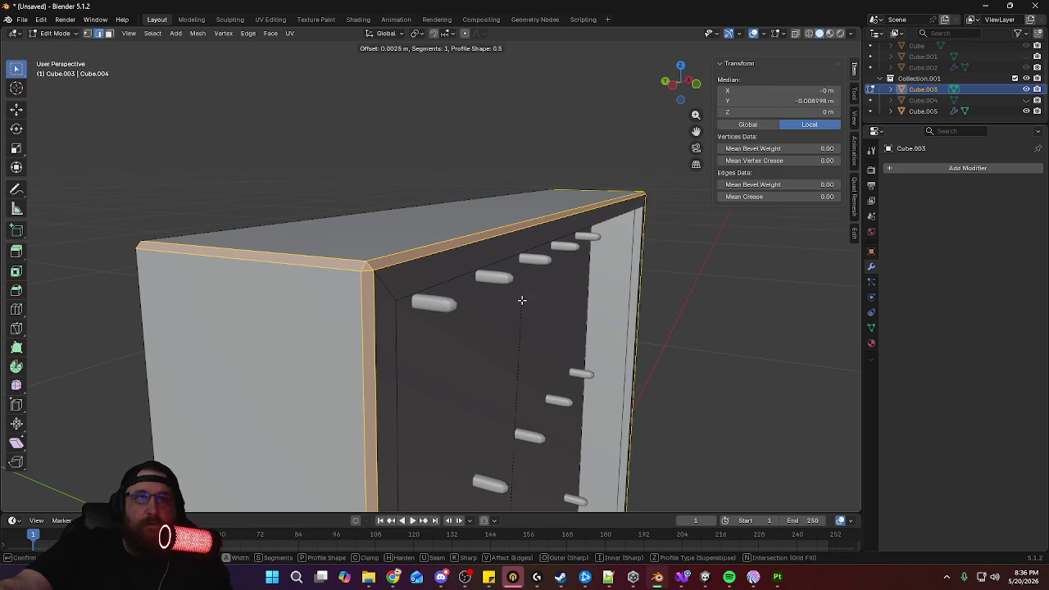
pyautogui.scroll(1, 521, 302)
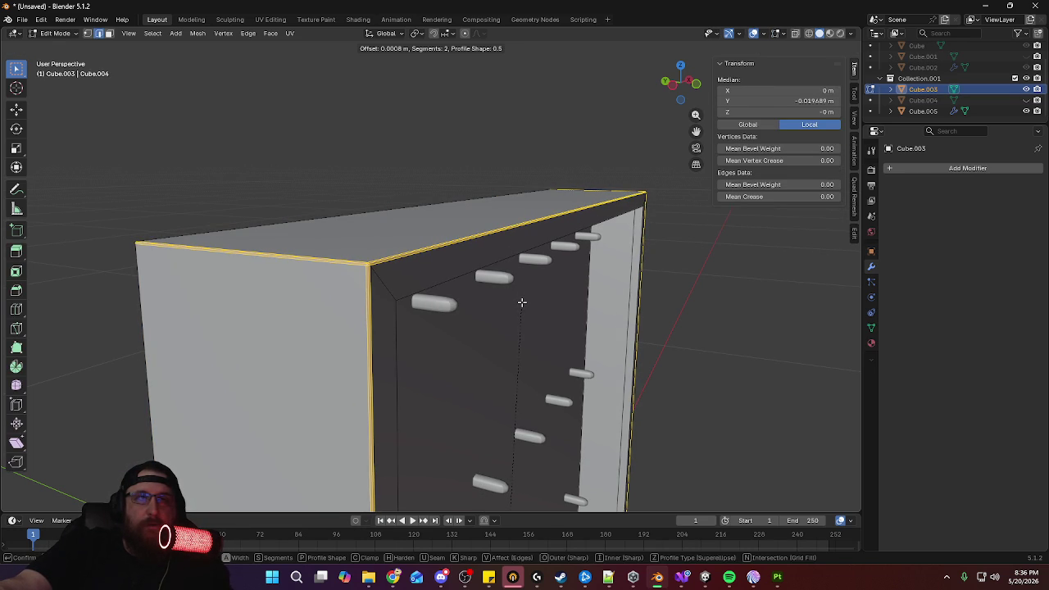
pyautogui.click(521, 301)
pyautogui.press('Tab')
pyautogui.moveTo(615, 309)
pyautogui.mouseDown(button='middle')
pyautogui.moveTo(493, 308)
pyautogui.moveTo(485, 329)
pyautogui.moveTo(536, 306)
pyautogui.moveTo(492, 353)
pyautogui.moveTo(493, 421)
pyautogui.moveTo(501, 410)
pyautogui.mouseUp(button='middle')
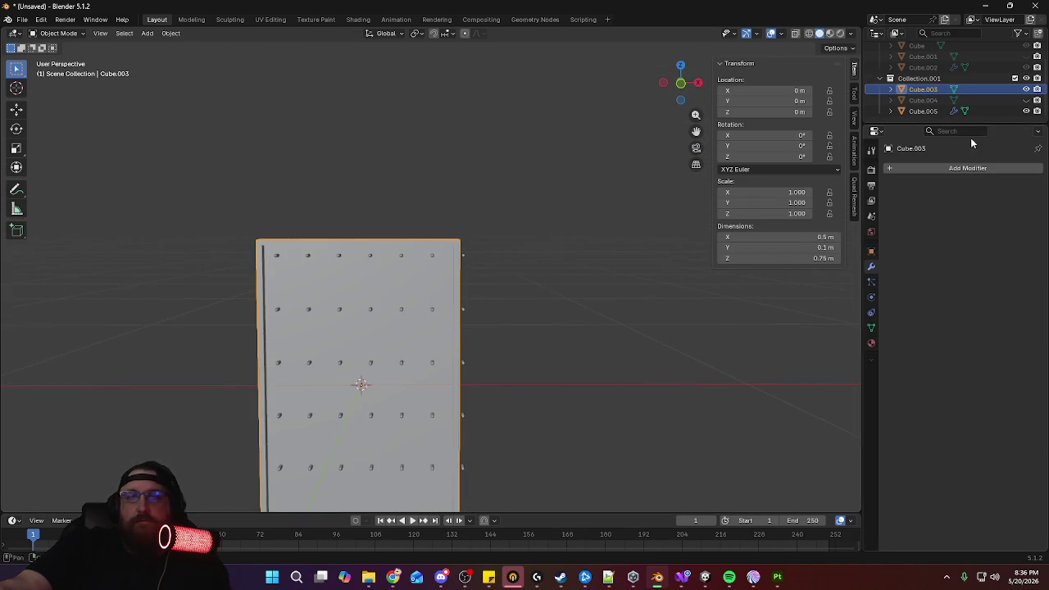
# Toggle collection visibility, switch to front view, and select the capped peg array Cube.005
pyautogui.click(1026, 78)
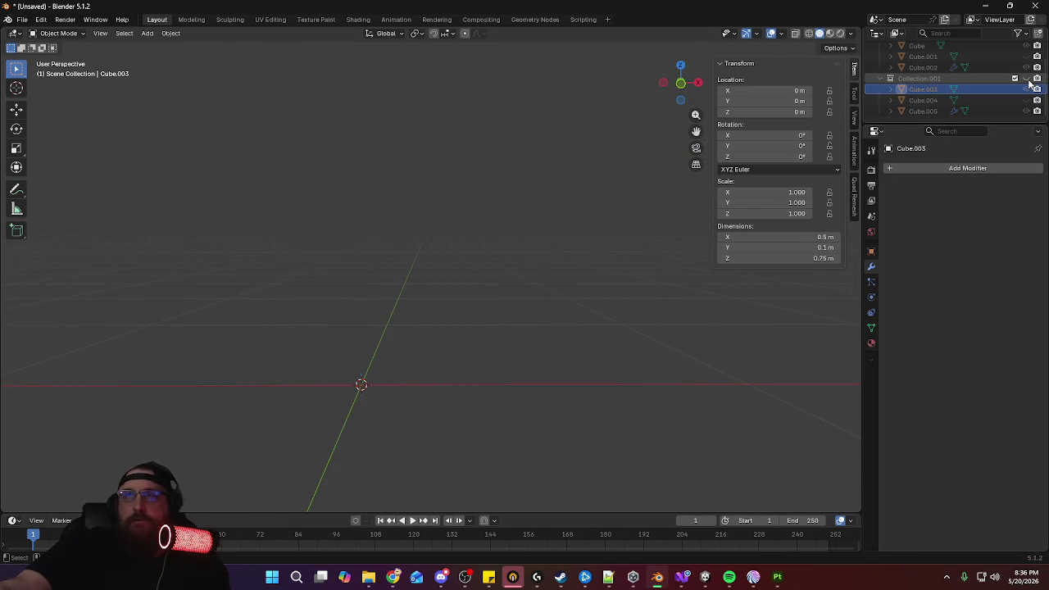
pyautogui.scroll(1, 1031, 76)
pyautogui.click(1026, 58)
pyautogui.moveTo(484, 262)
pyautogui.mouseDown(button='middle')
pyautogui.moveTo(506, 235)
pyautogui.moveTo(426, 260)
pyautogui.mouseUp(button='middle')
pyautogui.scroll(3, 76, 267)
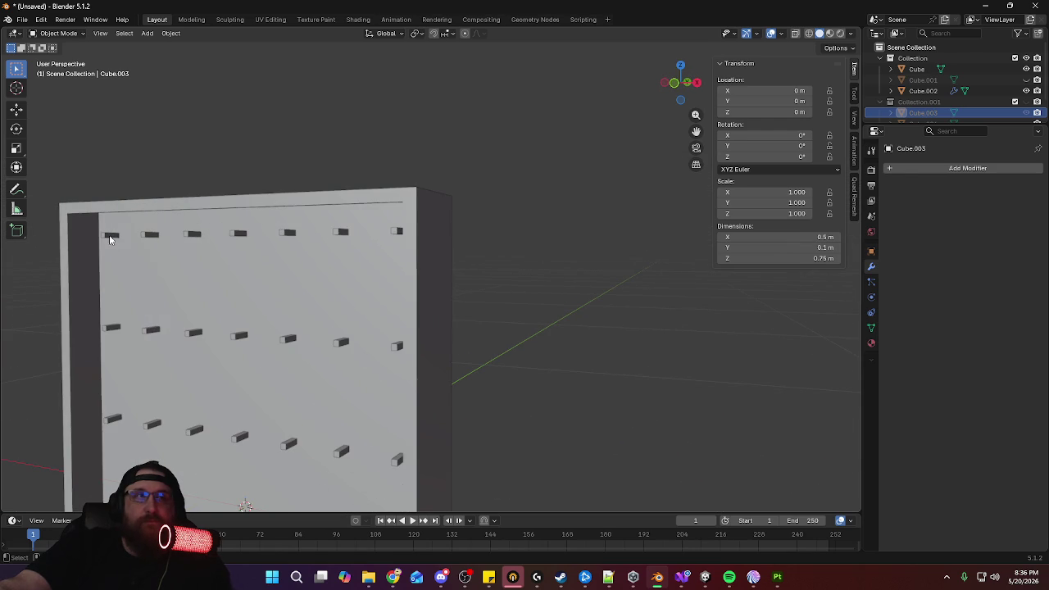
pyautogui.click(111, 240)
pyautogui.moveTo(493, 280); pyautogui.dragTo(547, 281, button='middle')
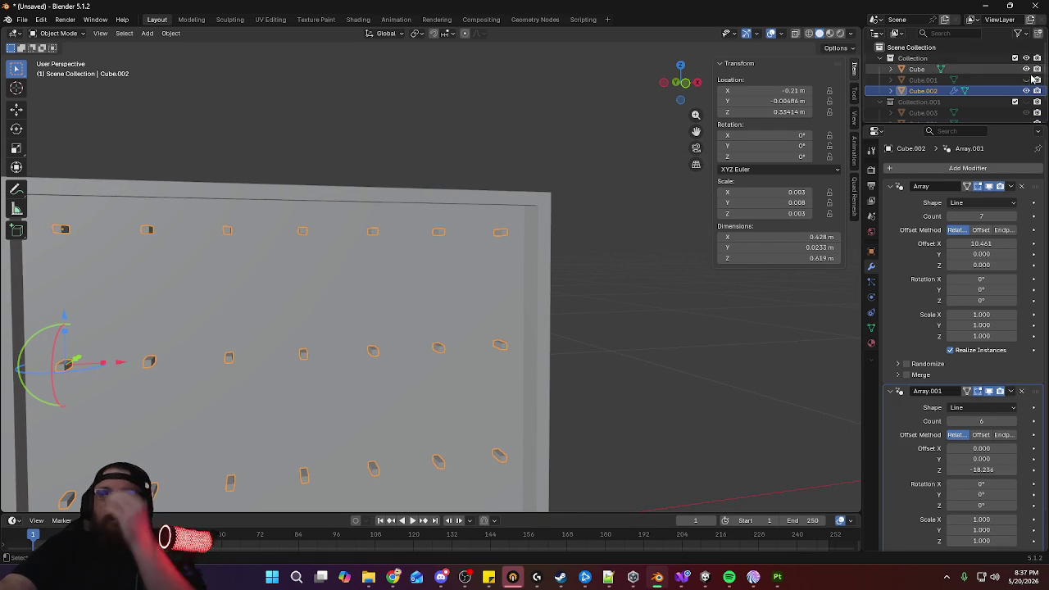
pyautogui.click(1026, 101)
pyautogui.moveTo(524, 196); pyautogui.dragTo(663, 194, button='middle')
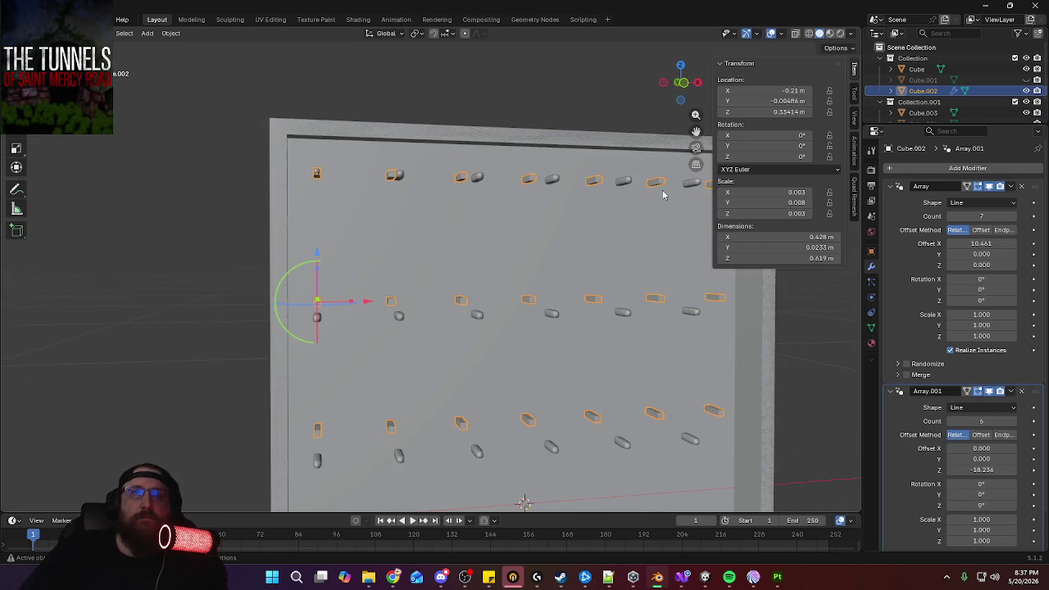
pyautogui.press('KP_1')
pyautogui.scroll(-2, 927, 271)
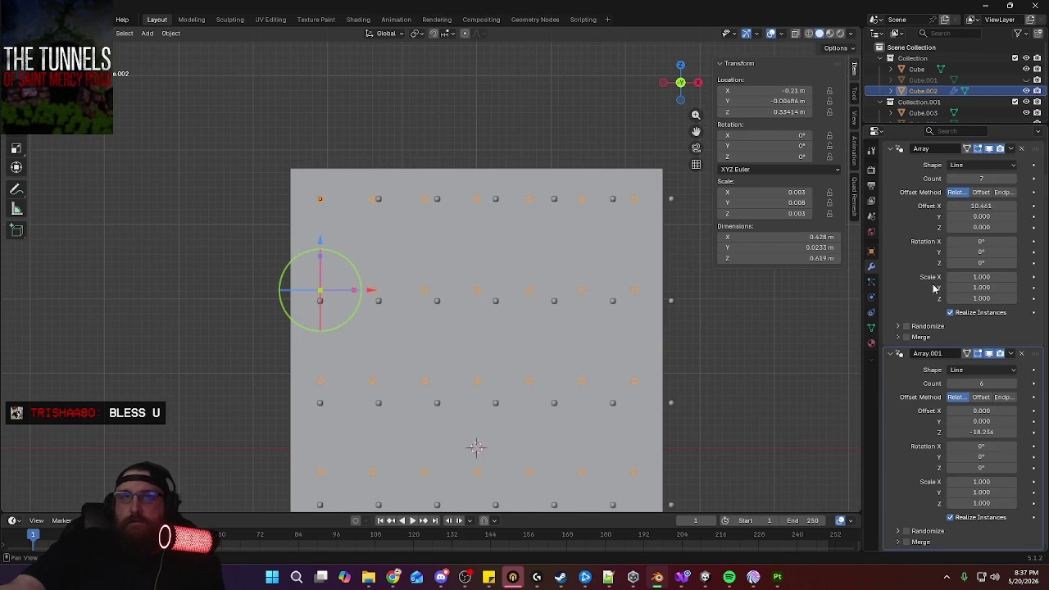
pyautogui.click(381, 200)
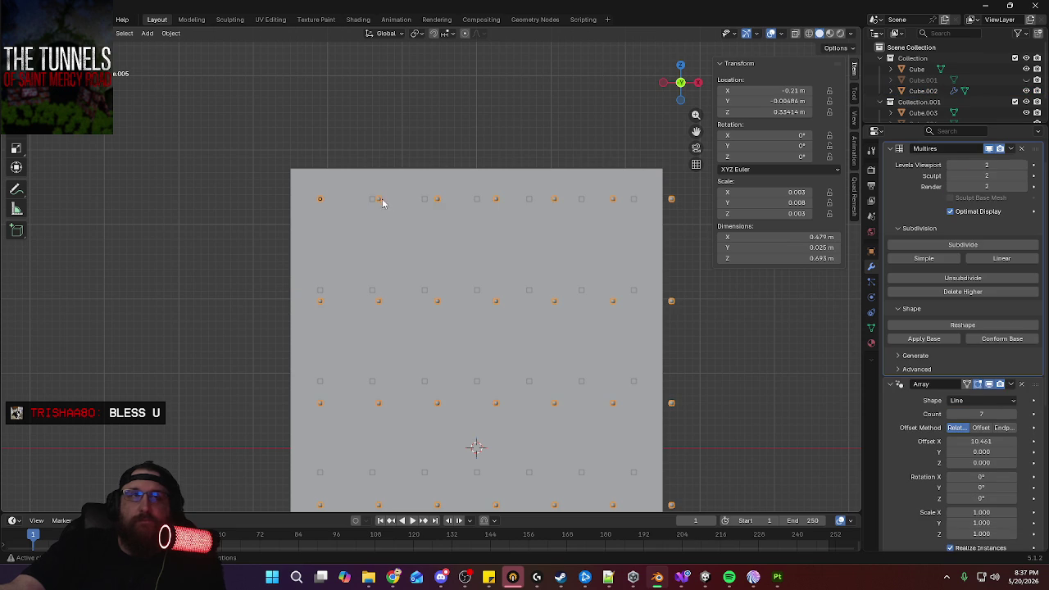
# Reorder the peg modifiers, then delete the Multires modifier so the two Arrays remain
pyautogui.scroll(-4, 928, 376)
pyautogui.scroll(4, 928, 376)
pyautogui.scroll(2, 950, 311)
pyautogui.moveTo(1043, 191)
pyautogui.mouseDown()
pyautogui.moveTo(1030, 469)
pyautogui.moveTo(1033, 427)
pyautogui.mouseUp()
pyautogui.scroll(-2, 1031, 401)
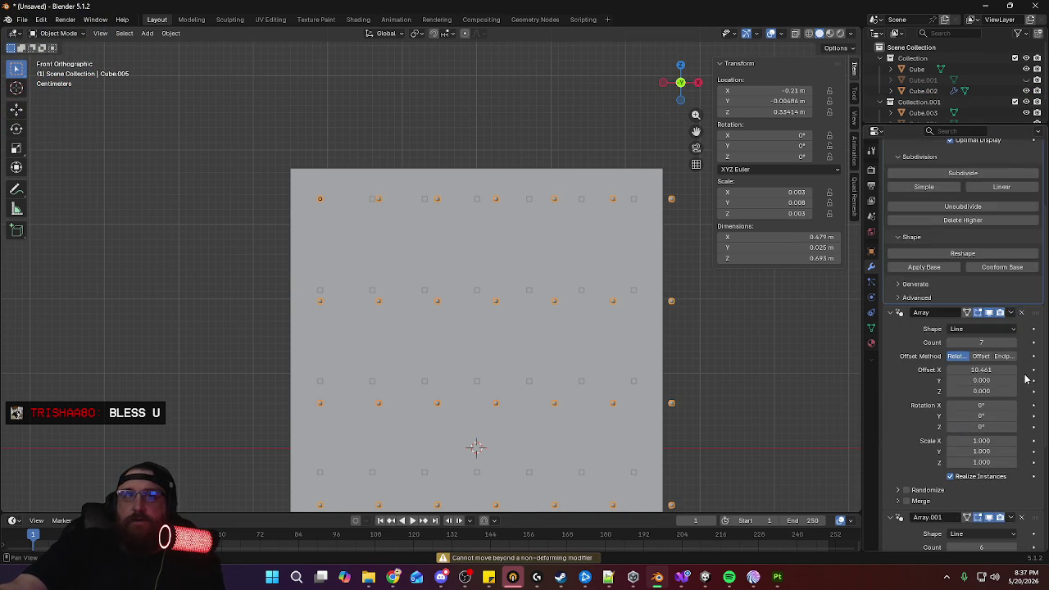
pyautogui.scroll(-2, 1026, 353)
pyautogui.scroll(-2, 1025, 262)
pyautogui.scroll(2, 1024, 225)
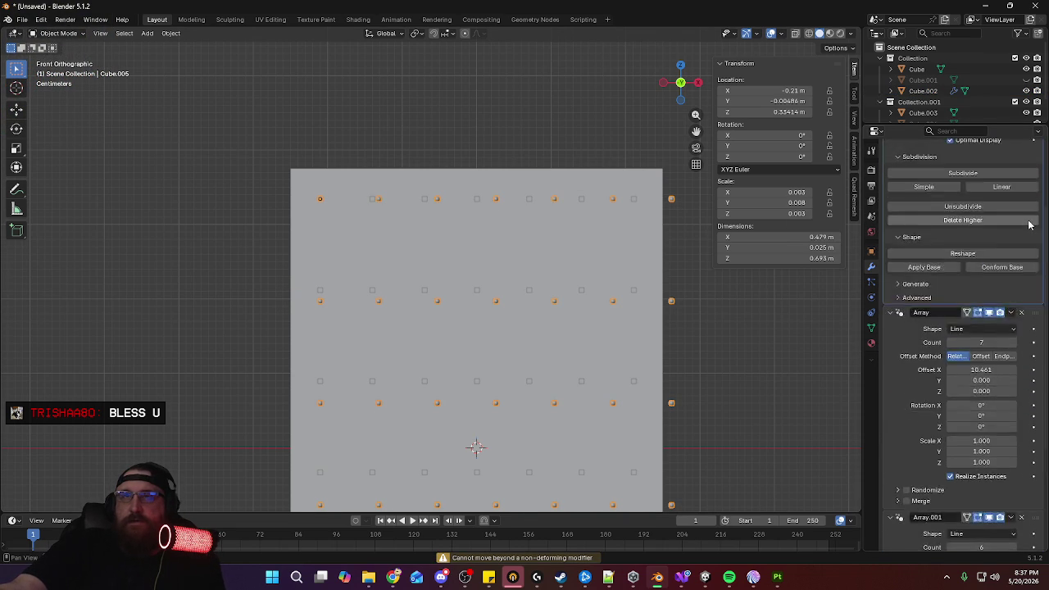
pyautogui.scroll(2, 1029, 226)
pyautogui.moveTo(1034, 421); pyautogui.dragTo(1033, 183)
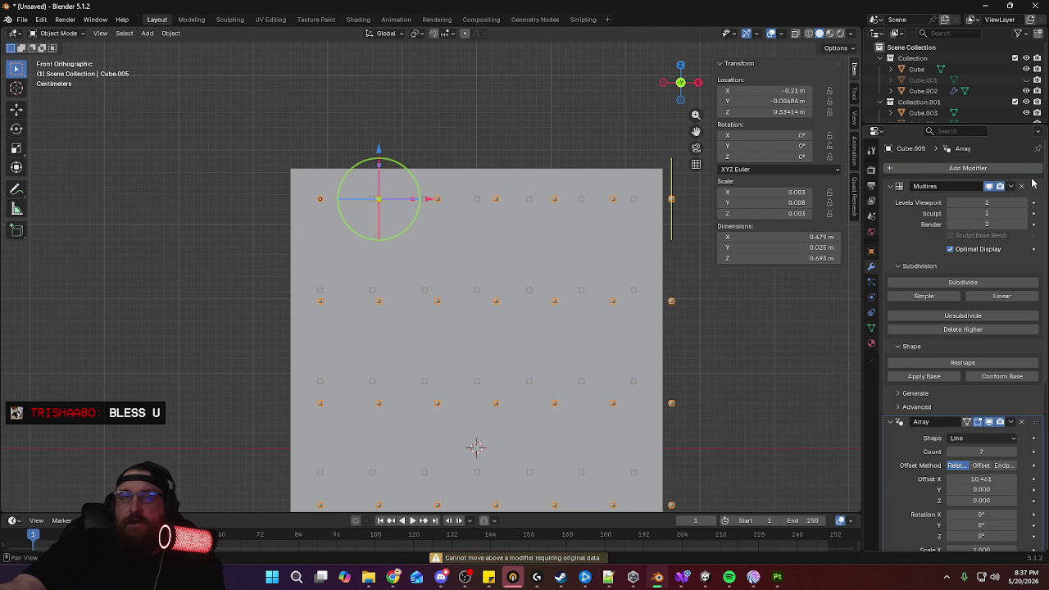
pyautogui.click(1022, 188)
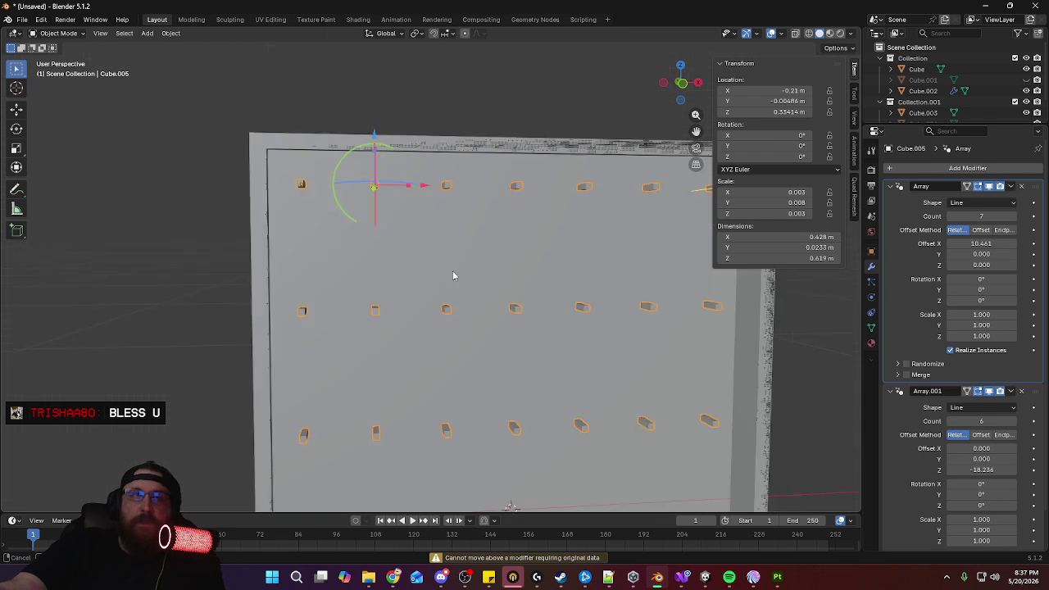
pyautogui.moveTo(451, 276); pyautogui.dragTo(475, 287, button='middle')
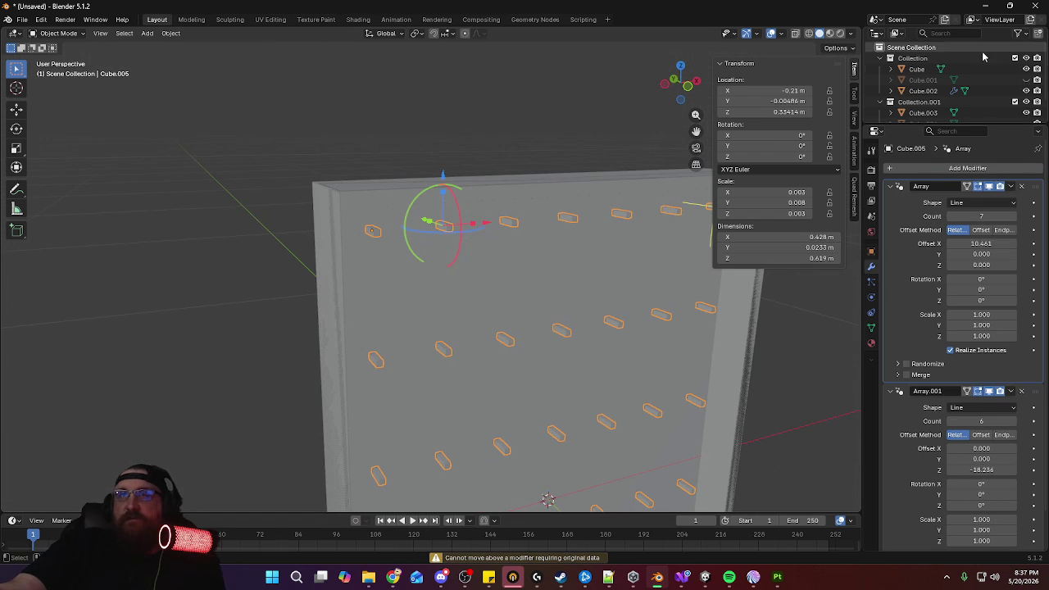
# Hide the first collection so it no longer overlaps the wall panel
pyautogui.click(1026, 58)
pyautogui.moveTo(667, 169)
pyautogui.mouseDown(button='middle')
pyautogui.moveTo(457, 238)
pyautogui.moveTo(503, 227)
pyautogui.moveTo(496, 232)
pyautogui.mouseUp(button='middle')
pyautogui.scroll(3, 515, 222)
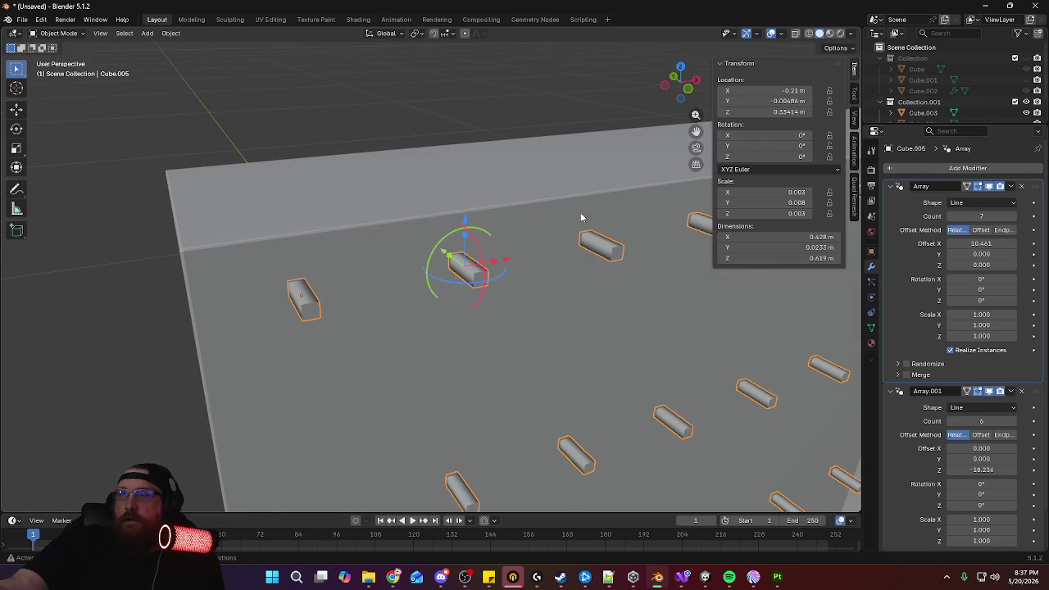
# In Edit Mode, mark the peg's selected edges sharp, then clear that sharp marking again
pyautogui.press('Tab')
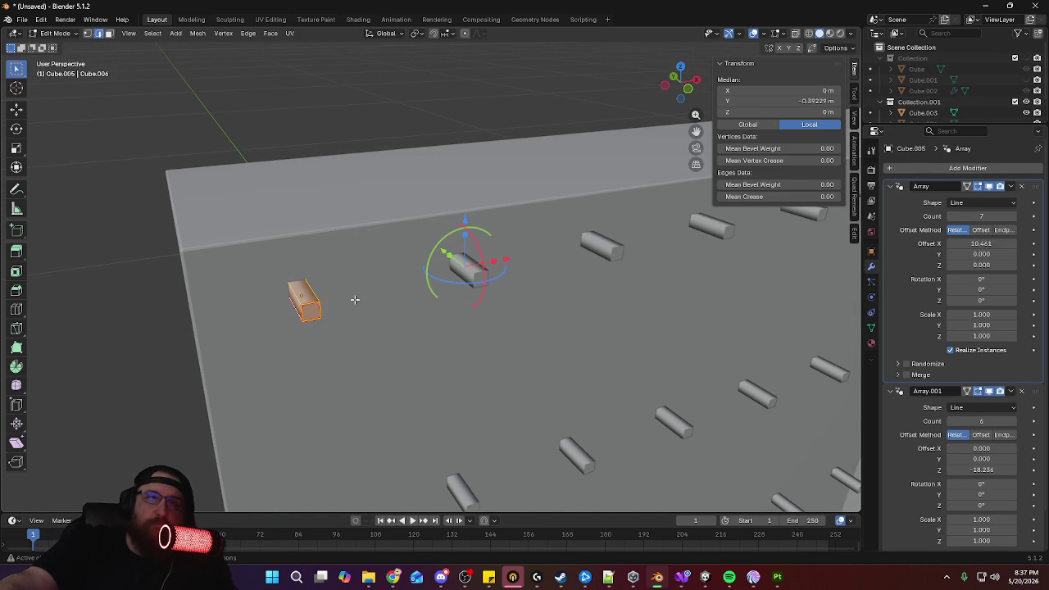
pyautogui.rightClick(354, 299)
pyautogui.click(354, 300)
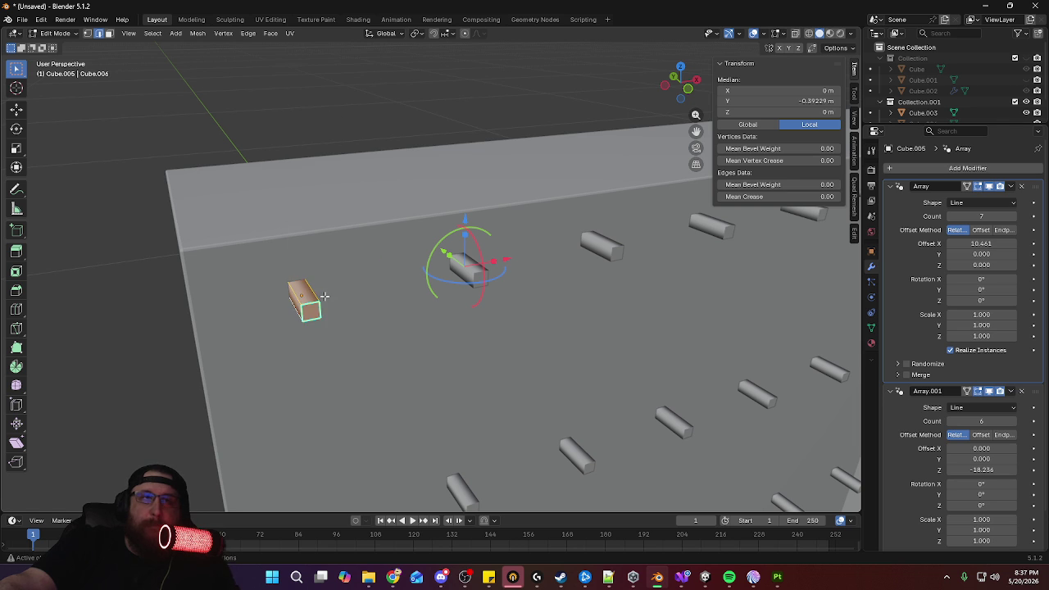
pyautogui.rightClick(345, 300)
pyautogui.click(333, 325)
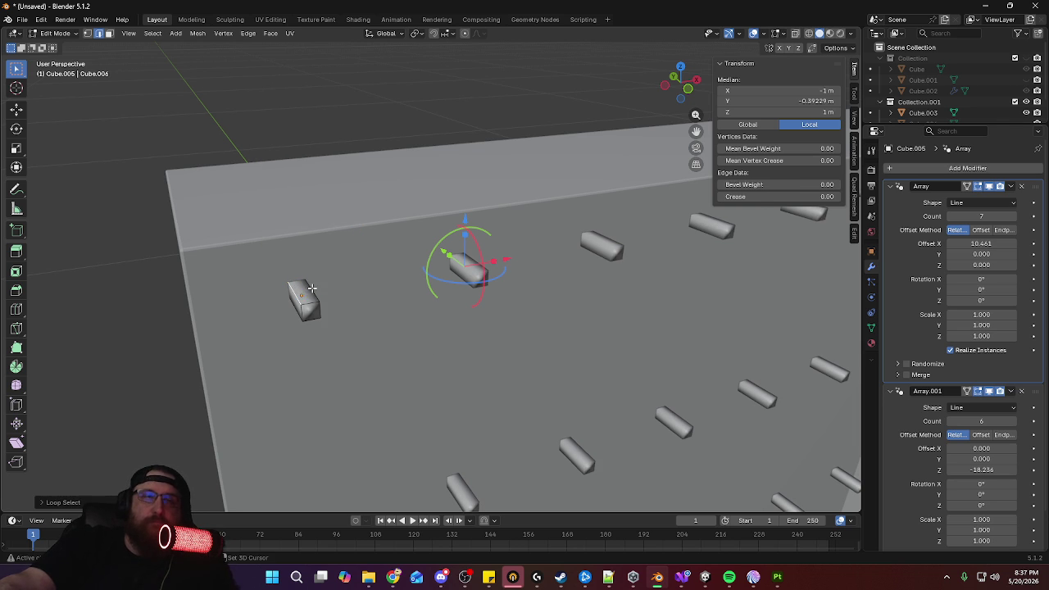
pyautogui.moveTo(403, 329); pyautogui.dragTo(368, 300, button='middle')
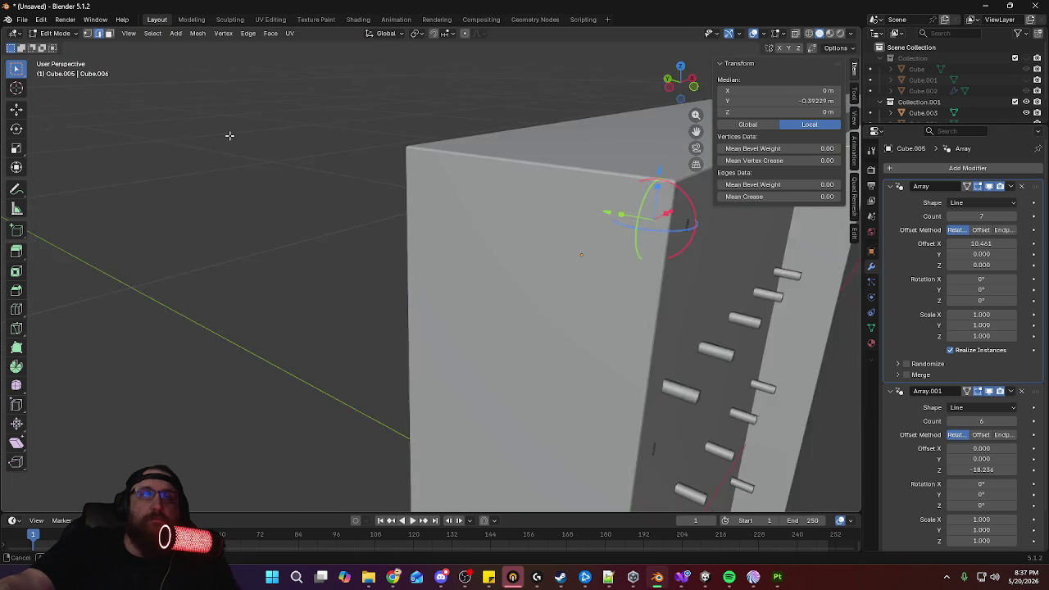
pyautogui.moveTo(127, 98); pyautogui.dragTo(353, 202, button='middle')
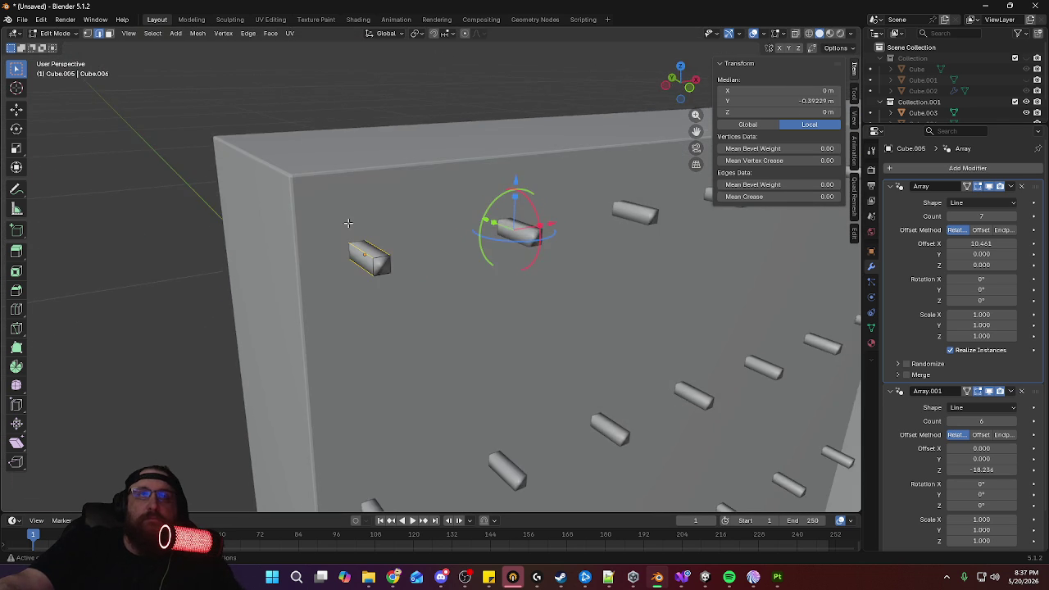
# Apply the peg's scale and bevel its selected edges with two rounded segments
pyautogui.press('Tab')
pyautogui.hotkey('ctrl', 'a')
pyautogui.click(354, 204)
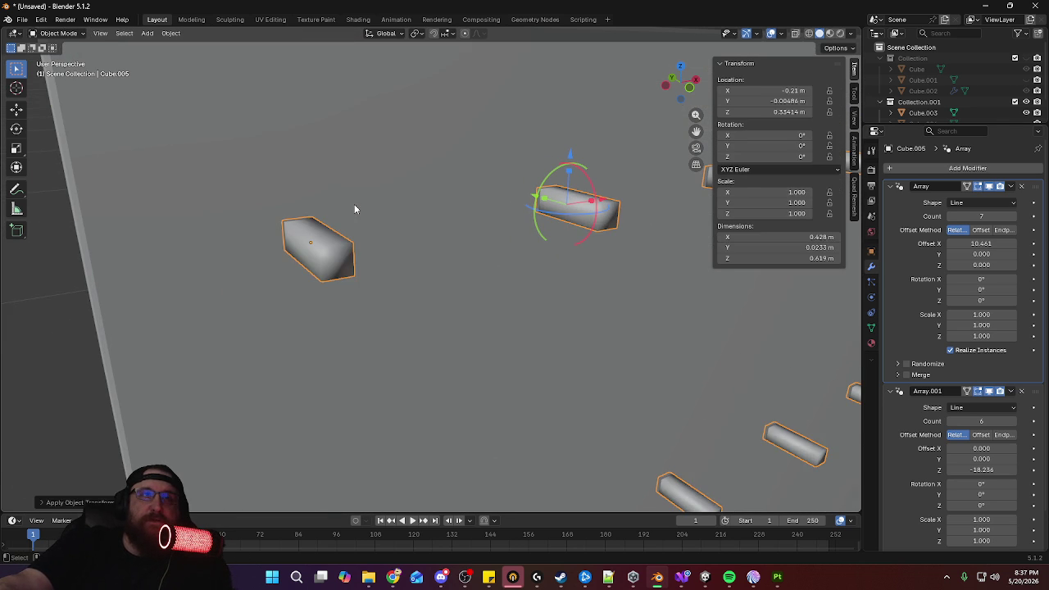
pyautogui.press('Tab')
pyautogui.hotkey('ctrl', 'b')
pyautogui.scroll(1, 357, 205)
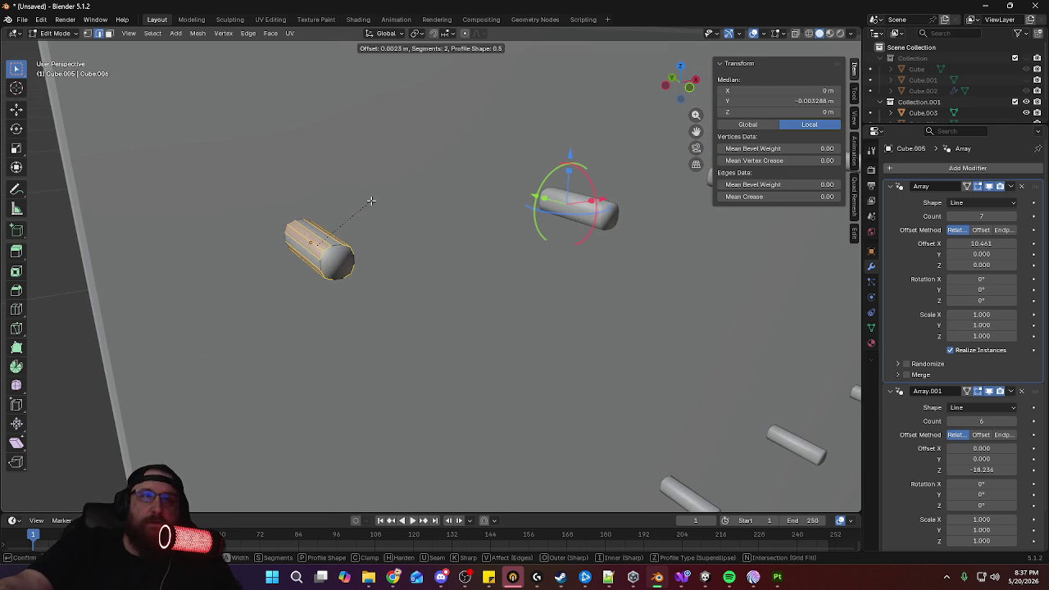
pyautogui.click(373, 201)
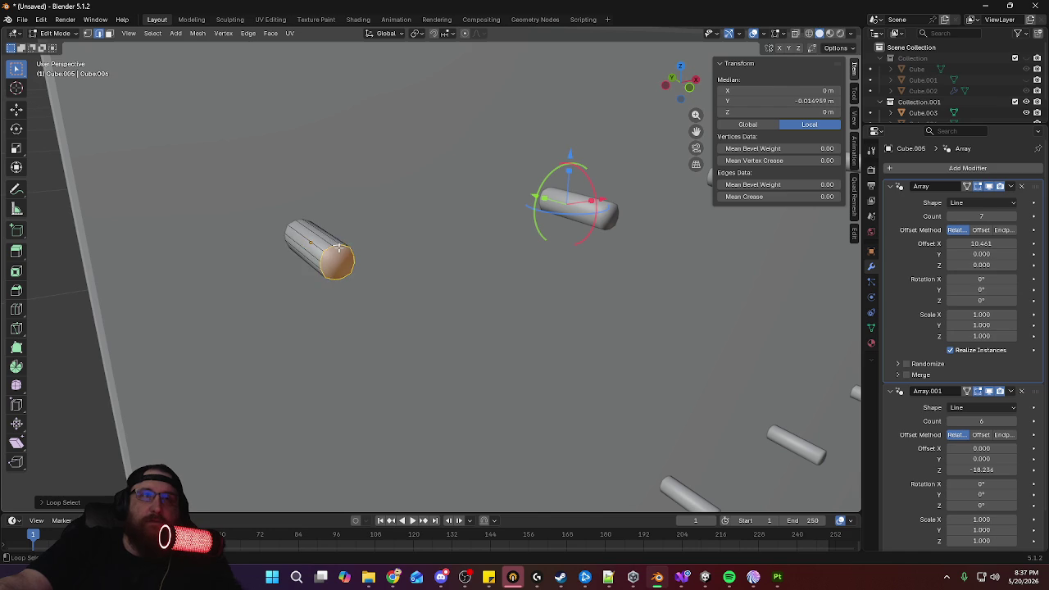
# Mark the peg's end-cap edge loop sharp and return to Object Mode
pyautogui.hotkey('ctrl', 'e')
pyautogui.click(308, 269)
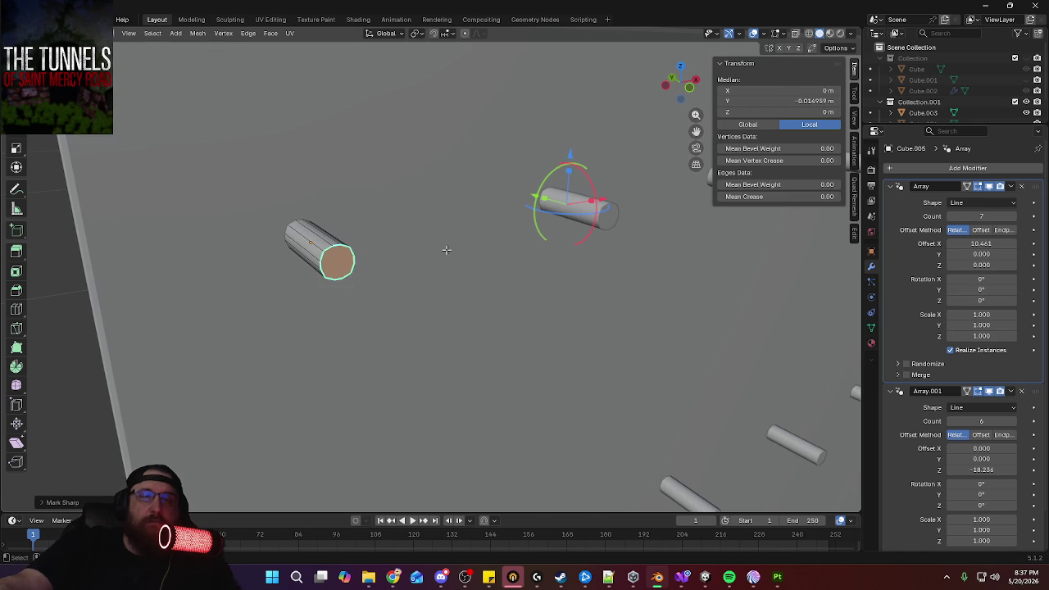
pyautogui.press('Tab')
pyautogui.scroll(-2, 446, 236)
pyautogui.scroll(-2, 467, 219)
pyautogui.moveTo(467, 219)
pyautogui.mouseDown(button='middle')
pyautogui.moveTo(543, 323)
pyautogui.moveTo(500, 298)
pyautogui.moveTo(529, 313)
pyautogui.mouseUp(button='middle')
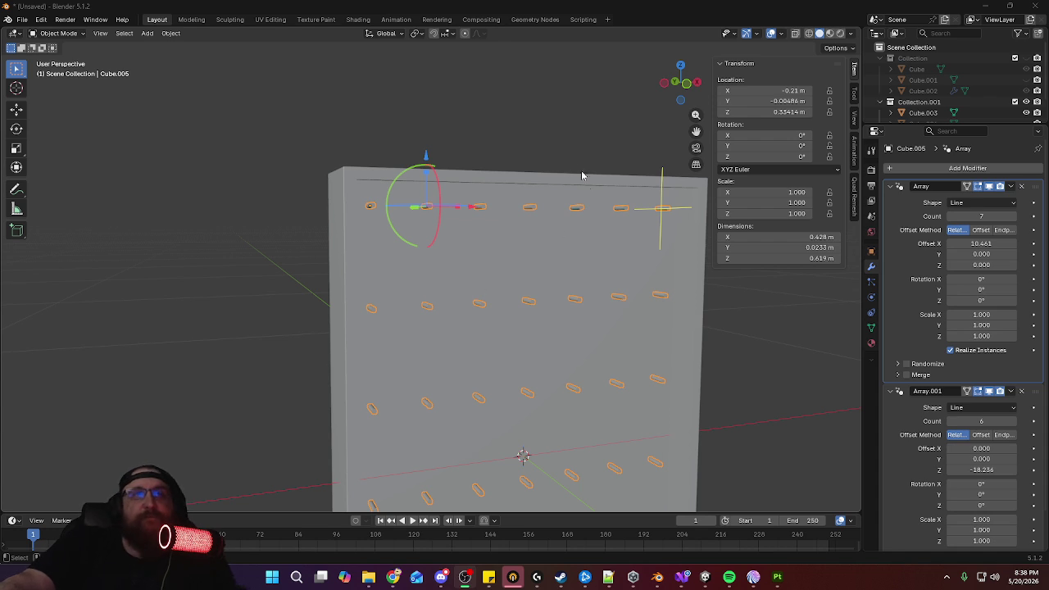
# Select the wall panel Cube.003 and shade it smooth
pyautogui.click(547, 190)
pyautogui.moveTo(549, 178)
pyautogui.mouseDown(button='middle')
pyautogui.moveTo(566, 222)
pyautogui.moveTo(532, 263)
pyautogui.mouseUp(button='middle')
pyautogui.scroll(2, 532, 260)
pyautogui.scroll(2, 552, 226)
pyautogui.scroll(2, 555, 209)
pyautogui.scroll(2, 556, 200)
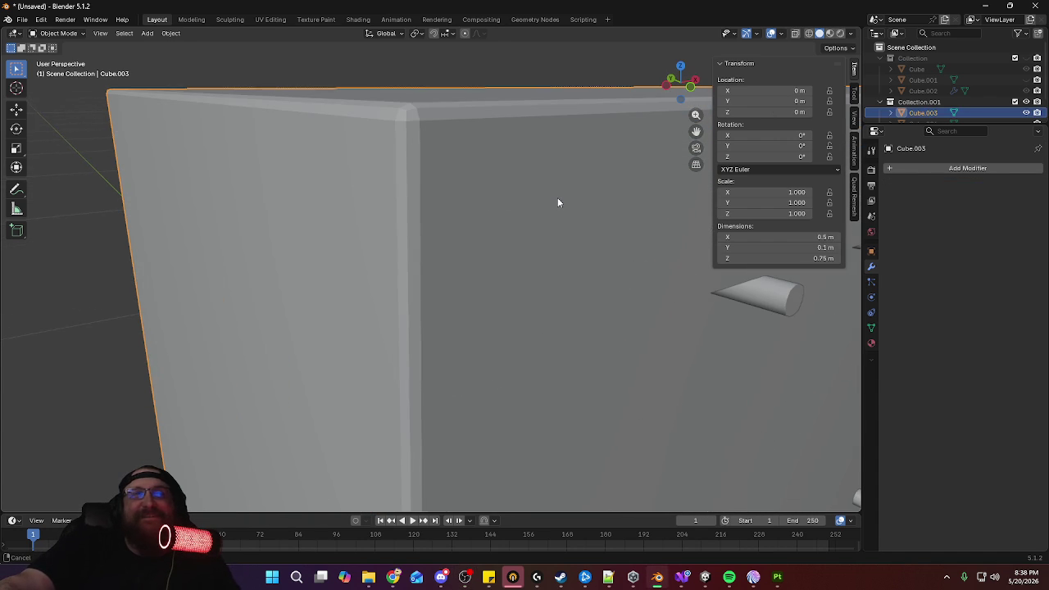
pyautogui.click(168, 33)
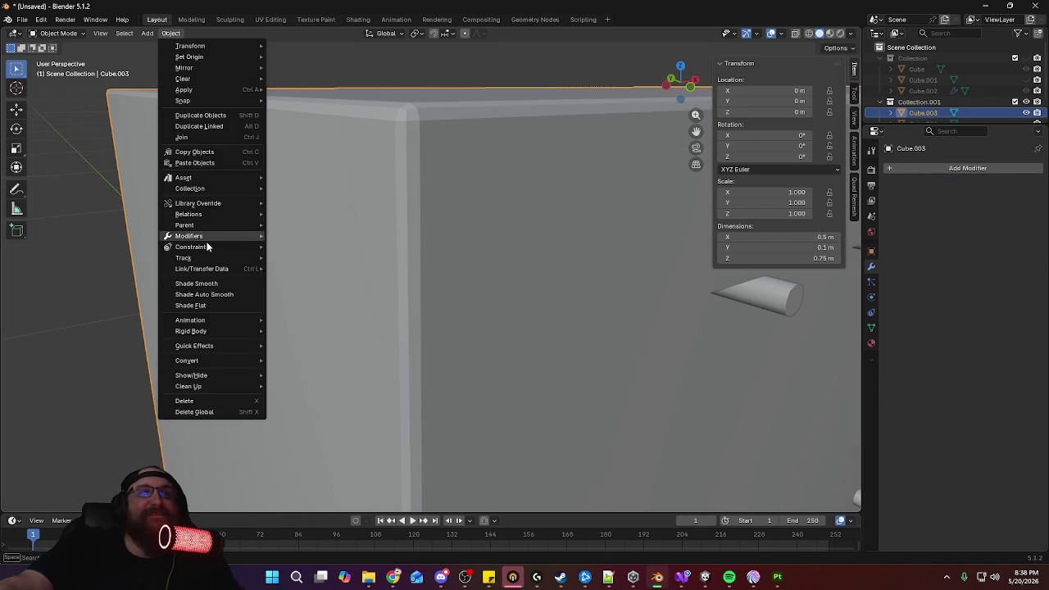
pyautogui.click(219, 283)
pyautogui.scroll(-3, 522, 141)
pyautogui.moveTo(522, 141)
pyautogui.mouseDown(button='middle')
pyautogui.moveTo(522, 195)
pyautogui.moveTo(576, 227)
pyautogui.moveTo(395, 172)
pyautogui.moveTo(447, 184)
pyautogui.moveTo(430, 180)
pyautogui.mouseUp(button='middle')
# In Edit Mode, mark then clear a seam, and clear sharp from the selected frame loop
pyautogui.press('Tab')
pyautogui.scroll(3, 425, 181)
pyautogui.scroll(1, 425, 181)
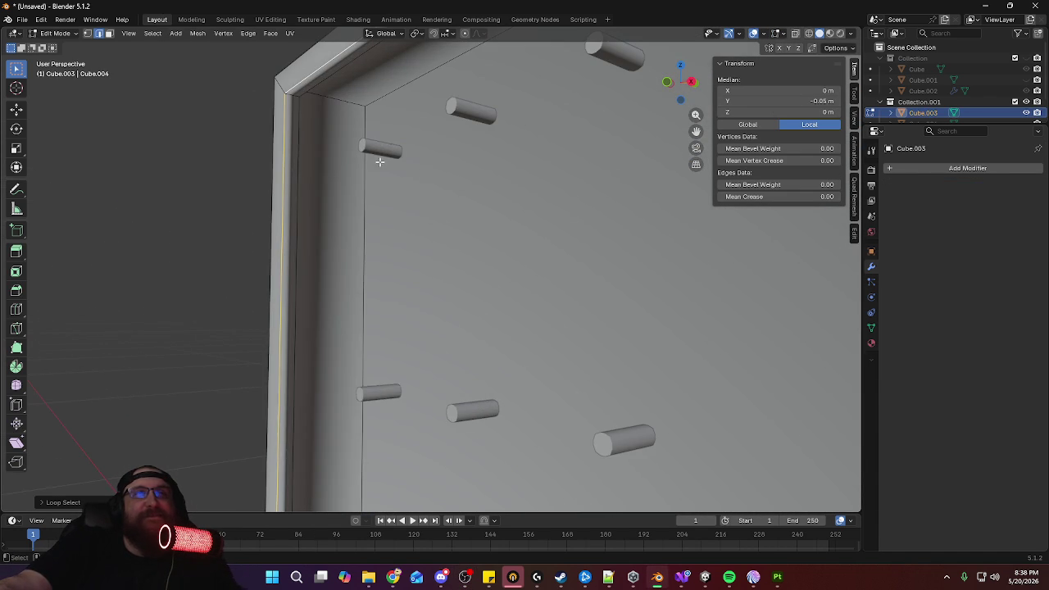
pyautogui.hotkey('ctrl', 'e')
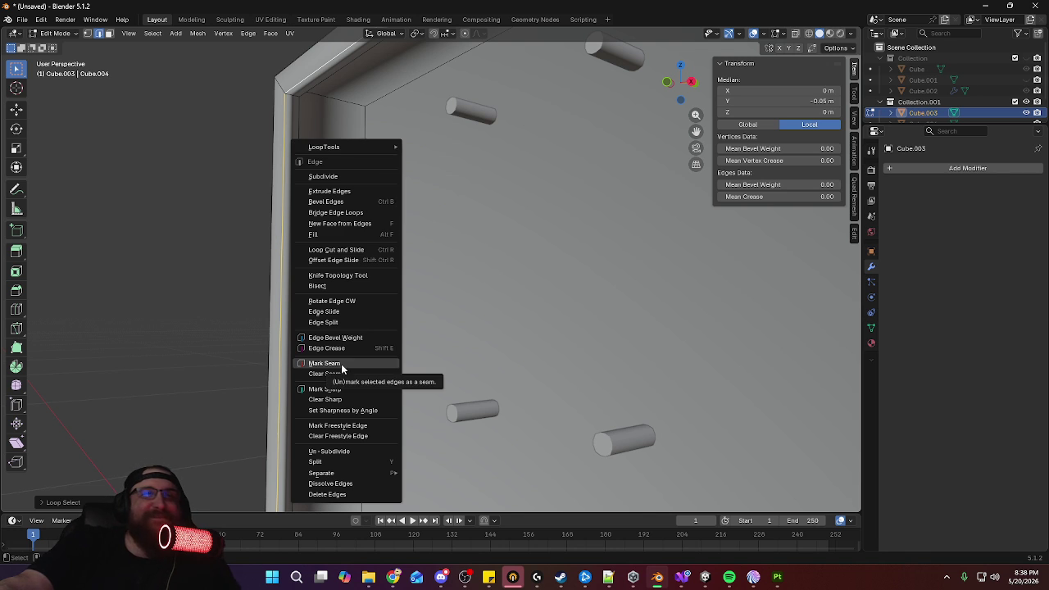
pyautogui.click(341, 364)
pyautogui.hotkey('ctrl', 'e')
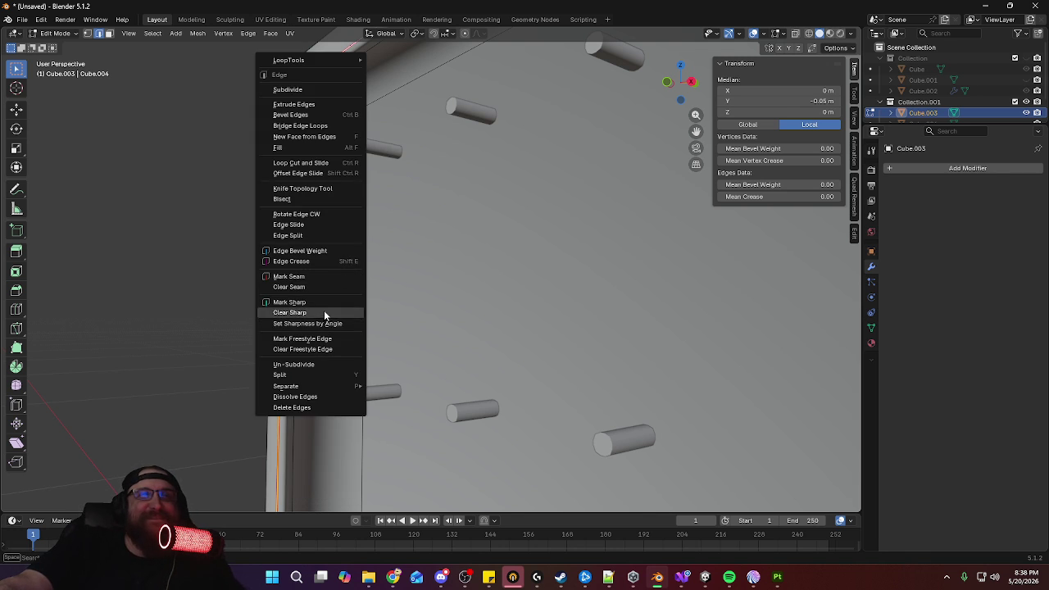
pyautogui.click(325, 282)
pyautogui.hotkey('ctrl', 'e')
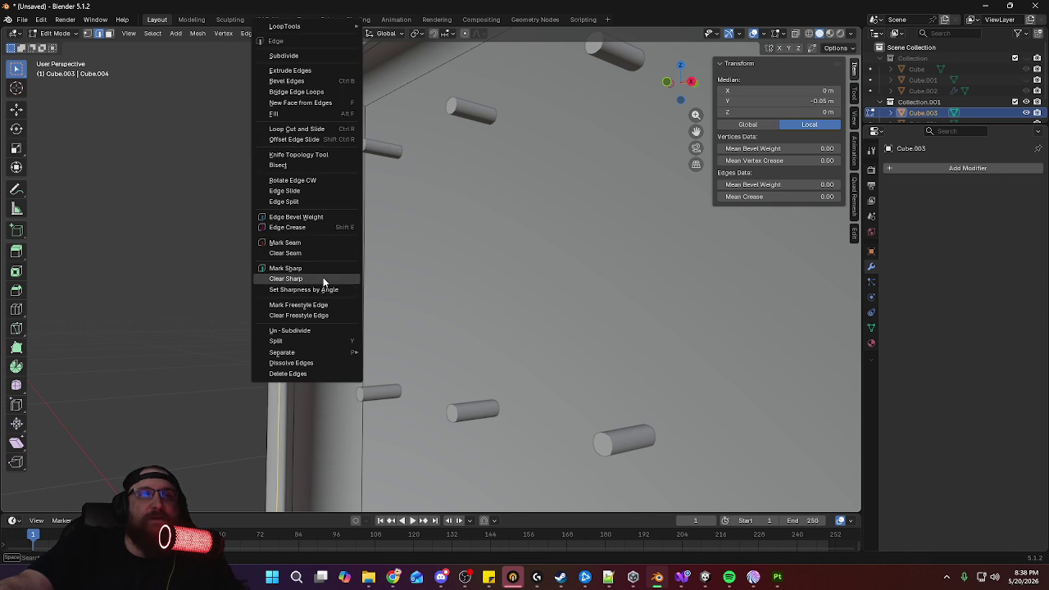
pyautogui.click(323, 283)
# Mark two of the frame's edge loops sharp
pyautogui.keyDown('alt'); pyautogui.click(295, 224); pyautogui.keyUp('alt')
pyautogui.hotkey('ctrl', 'e')
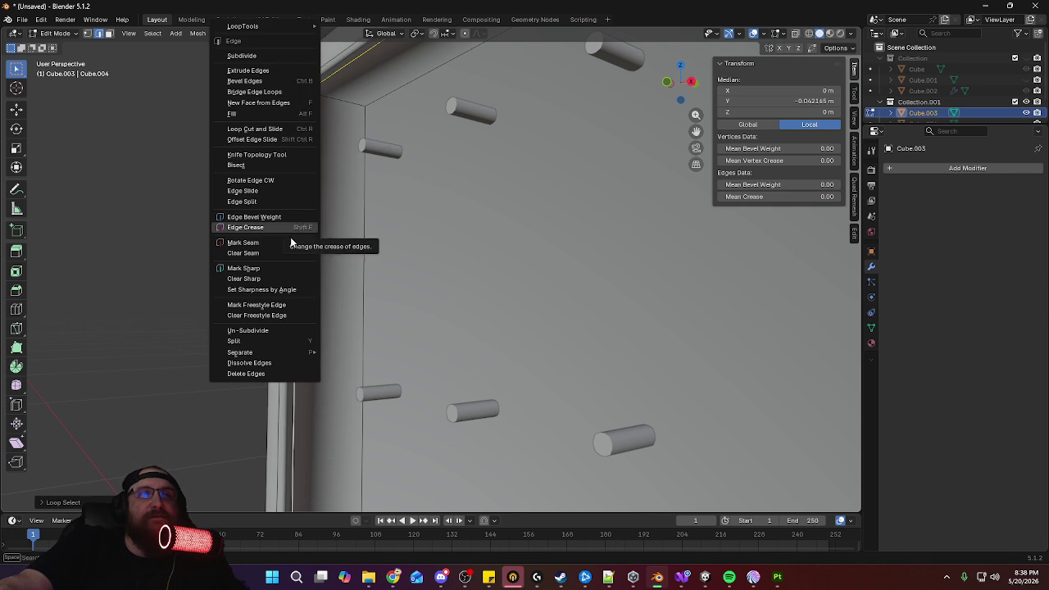
pyautogui.click(283, 266)
pyautogui.keyDown('alt'); pyautogui.click(275, 208); pyautogui.keyUp('alt')
pyautogui.hotkey('ctrl', 'e')
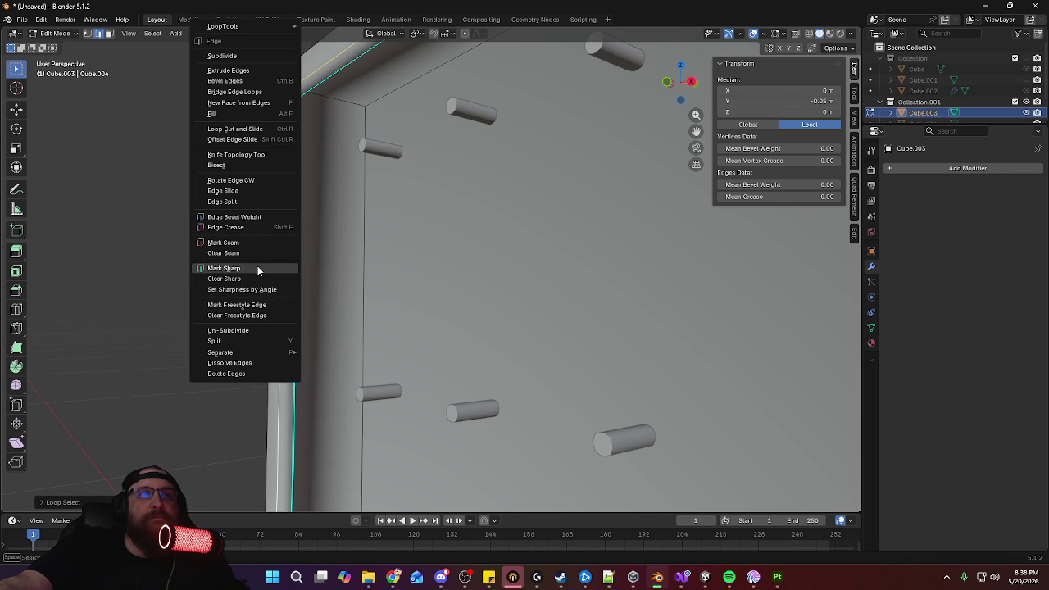
pyautogui.click(257, 268)
# Select the frame's vertical and top edges and the inset backing border, and mark them sharp
pyautogui.keyDown('alt'); pyautogui.click(366, 221); pyautogui.keyUp('alt')
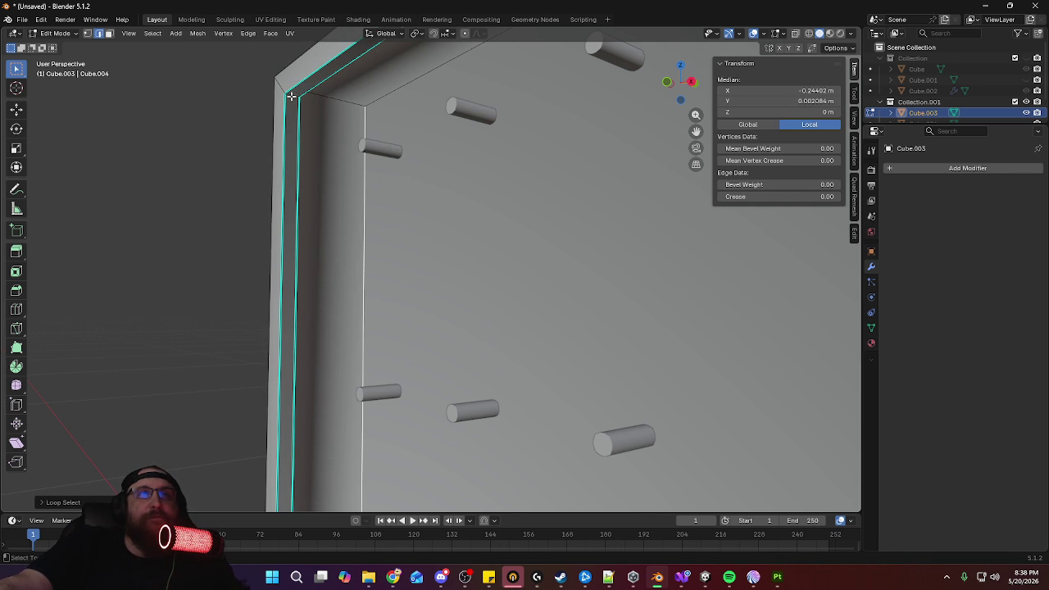
pyautogui.keyDown('shift'); pyautogui.click(378, 100); pyautogui.keyUp('shift')
pyautogui.press('3')
pyautogui.click(498, 265)
pyautogui.rightClick(483, 234)
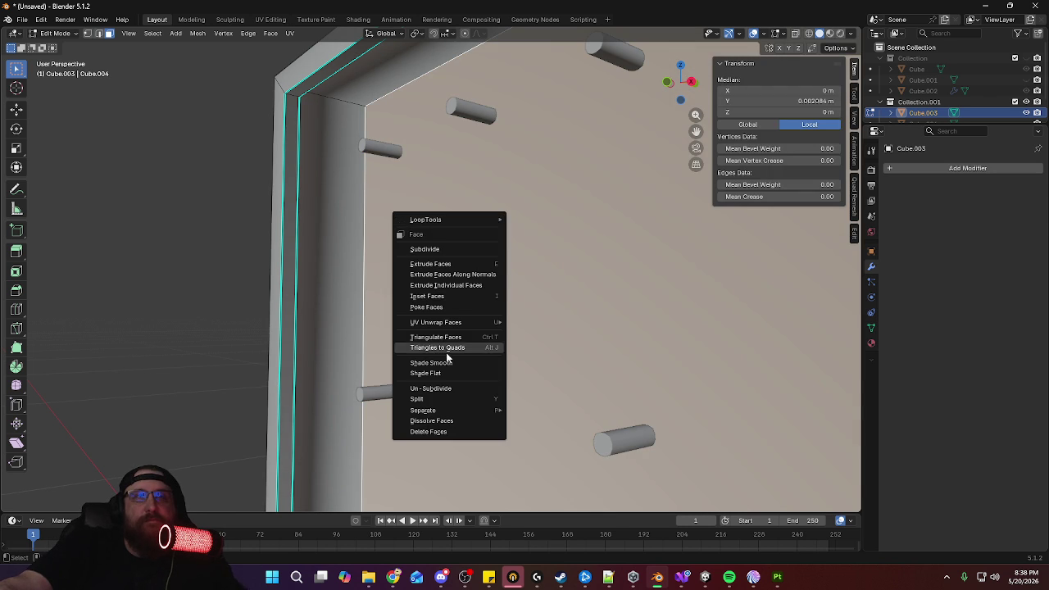
pyautogui.press('2')
pyautogui.rightClick(497, 191)
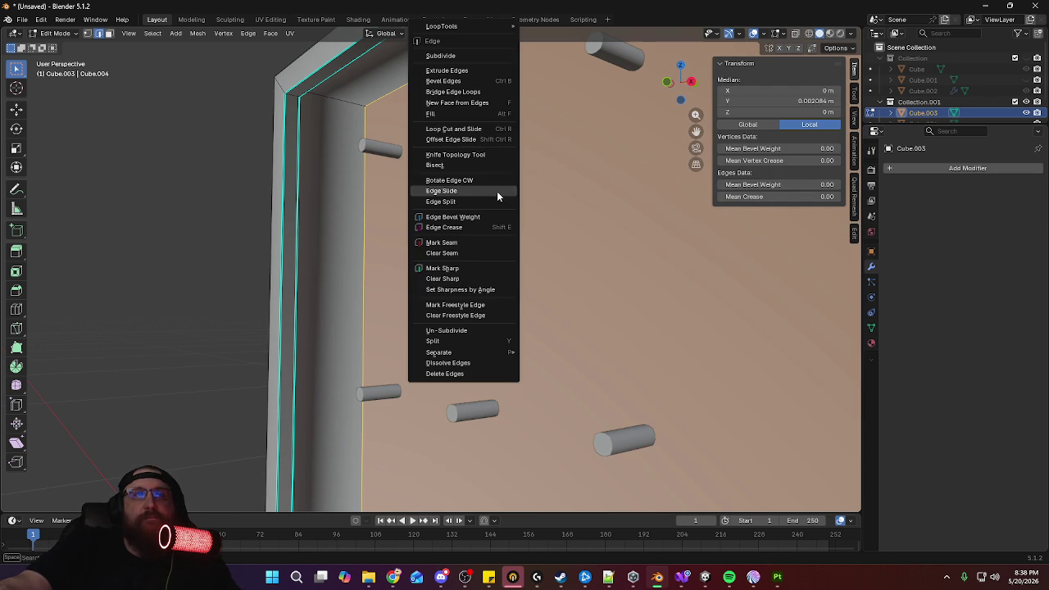
pyautogui.click(477, 268)
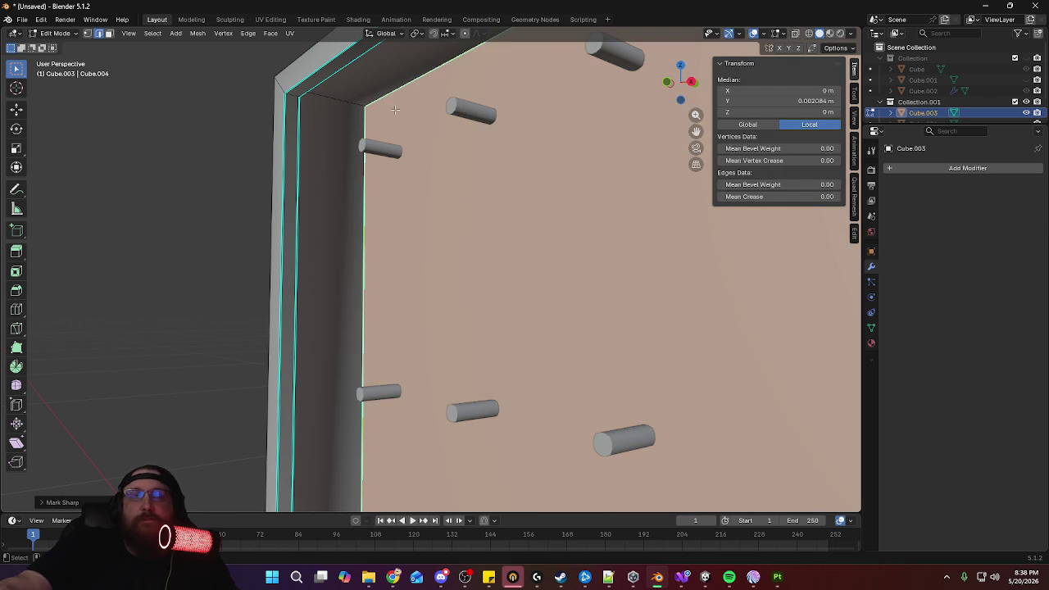
# Select the frame's top edge and corner edges and mark them sharp
pyautogui.click(334, 98)
pyautogui.moveTo(334, 99)
pyautogui.mouseDown(button='middle')
pyautogui.moveTo(579, 193)
pyautogui.moveTo(666, 176)
pyautogui.mouseUp(button='middle')
pyautogui.scroll(-3, 578, 194)
pyautogui.scroll(3, 689, 226)
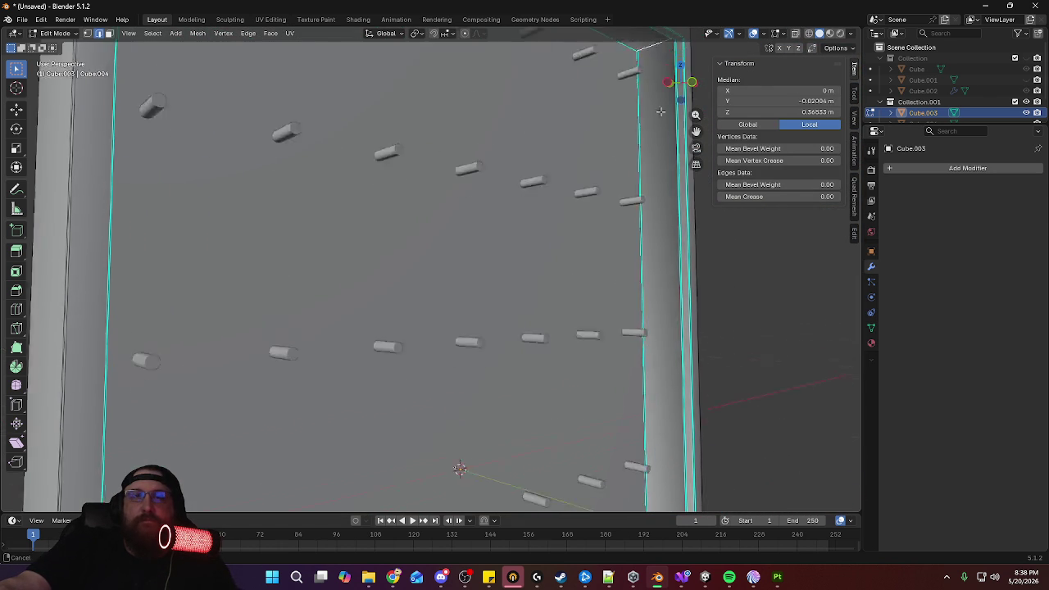
pyautogui.moveTo(576, 323)
pyautogui.mouseDown(button='middle')
pyautogui.moveTo(570, 376)
pyautogui.moveTo(680, 469)
pyautogui.mouseUp(button='middle')
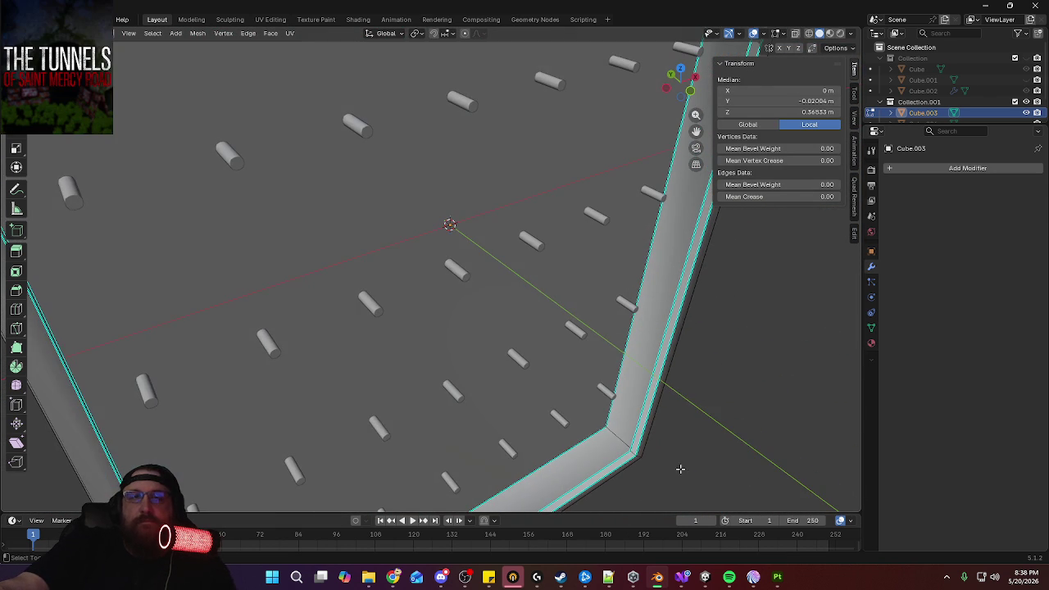
pyautogui.keyDown('shift'); pyautogui.click(615, 433); pyautogui.keyUp('shift')
pyautogui.moveTo(614, 433); pyautogui.dragTo(327, 396, button='middle')
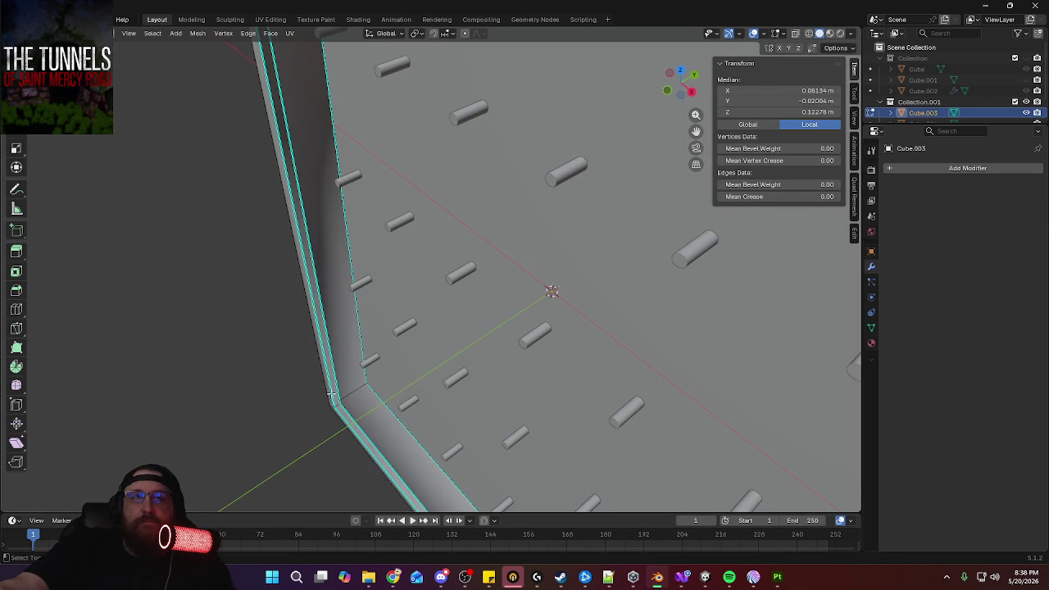
pyautogui.rightClick(397, 415)
pyautogui.click(397, 415)
# Turn on X-ray and mark more of the frame's selected edges sharp
pyautogui.moveTo(481, 427)
pyautogui.mouseDown(button='middle')
pyautogui.moveTo(396, 423)
pyautogui.moveTo(401, 407)
pyautogui.moveTo(547, 432)
pyautogui.moveTo(502, 424)
pyautogui.moveTo(513, 426)
pyautogui.moveTo(553, 208)
pyautogui.moveTo(557, 246)
pyautogui.moveTo(627, 284)
pyautogui.moveTo(624, 179)
pyautogui.mouseUp(button='middle')
pyautogui.moveTo(614, 301)
pyautogui.mouseDown(button='middle')
pyautogui.moveTo(597, 253)
pyautogui.moveTo(541, 238)
pyautogui.moveTo(565, 190)
pyautogui.moveTo(496, 294)
pyautogui.moveTo(571, 272)
pyautogui.moveTo(480, 199)
pyautogui.mouseUp(button='middle')
pyautogui.click(793, 36)
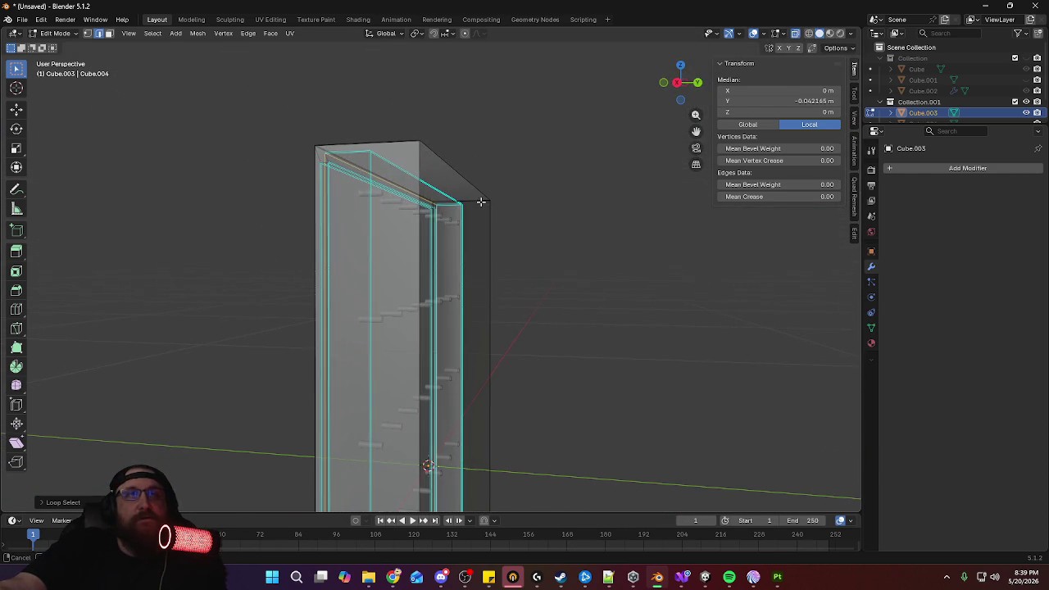
pyautogui.hotkey('ctrl', 'e')
pyautogui.click(420, 271)
pyautogui.moveTo(419, 270)
pyautogui.mouseDown(button='middle')
pyautogui.moveTo(567, 213)
pyautogui.moveTo(470, 338)
pyautogui.moveTo(457, 471)
pyautogui.mouseUp(button='middle')
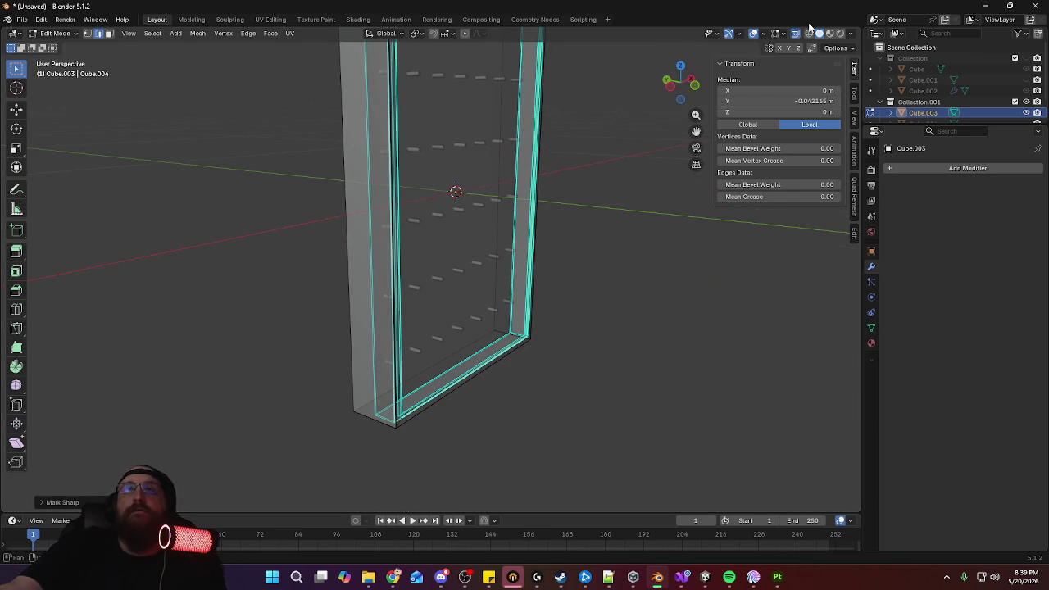
pyautogui.moveTo(497, 204)
pyautogui.mouseDown(button='middle')
pyautogui.moveTo(456, 208)
pyautogui.moveTo(556, 176)
pyautogui.moveTo(541, 246)
pyautogui.moveTo(569, 271)
pyautogui.moveTo(575, 238)
pyautogui.mouseUp(button='middle')
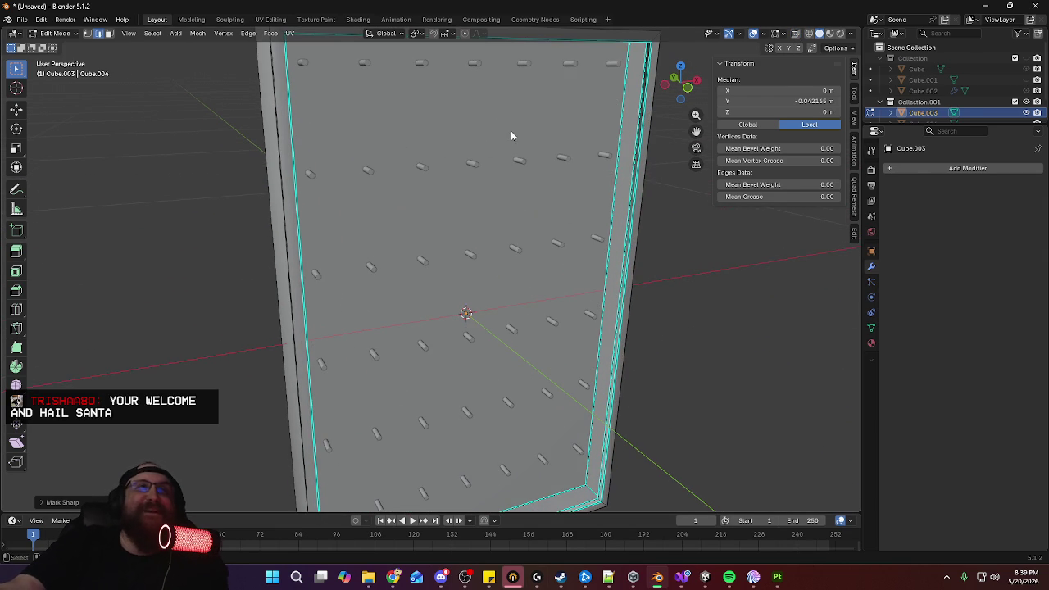
# Inspect the frame corner in Object Mode, then return to editing the frame mesh
pyautogui.press('Tab')
pyautogui.moveTo(510, 136)
pyautogui.mouseDown(button='middle')
pyautogui.moveTo(616, 139)
pyautogui.moveTo(524, 205)
pyautogui.mouseUp(button='middle')
pyautogui.scroll(5, 537, 176)
pyautogui.moveTo(550, 145)
pyautogui.mouseDown(button='middle')
pyautogui.moveTo(557, 90)
pyautogui.moveTo(517, 254)
pyautogui.mouseUp(button='middle')
pyautogui.press('Tab')
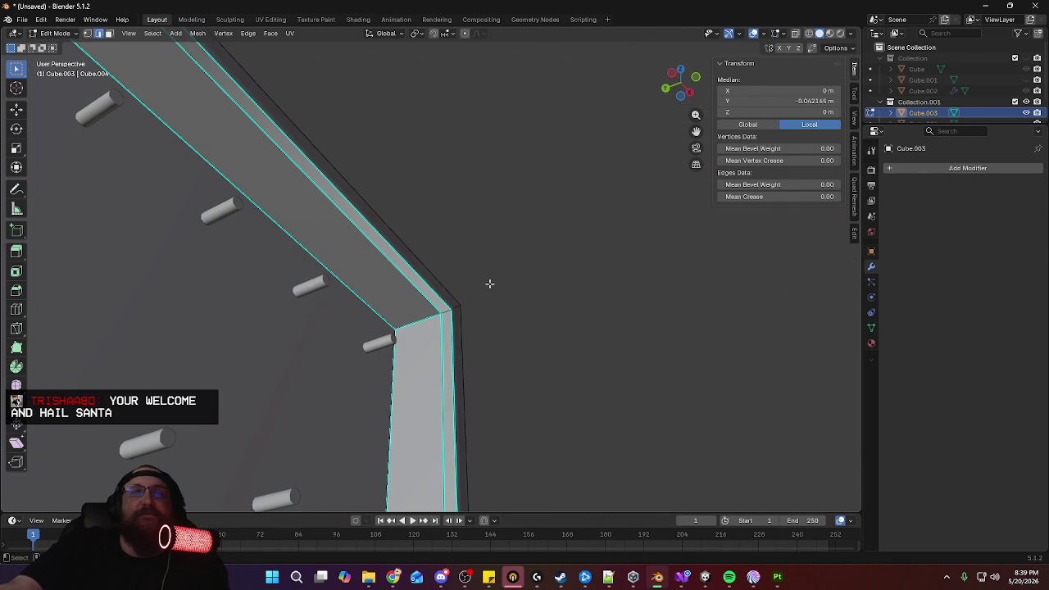
pyautogui.moveTo(449, 312)
pyautogui.mouseDown(button='middle')
pyautogui.moveTo(487, 295)
pyautogui.moveTo(297, 154)
pyautogui.moveTo(386, 234)
pyautogui.moveTo(390, 303)
pyautogui.mouseUp(button='middle')
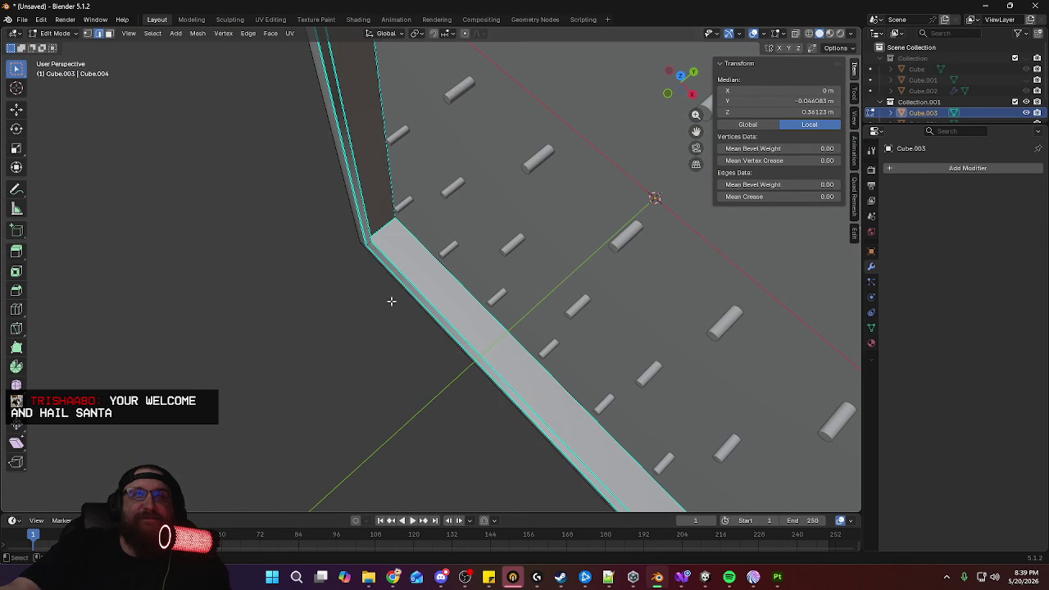
pyautogui.moveTo(475, 249); pyautogui.dragTo(587, 268, button='middle')
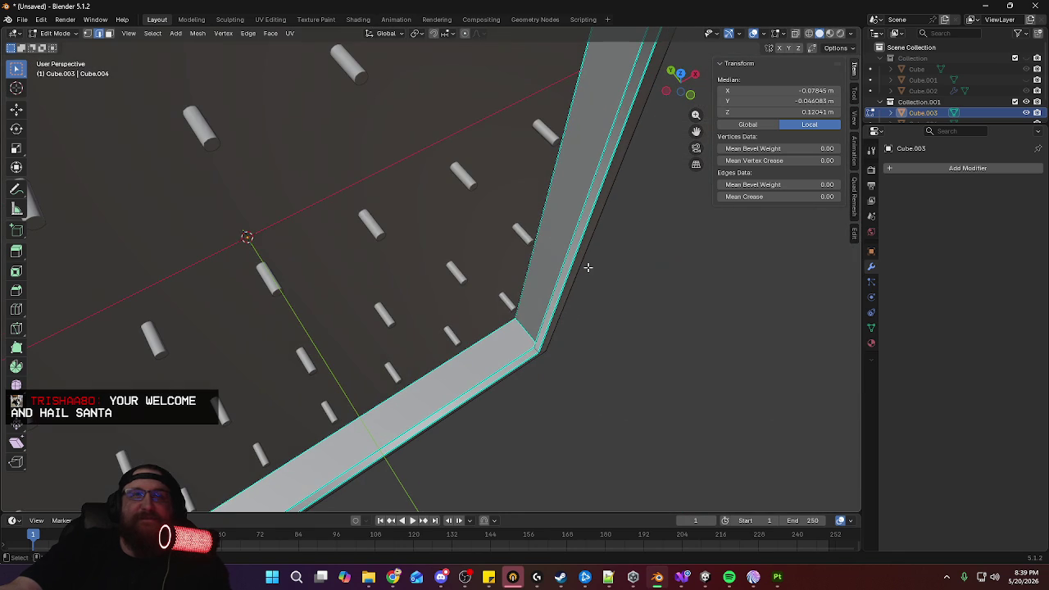
# Mark the remaining frame edges sharp and return to Object Mode
pyautogui.rightClick(534, 350)
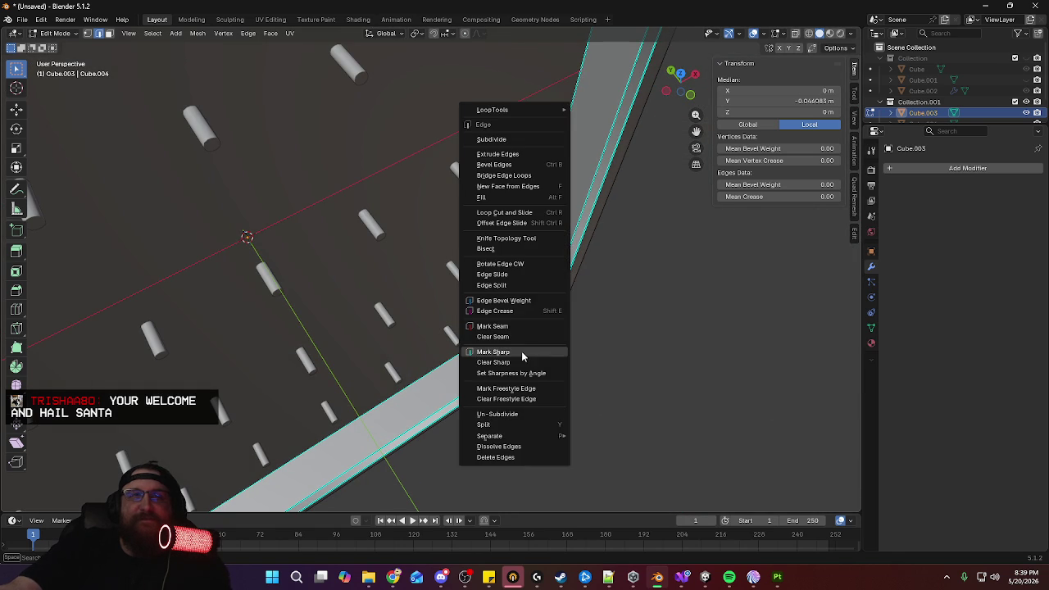
pyautogui.click(522, 353)
pyautogui.press('Tab')
pyautogui.moveTo(541, 235)
pyautogui.mouseDown(button='middle')
pyautogui.moveTo(510, 295)
pyautogui.moveTo(530, 259)
pyautogui.moveTo(512, 221)
pyautogui.mouseUp(button='middle')
pyautogui.scroll(-5, 514, 262)
pyautogui.moveTo(515, 317)
pyautogui.mouseDown(button='middle')
pyautogui.moveTo(551, 289)
pyautogui.moveTo(479, 262)
pyautogui.moveTo(540, 297)
pyautogui.moveTo(434, 283)
pyautogui.moveTo(465, 218)
pyautogui.moveTo(466, 185)
pyautogui.moveTo(504, 174)
pyautogui.moveTo(456, 183)
pyautogui.moveTo(255, 150)
pyautogui.moveTo(375, 254)
pyautogui.moveTo(382, 232)
pyautogui.moveTo(412, 230)
pyautogui.moveTo(470, 134)
pyautogui.moveTo(582, 237)
pyautogui.moveTo(385, 189)
pyautogui.moveTo(525, 276)
pyautogui.moveTo(440, 274)
pyautogui.moveTo(610, 276)
pyautogui.mouseUp(button='middle')
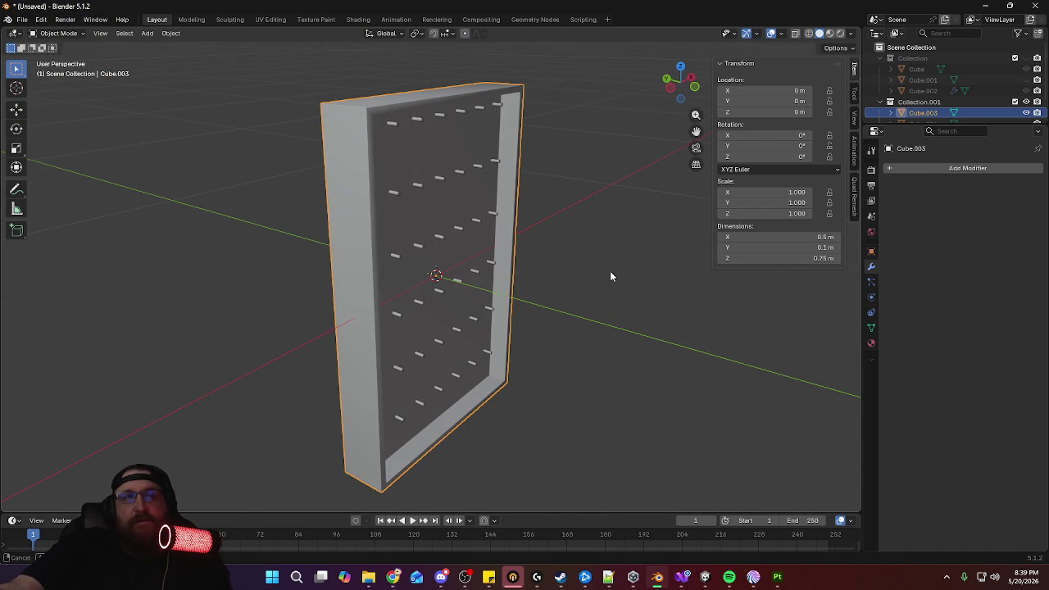
# Unhide the backing panel Cube.004, select it and enter Edit Mode
pyautogui.scroll(-2, 987, 104)
pyautogui.click(1026, 100)
pyautogui.moveTo(589, 176)
pyautogui.mouseDown(button='middle')
pyautogui.moveTo(523, 173)
pyautogui.moveTo(503, 193)
pyautogui.moveTo(658, 204)
pyautogui.moveTo(522, 251)
pyautogui.mouseUp(button='middle')
pyautogui.click(502, 193)
pyautogui.scroll(3, 522, 251)
pyautogui.press('Tab')
pyautogui.moveTo(520, 185)
pyautogui.mouseDown(button='middle')
pyautogui.moveTo(508, 243)
pyautogui.moveTo(574, 229)
pyautogui.moveTo(438, 222)
pyautogui.mouseUp(button='middle')
# Hide the frame Cube.003 and pegs Cube.005, then view the panel from the front in X-ray
pyautogui.click(1026, 88)
pyautogui.click(1027, 111)
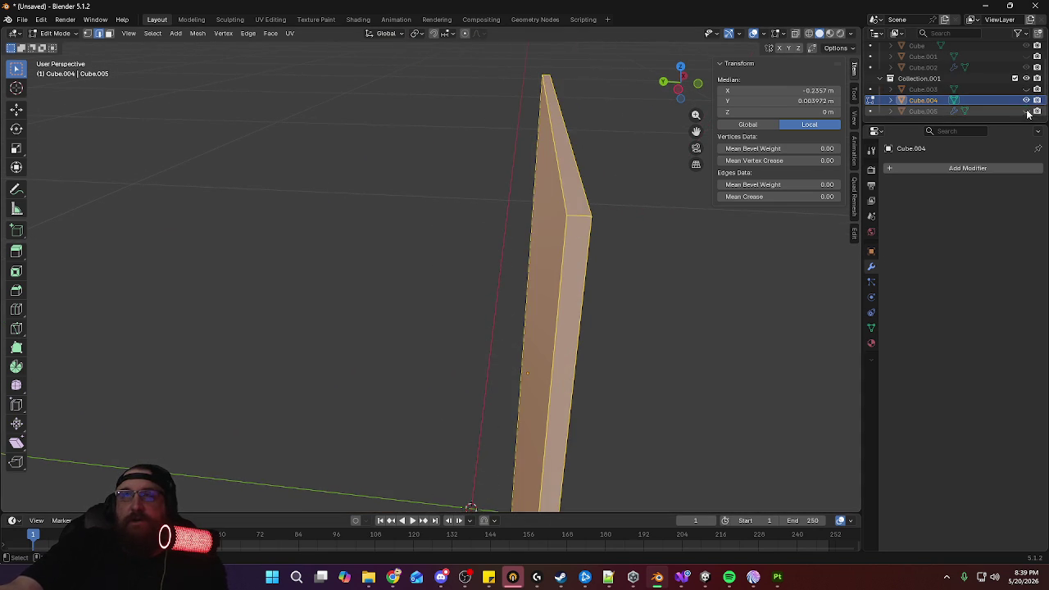
pyautogui.moveTo(524, 245)
pyautogui.mouseDown(button='middle')
pyautogui.moveTo(516, 218)
pyautogui.moveTo(476, 221)
pyautogui.moveTo(574, 206)
pyautogui.moveTo(613, 251)
pyautogui.moveTo(548, 243)
pyautogui.mouseUp(button='middle')
pyautogui.hotkey('alt', 'a')
pyautogui.press('a')
pyautogui.hotkey('ctrl', 'a')
pyautogui.press('Escape')
pyautogui.hotkey('alt', 'a')
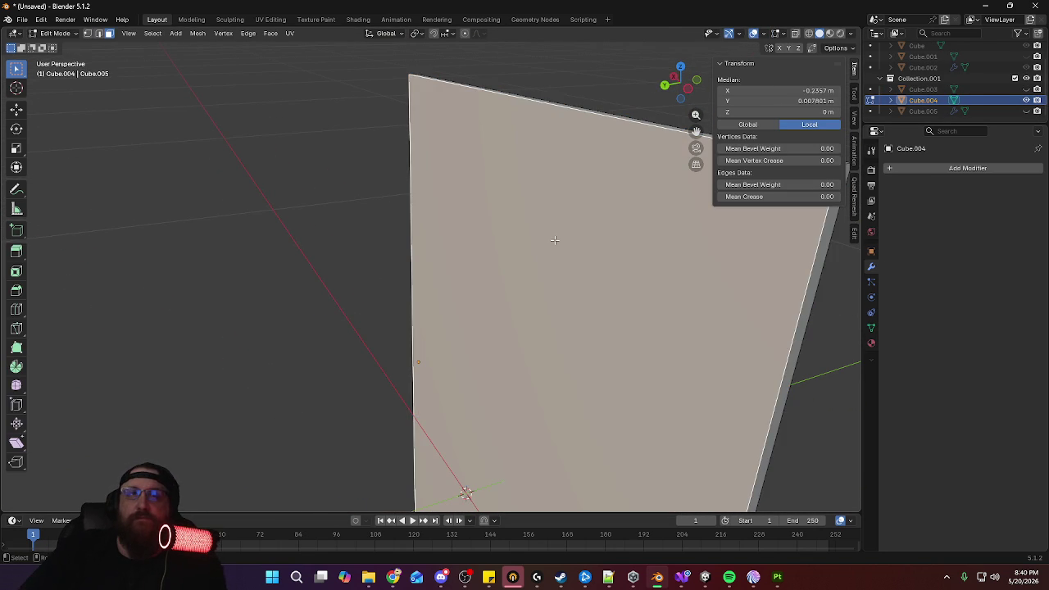
pyautogui.press('KP_3')
pyautogui.press('KP_1')
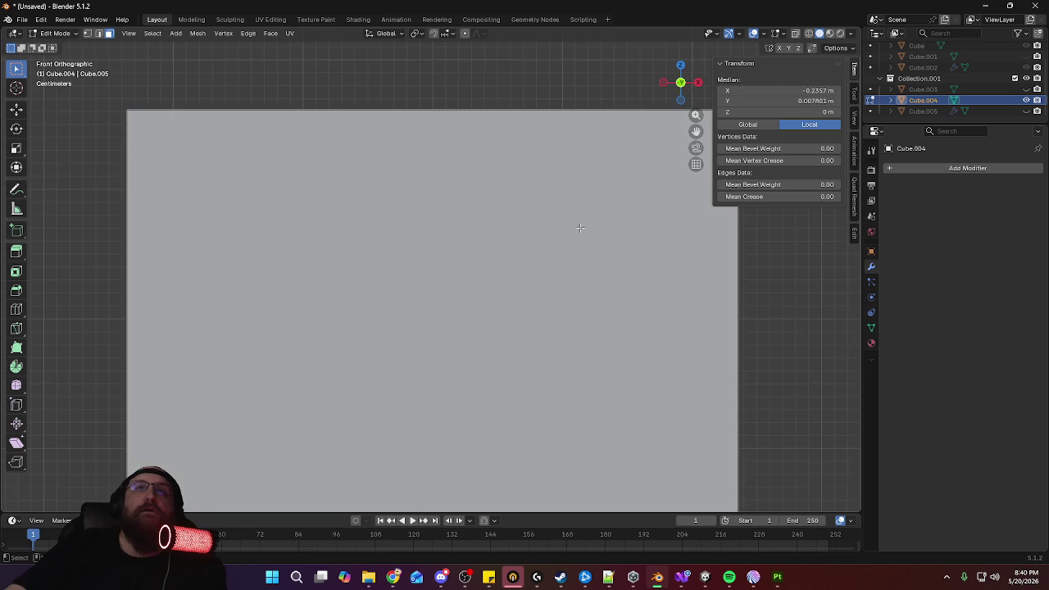
pyautogui.click(795, 34)
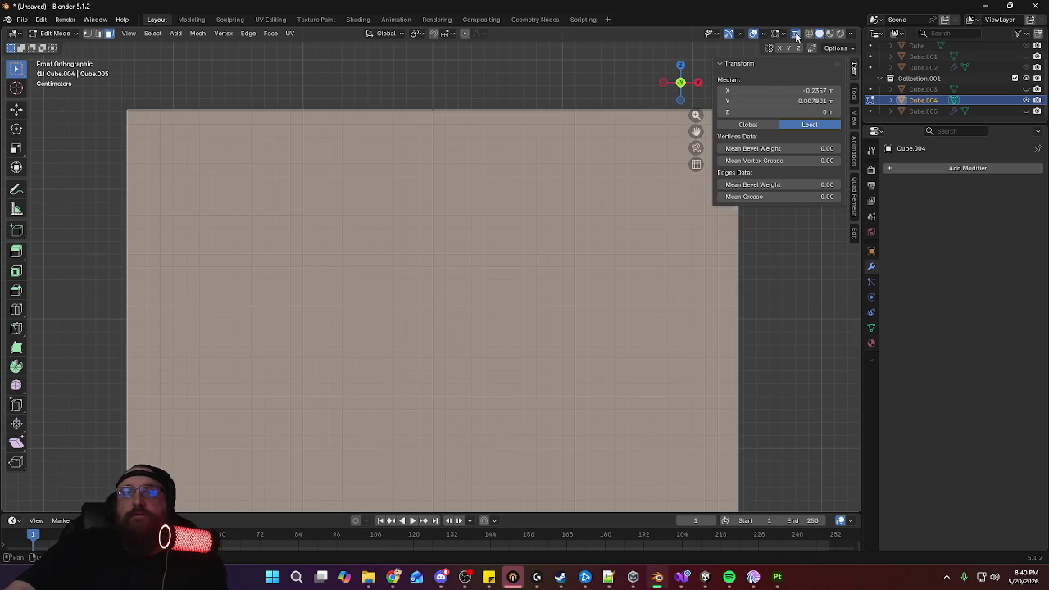
pyautogui.keyDown('shift'); pyautogui.moveTo(578, 218); pyautogui.dragTo(510, 217, button='middle'); pyautogui.keyUp('shift')
# Extrude the front face in place and shrink it slightly along X and Z
pyautogui.press('e')
pyautogui.click(610, 208)
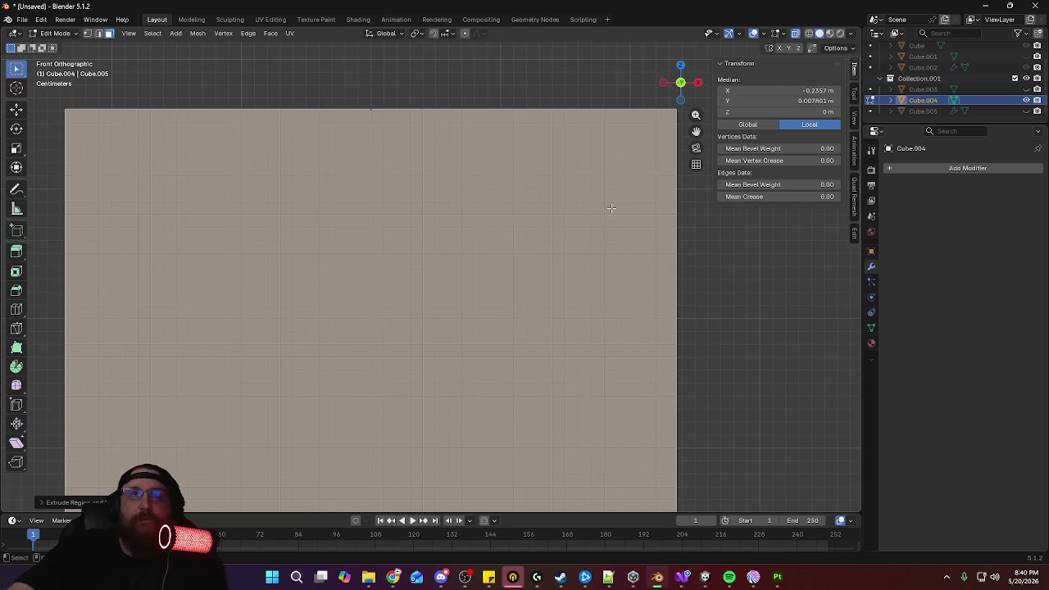
pyautogui.press('s')
pyautogui.click(649, 198)
pyautogui.press('s')
pyautogui.press('x')
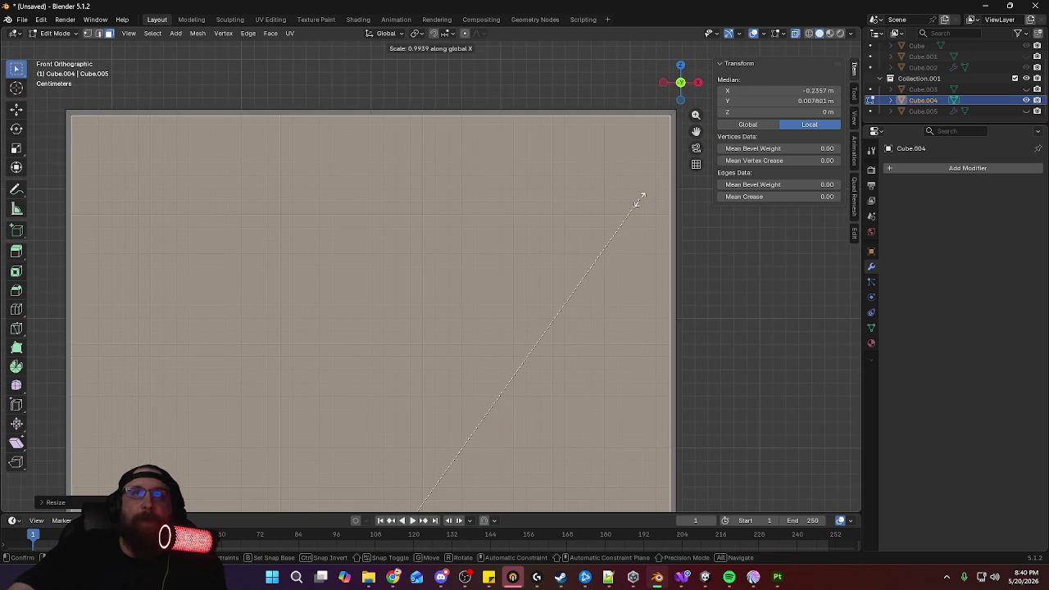
pyautogui.press('z')
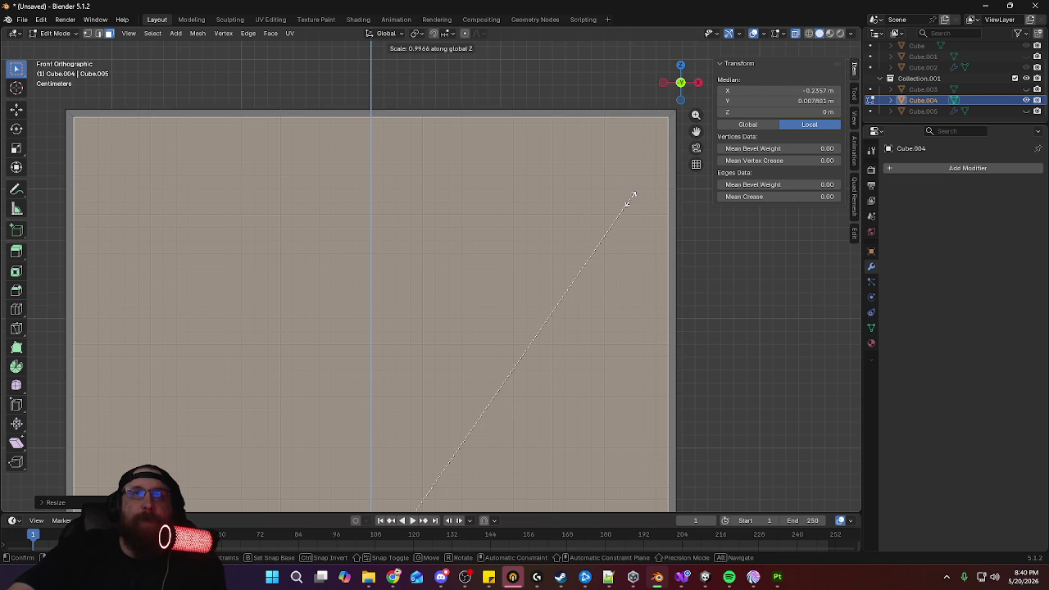
pyautogui.click(631, 200)
# Push the extruded inner face inward to form a thin rim
pyautogui.moveTo(628, 198); pyautogui.dragTo(465, 214, button='middle')
pyautogui.scroll(-6, 465, 215)
pyautogui.scroll(2, 554, 227)
pyautogui.moveTo(555, 227); pyautogui.dragTo(548, 226, button='middle')
pyautogui.press('g')
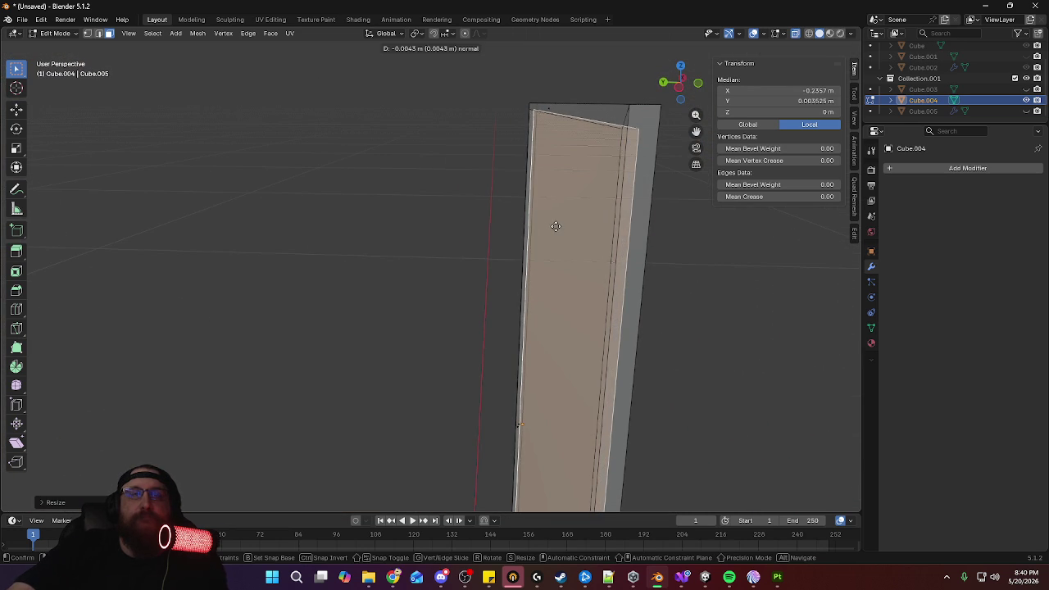
pyautogui.click(555, 227)
pyautogui.moveTo(556, 227); pyautogui.dragTo(595, 215, button='middle')
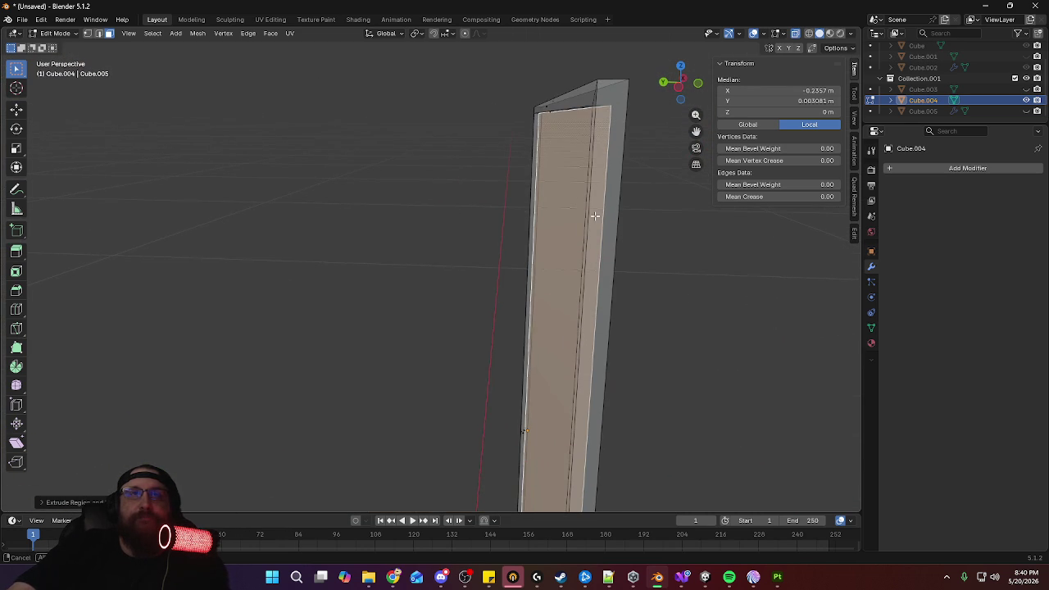
# Rescale the face in front view, shrinking it along X, then check the thin panel in perspective
pyautogui.press('s')
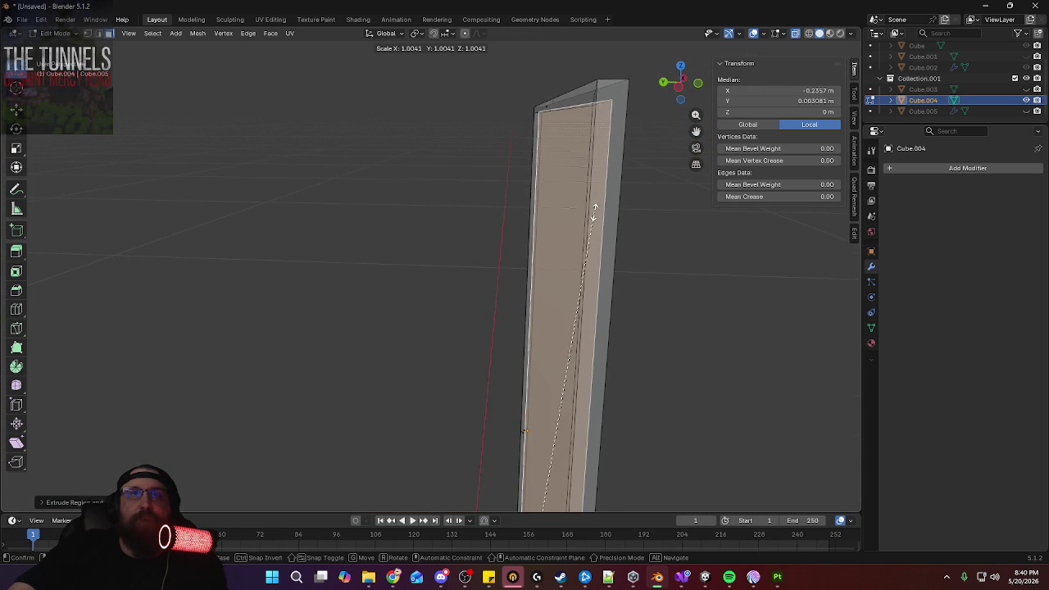
pyautogui.press('KP_1')
pyautogui.keyDown('alt'); pyautogui.scroll(5, 632, 212); pyautogui.keyUp('alt')
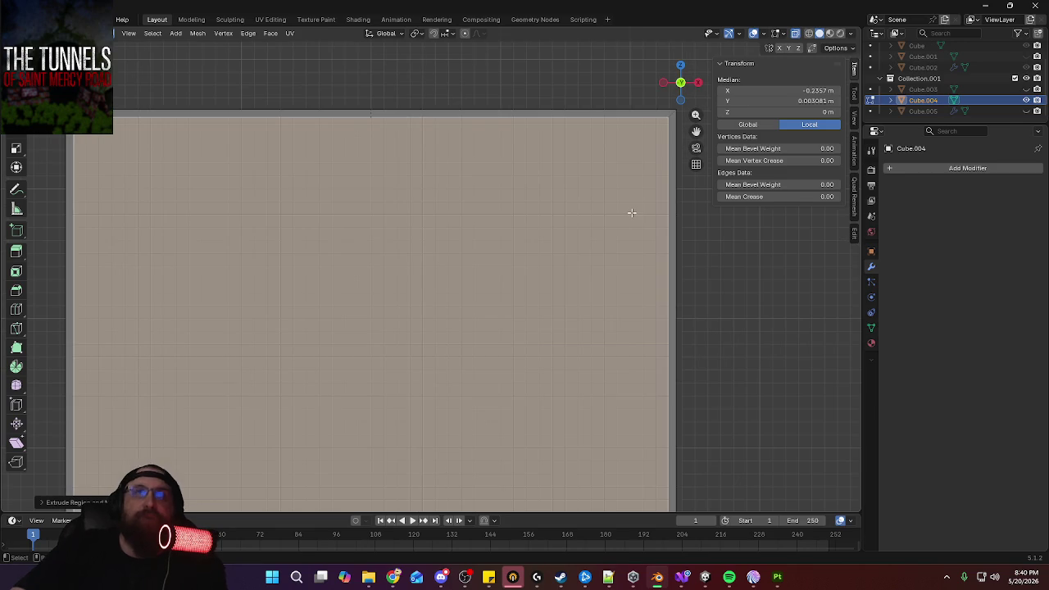
pyautogui.click(629, 215)
pyautogui.press('s')
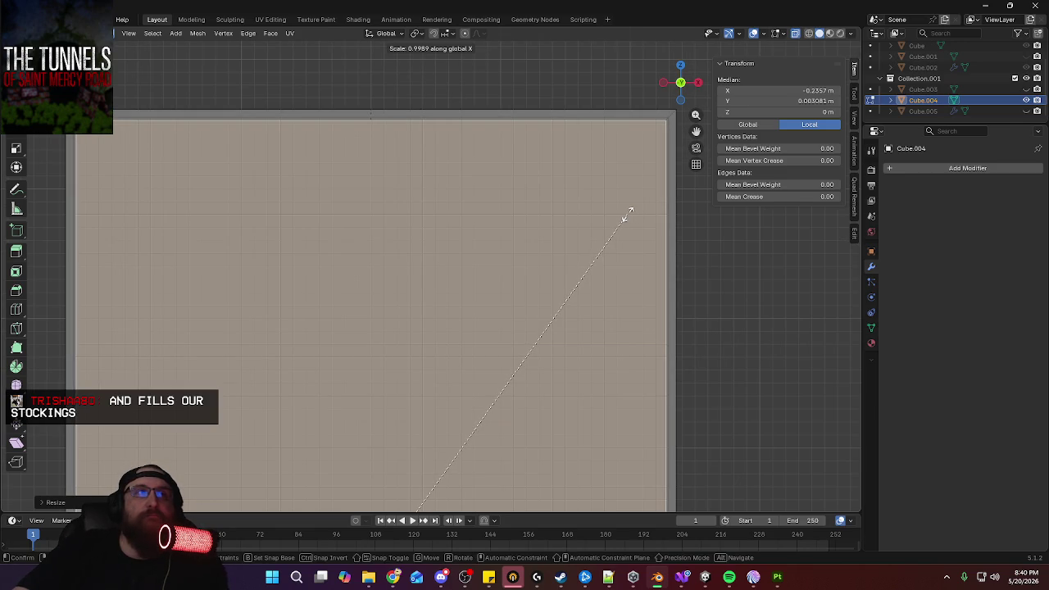
pyautogui.click(627, 214)
pyautogui.scroll(-2, 589, 198)
pyautogui.scroll(-3, 571, 204)
pyautogui.scroll(-1, 566, 290)
pyautogui.moveTo(344, 300)
pyautogui.mouseDown(button='middle')
pyautogui.moveTo(481, 330)
pyautogui.moveTo(476, 322)
pyautogui.mouseUp(button='middle')
pyautogui.moveTo(541, 251)
pyautogui.mouseDown(button='middle')
pyautogui.moveTo(562, 234)
pyautogui.moveTo(571, 267)
pyautogui.moveTo(574, 217)
pyautogui.moveTo(294, 322)
pyautogui.mouseUp(button='middle')
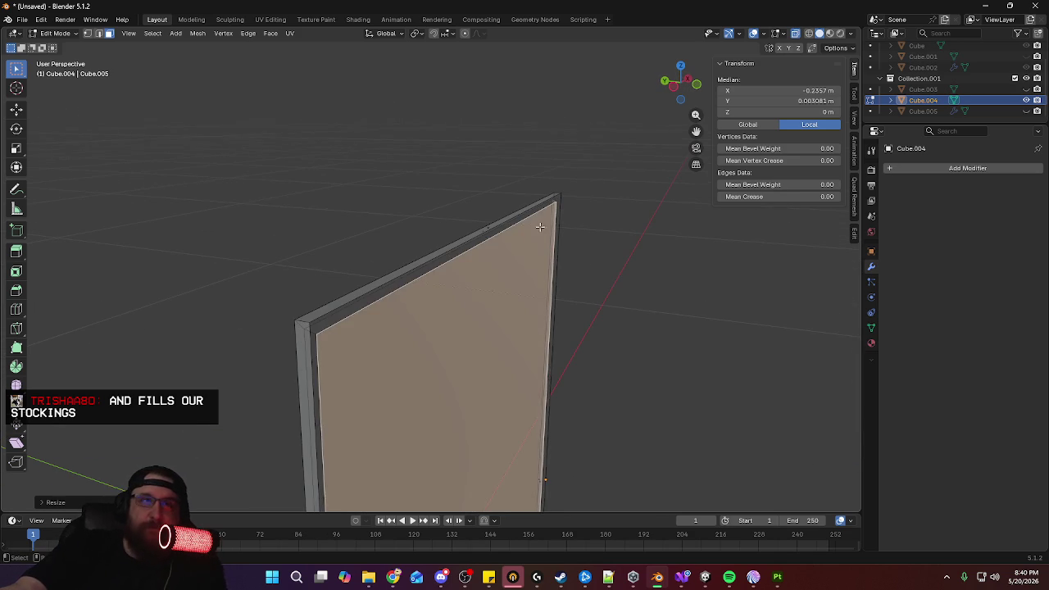
# In edge mode, select the backing panel's rim edge loops, then the whole panel mesh
pyautogui.press('2')
pyautogui.keyDown('alt'); pyautogui.click(328, 308); pyautogui.keyUp('alt')
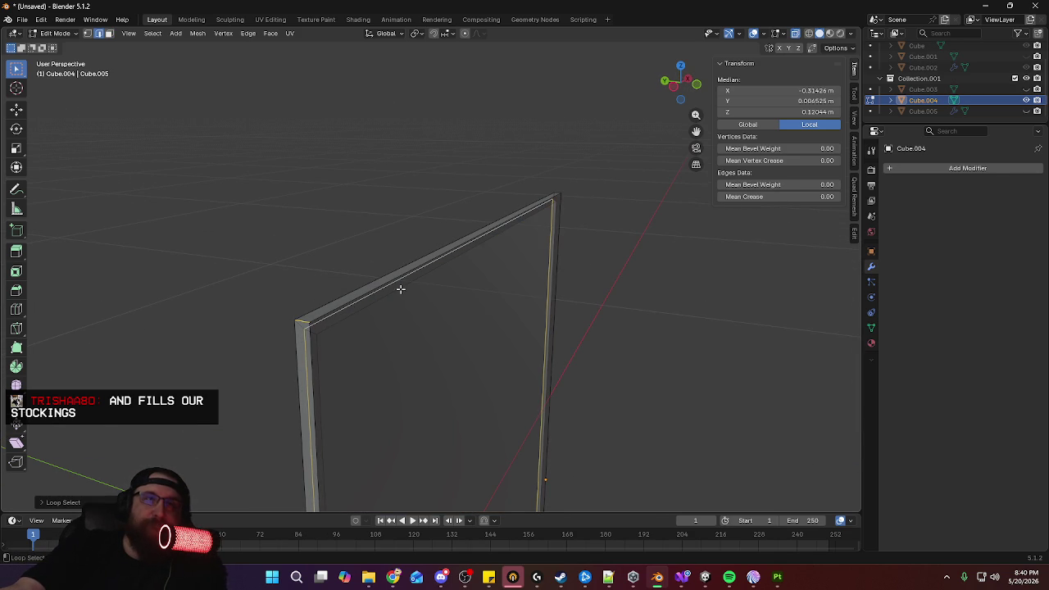
pyautogui.keyDown('alt'); pyautogui.click(330, 310); pyautogui.keyUp('alt')
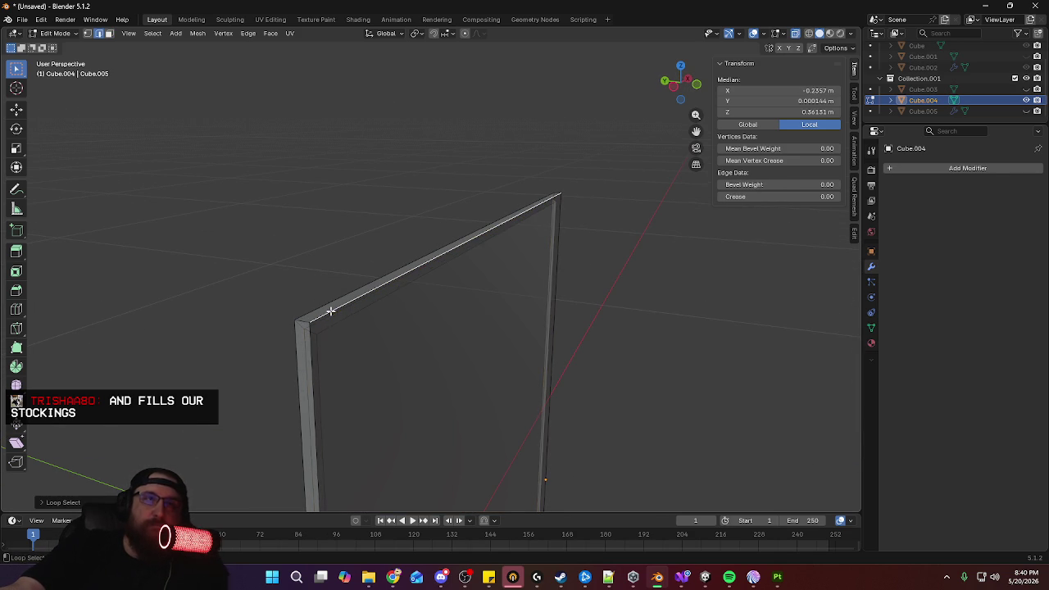
pyautogui.keyDown('alt'); pyautogui.click(312, 353); pyautogui.keyUp('alt')
pyautogui.keyDown('alt'); pyautogui.click(554, 263); pyautogui.keyUp('alt')
pyautogui.moveTo(557, 257)
pyautogui.mouseDown(button='middle')
pyautogui.moveTo(644, 201)
pyautogui.moveTo(652, 398)
pyautogui.moveTo(473, 440)
pyautogui.mouseUp(button='middle')
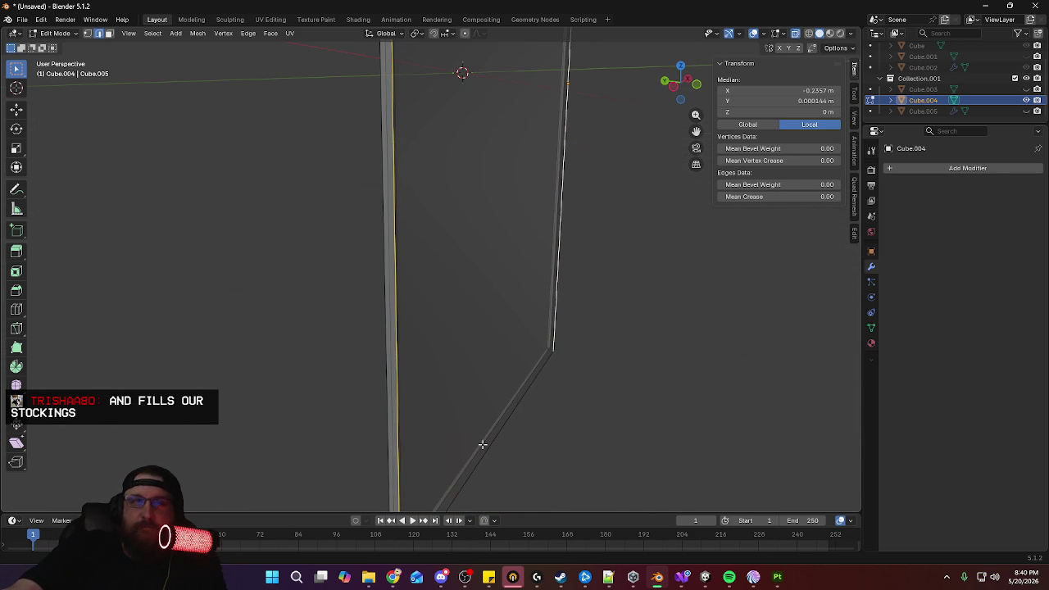
pyautogui.hotkey('ctrl', 'l')
pyautogui.moveTo(519, 328)
pyautogui.mouseDown(button='middle')
pyautogui.moveTo(515, 377)
pyautogui.moveTo(538, 227)
pyautogui.moveTo(534, 320)
pyautogui.moveTo(419, 302)
pyautogui.mouseUp(button='middle')
pyautogui.moveTo(535, 251); pyautogui.dragTo(417, 241, button='middle')
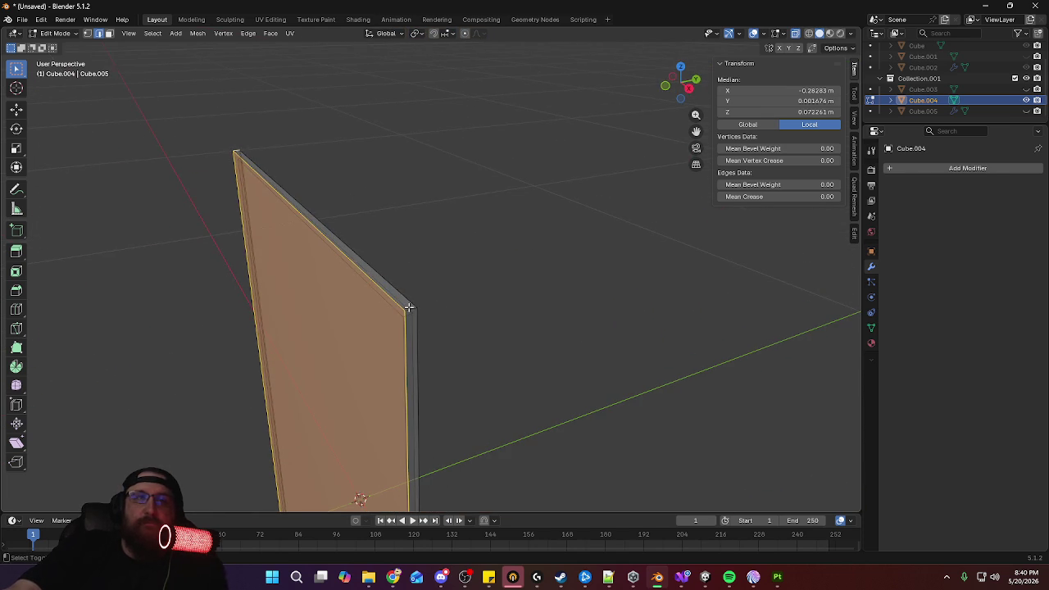
pyautogui.moveTo(412, 309)
pyautogui.mouseDown(button='middle')
pyautogui.moveTo(519, 299)
pyautogui.moveTo(424, 449)
pyautogui.moveTo(311, 454)
pyautogui.moveTo(428, 461)
pyautogui.moveTo(615, 211)
pyautogui.moveTo(548, 329)
pyautogui.mouseUp(button='middle')
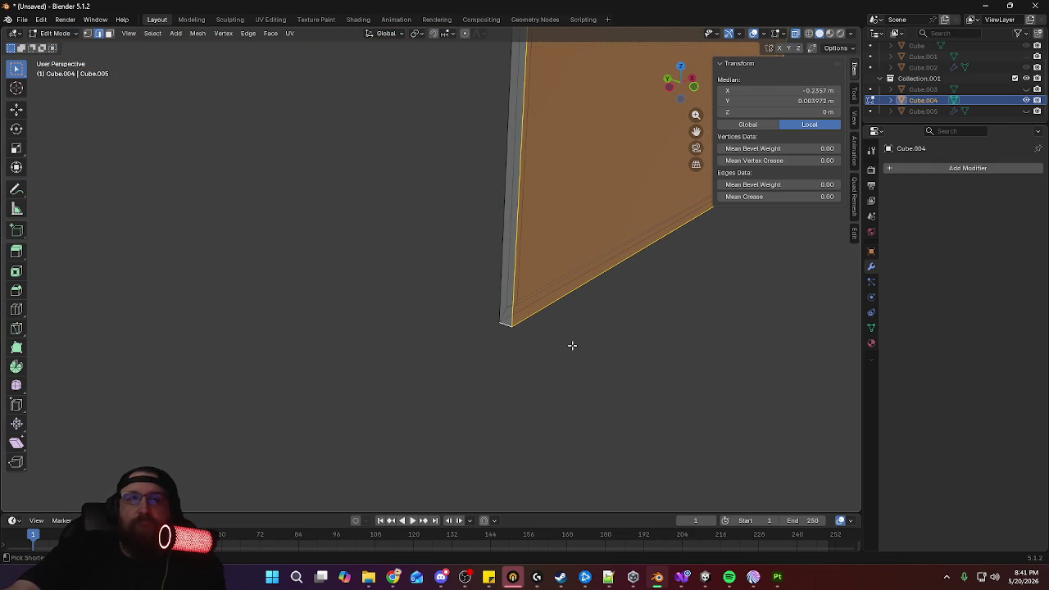
# Bevel the panel edges by 0.0016 m with 2 segments and return to Object Mode
pyautogui.hotkey('ctrl', 'b')
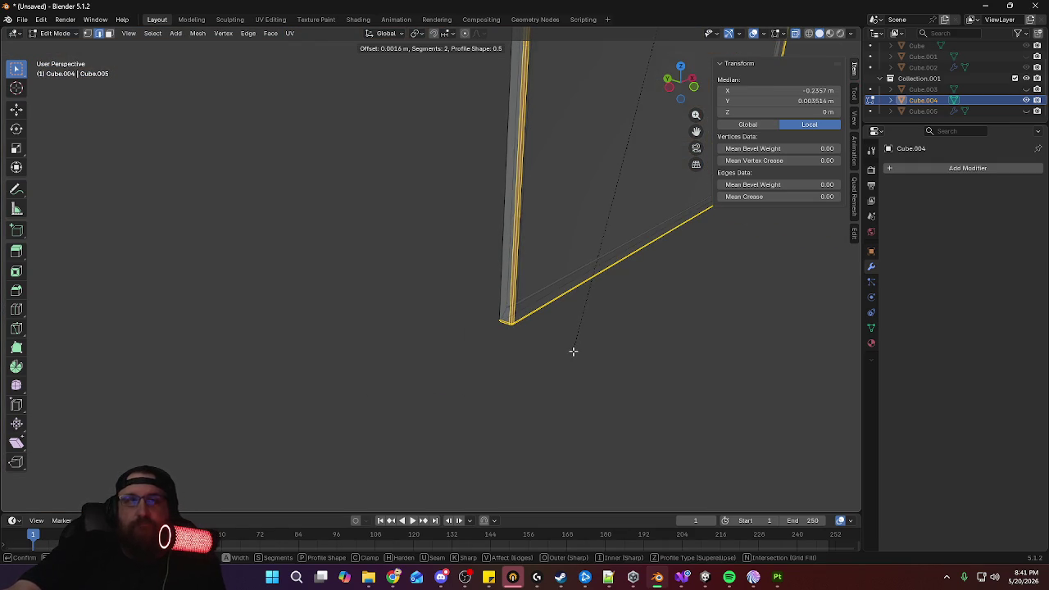
pyautogui.press('Escape')
pyautogui.scroll(2, 577, 327)
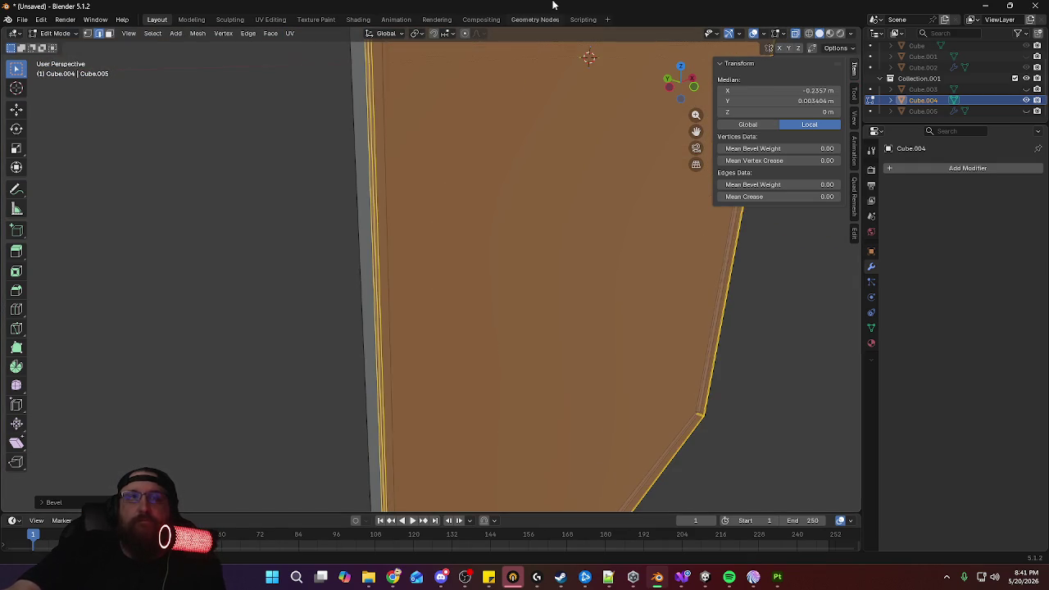
pyautogui.scroll(-5, 589, 262)
pyautogui.press('Tab')
pyautogui.moveTo(607, 181); pyautogui.dragTo(617, 249, button='middle')
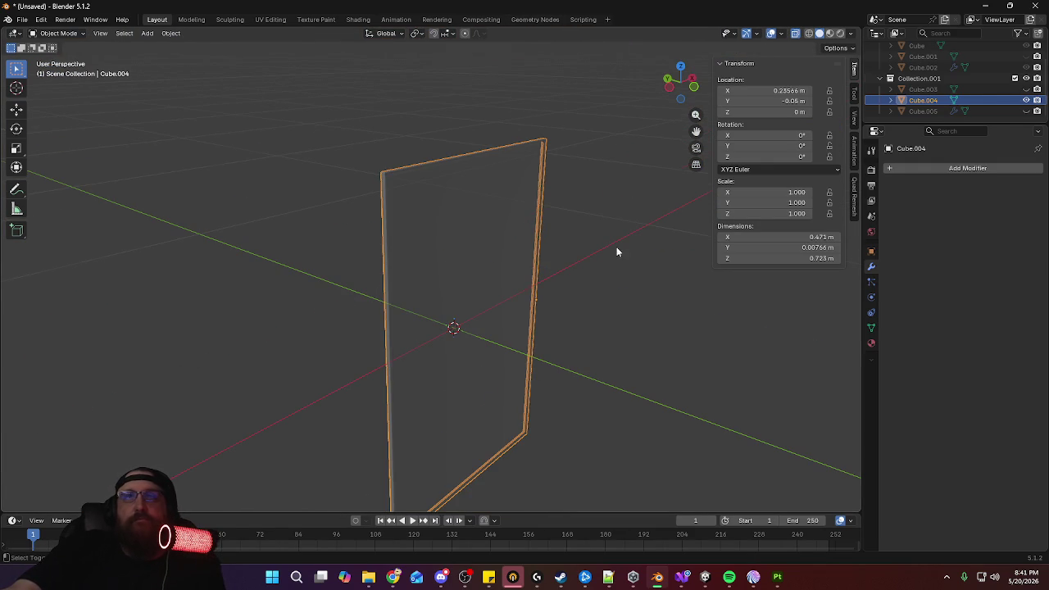
# Unhide frame Cube.003 and turn X-ray off so frame and inset panel show solid
pyautogui.click(1025, 90)
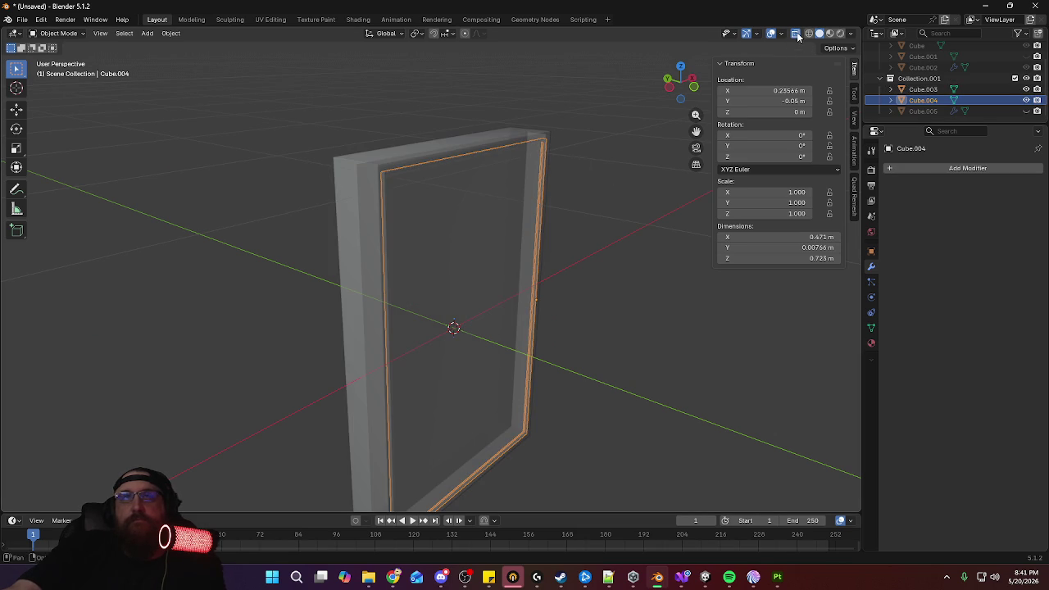
pyautogui.click(795, 34)
pyautogui.moveTo(567, 183)
pyautogui.mouseDown(button='middle')
pyautogui.moveTo(485, 176)
pyautogui.moveTo(553, 182)
pyautogui.moveTo(424, 185)
pyautogui.moveTo(516, 249)
pyautogui.moveTo(517, 198)
pyautogui.moveTo(520, 267)
pyautogui.moveTo(498, 262)
pyautogui.moveTo(502, 186)
pyautogui.moveTo(497, 247)
pyautogui.moveTo(497, 237)
pyautogui.mouseUp(button='middle')
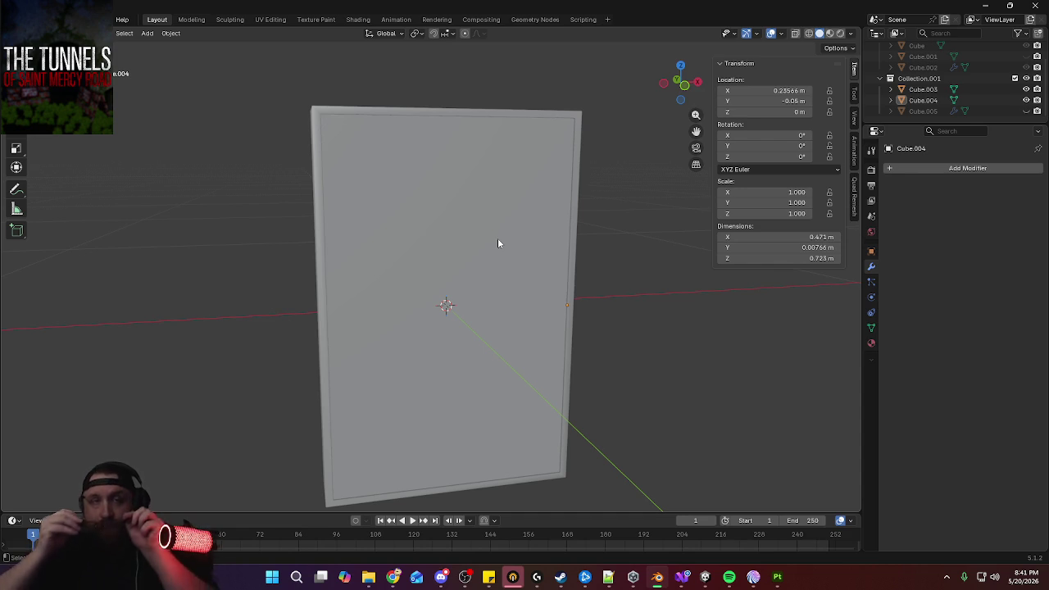
pyautogui.moveTo(470, 234)
pyautogui.mouseDown(button='middle')
pyautogui.moveTo(518, 235)
pyautogui.moveTo(197, 79)
pyautogui.mouseUp(button='middle')
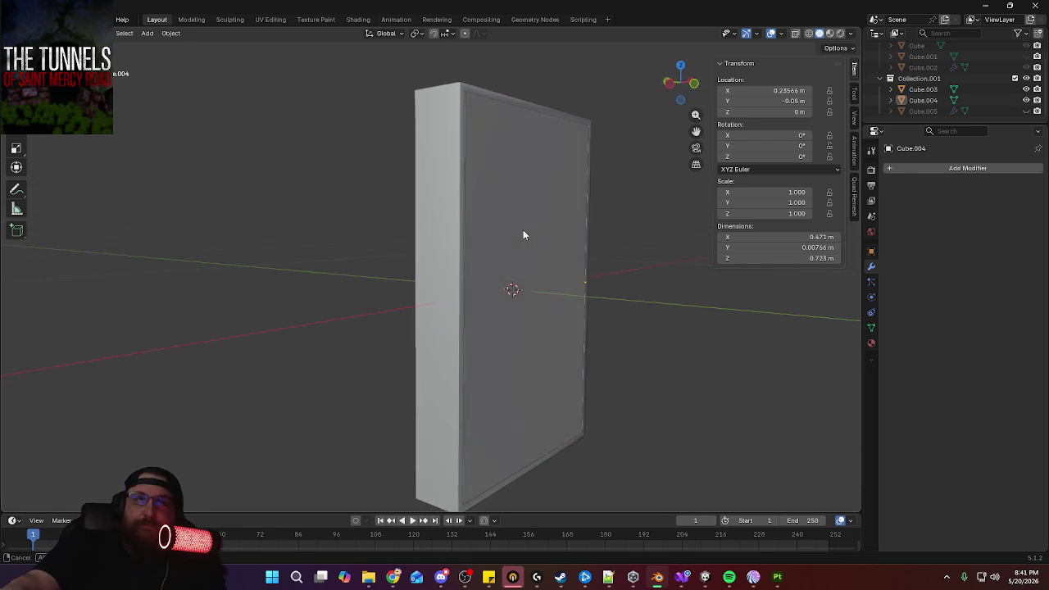
pyautogui.click(148, 33)
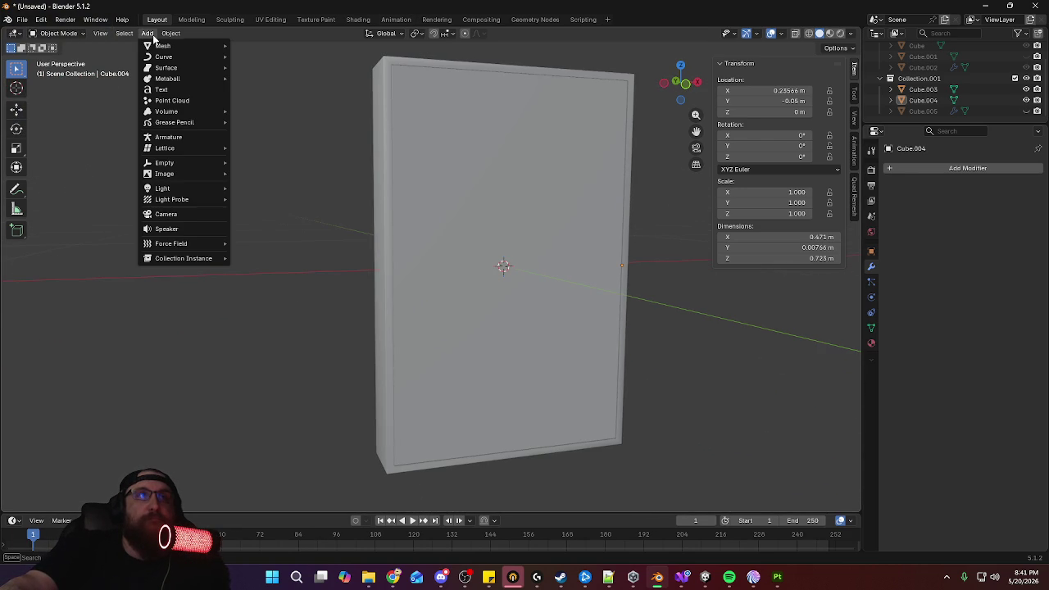
pyautogui.moveTo(176, 46)
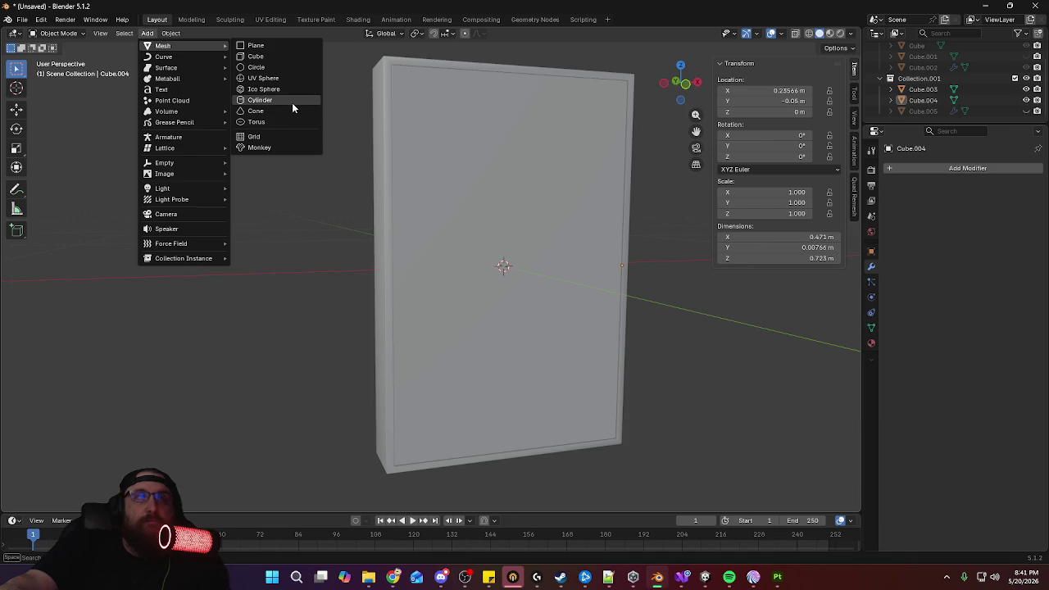
# Add a cylinder and rotate it 90° on X so it lies on its side
pyautogui.click(292, 100)
pyautogui.press('KP_1')
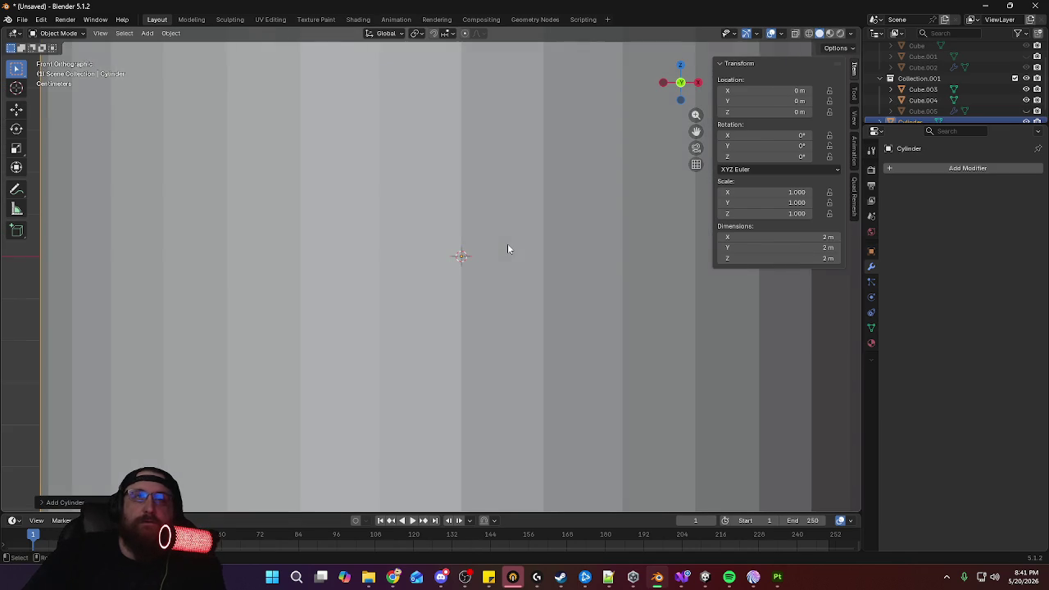
pyautogui.press('KP_Decimal')
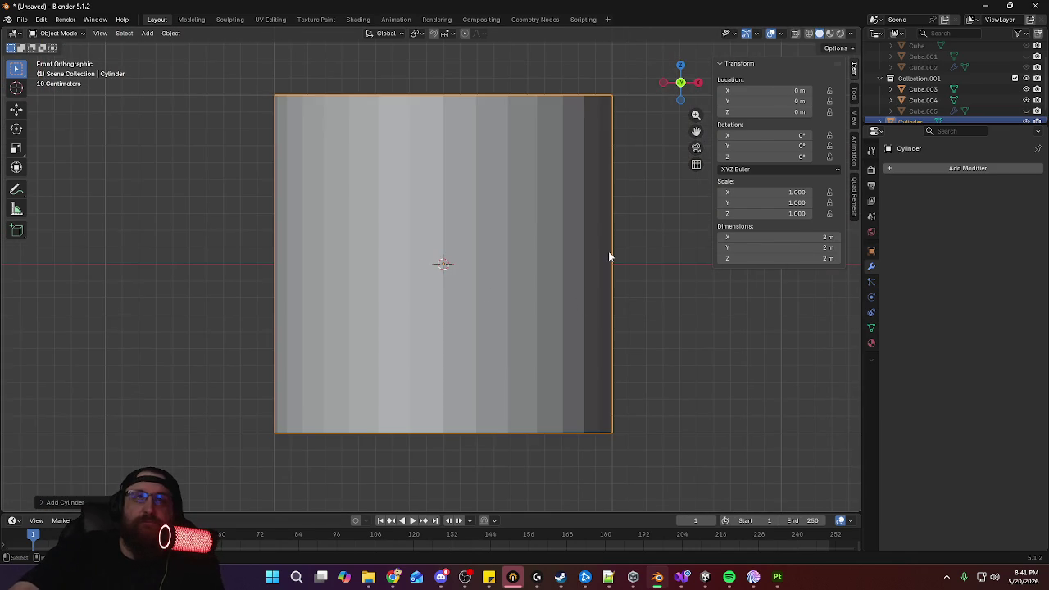
pyautogui.press('r')
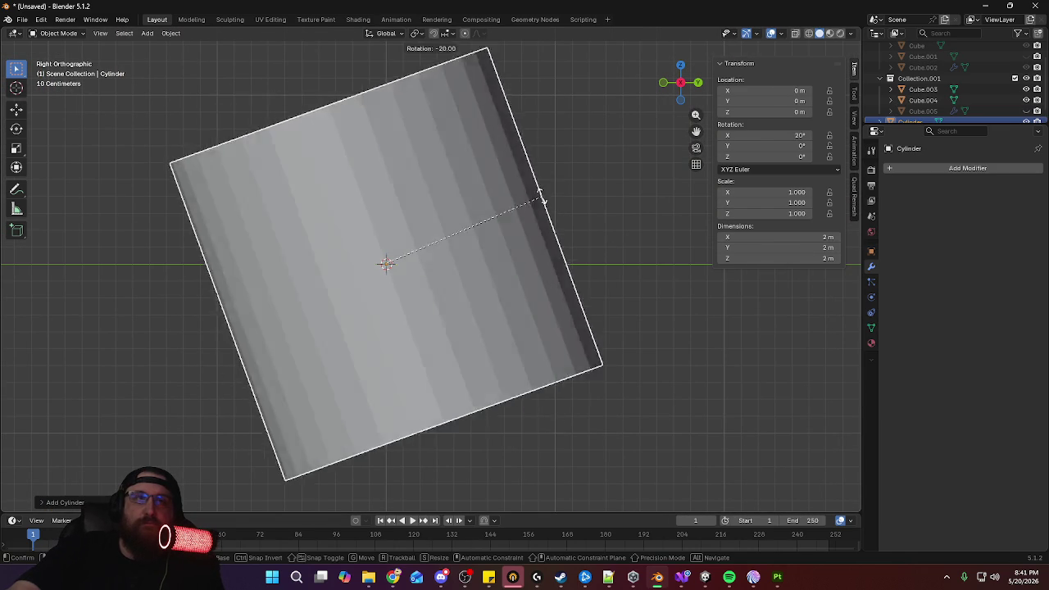
pyautogui.press('KP_3')
pyautogui.click(375, 176)
# Scale the cylinder down to 0.2, then shrink it twice more
pyautogui.press('s')
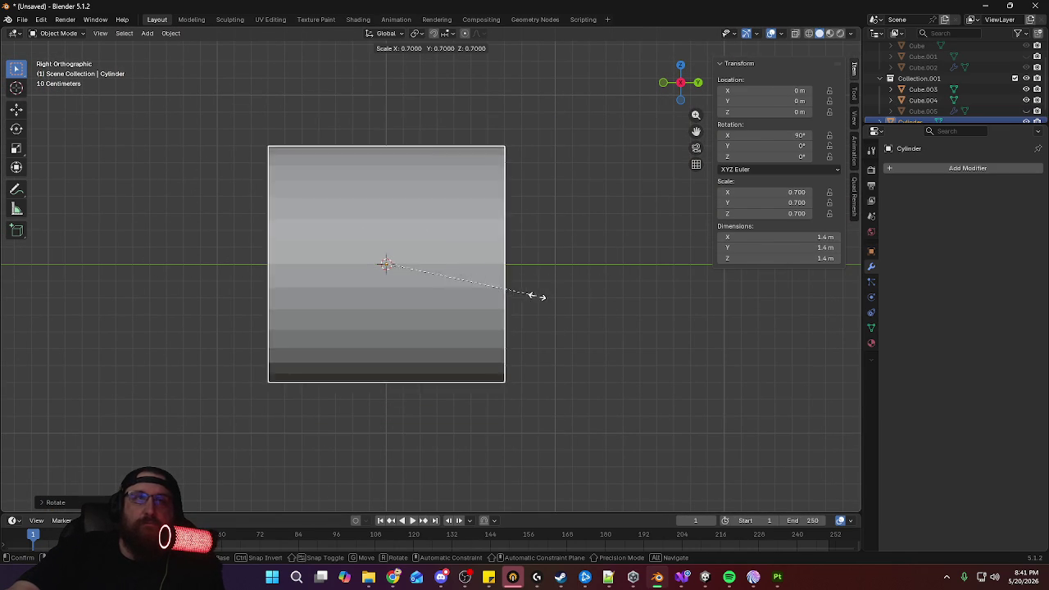
pyautogui.write('0.2')
pyautogui.press('Return')
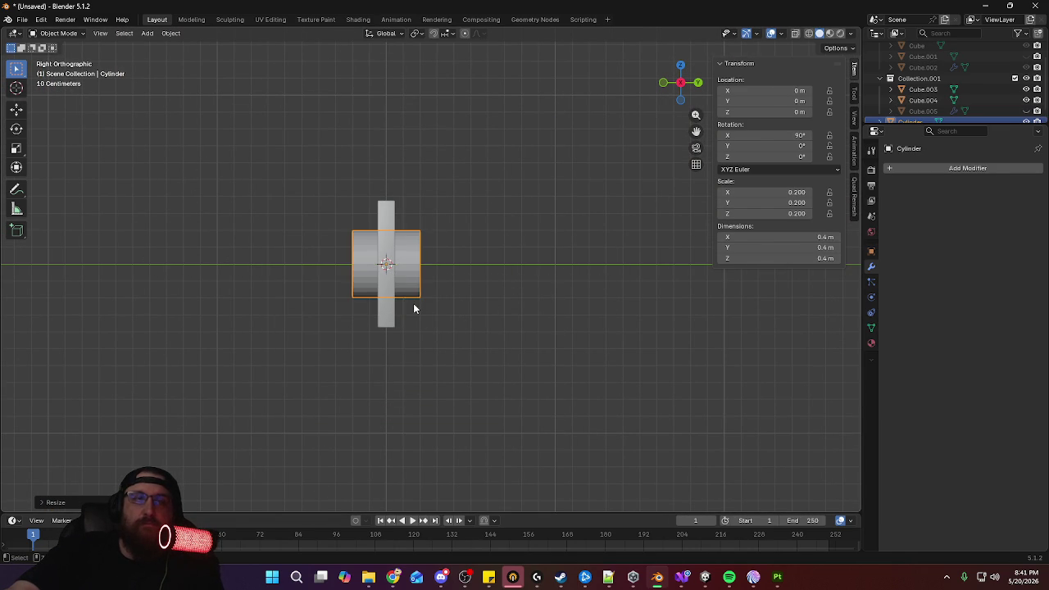
pyautogui.press('KP_1')
pyautogui.press('s')
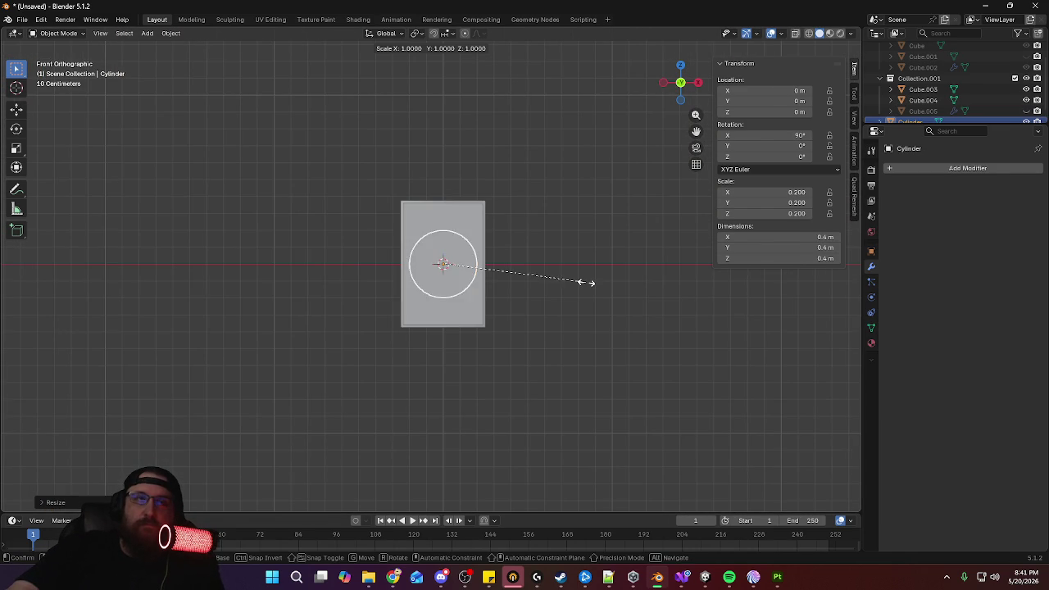
pyautogui.click(492, 272)
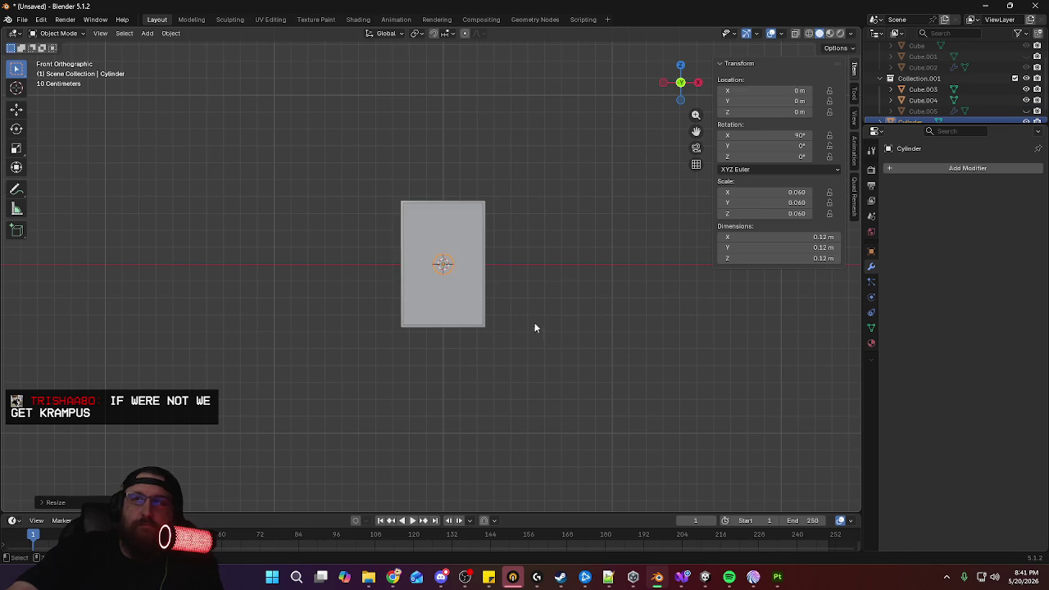
pyautogui.scroll(2, 533, 310)
pyautogui.scroll(3, 544, 270)
pyautogui.scroll(2, 547, 225)
pyautogui.scroll(-1, 547, 227)
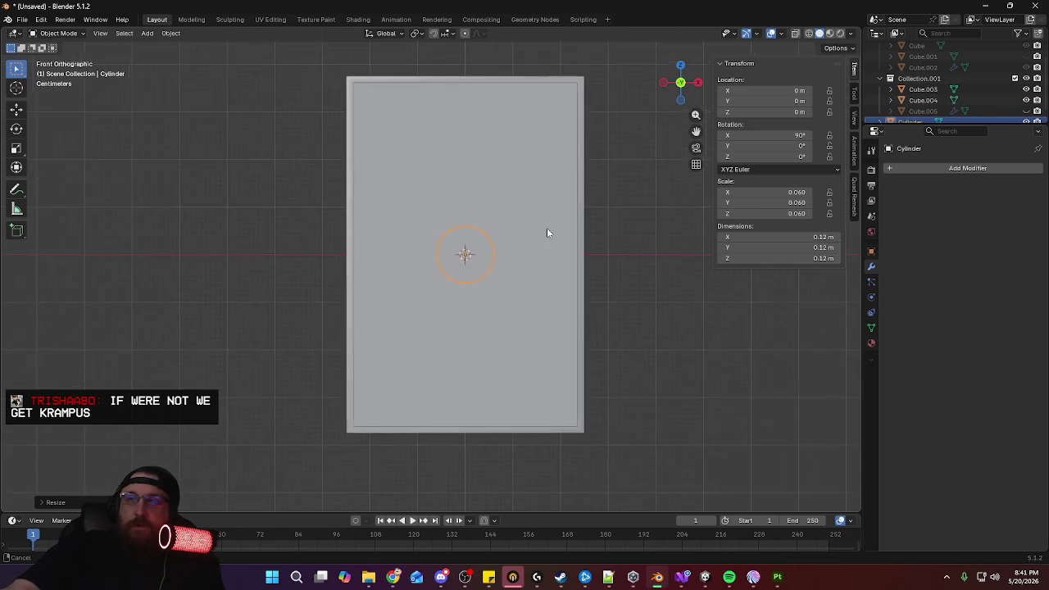
pyautogui.scroll(2, 574, 327)
pyautogui.press('s')
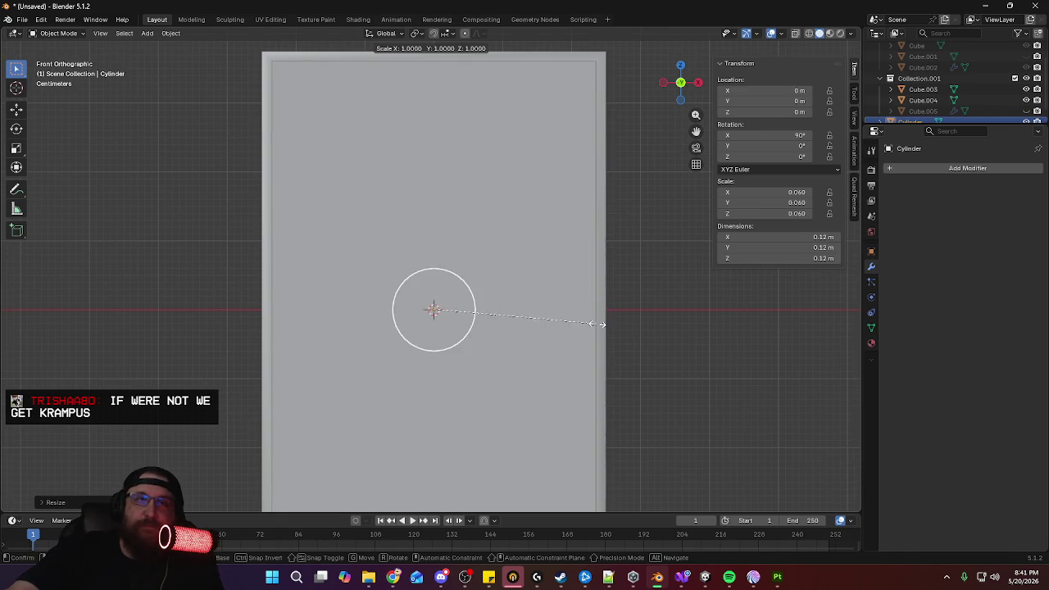
pyautogui.click(469, 309)
# Move the cylinder along X to about −0.17 m and along Y to about −0.05 m
pyautogui.press('g')
pyautogui.press('x')
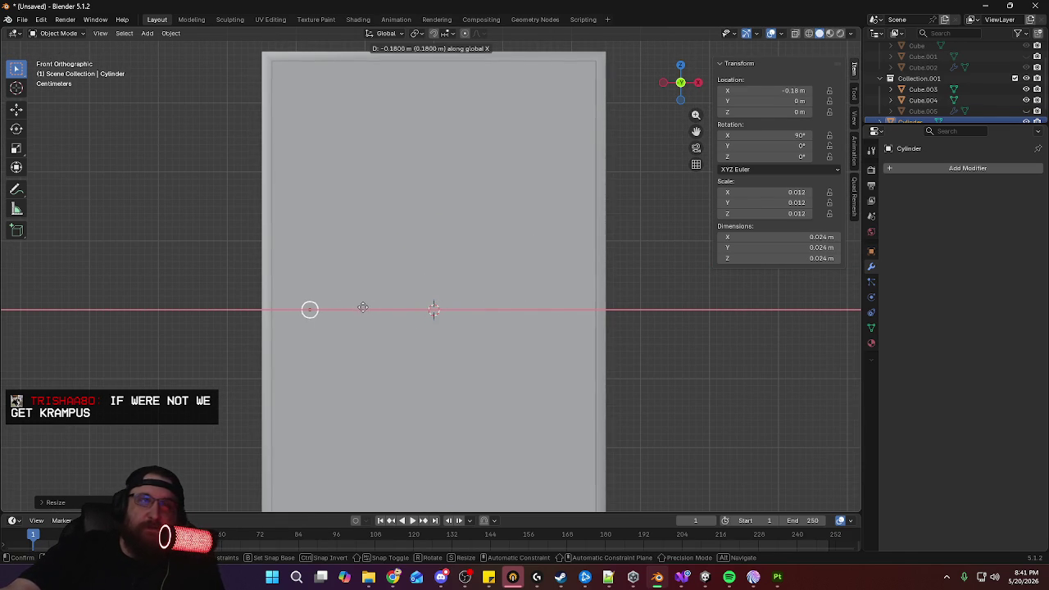
pyautogui.click(365, 312)
pyautogui.press('KP_3')
pyautogui.press('g')
pyautogui.press('y')
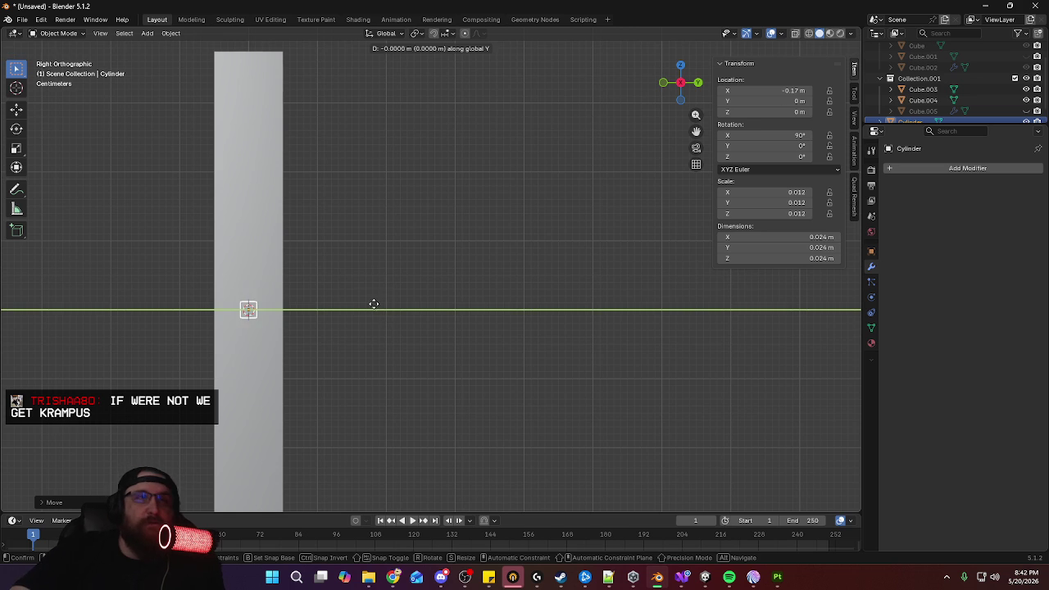
pyautogui.click(345, 306)
pyautogui.moveTo(344, 304)
pyautogui.mouseDown(button='middle')
pyautogui.moveTo(434, 304)
pyautogui.moveTo(489, 346)
pyautogui.moveTo(543, 309)
pyautogui.moveTo(576, 313)
pyautogui.moveTo(433, 297)
pyautogui.moveTo(465, 300)
pyautogui.mouseUp(button='middle')
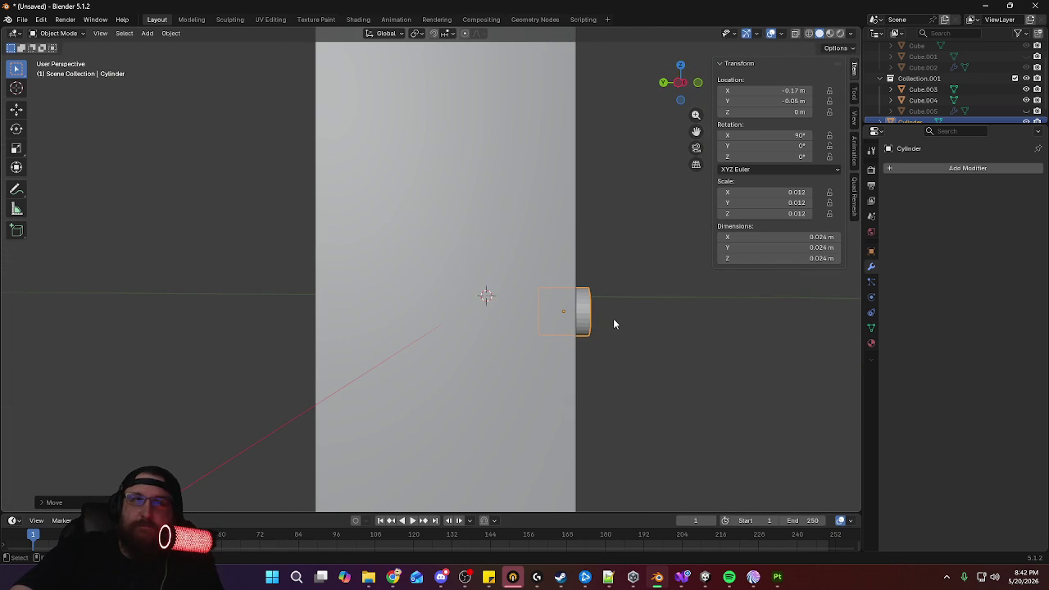
pyautogui.press('KP_3')
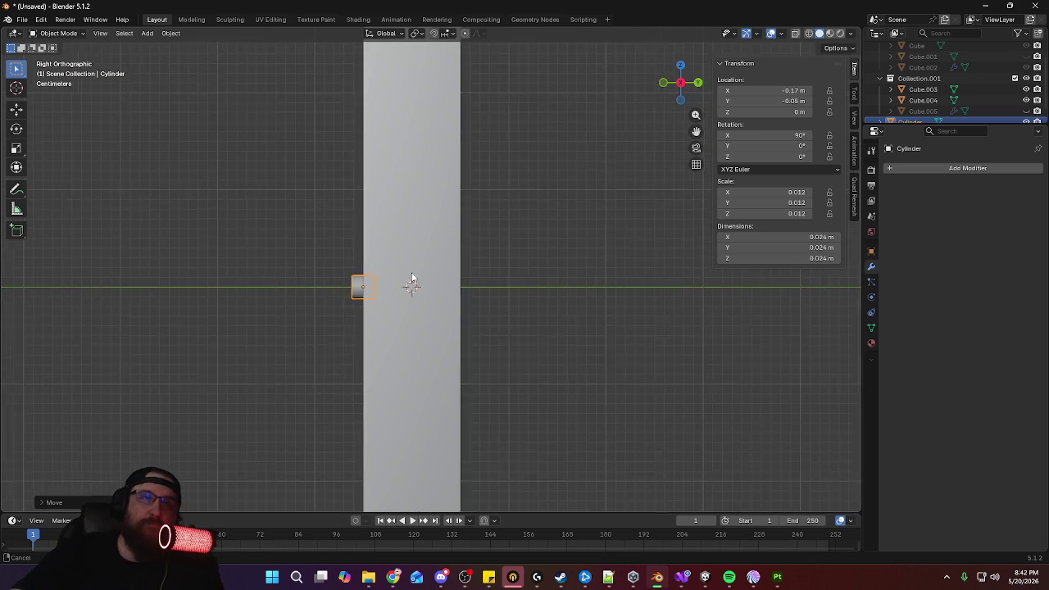
pyautogui.scroll(3, 460, 263)
pyautogui.scroll(3, 459, 263)
pyautogui.keyDown('shift'); pyautogui.moveTo(311, 250); pyautogui.dragTo(465, 250, button='middle'); pyautogui.keyUp('shift')
# Flatten the cylinder along Y into a thin 0.024 m disc
pyautogui.press('s')
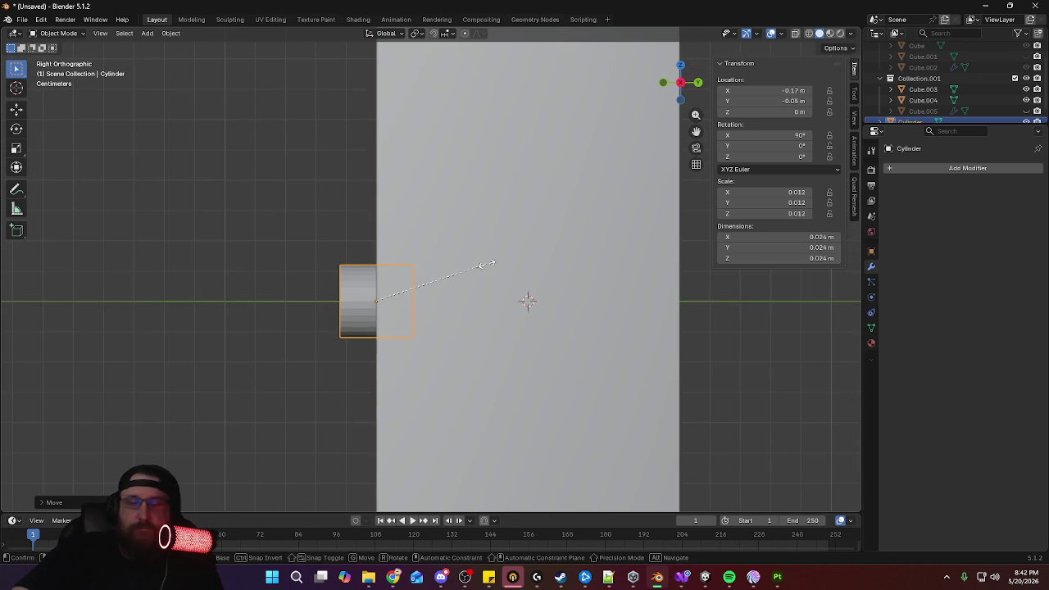
pyautogui.press('y')
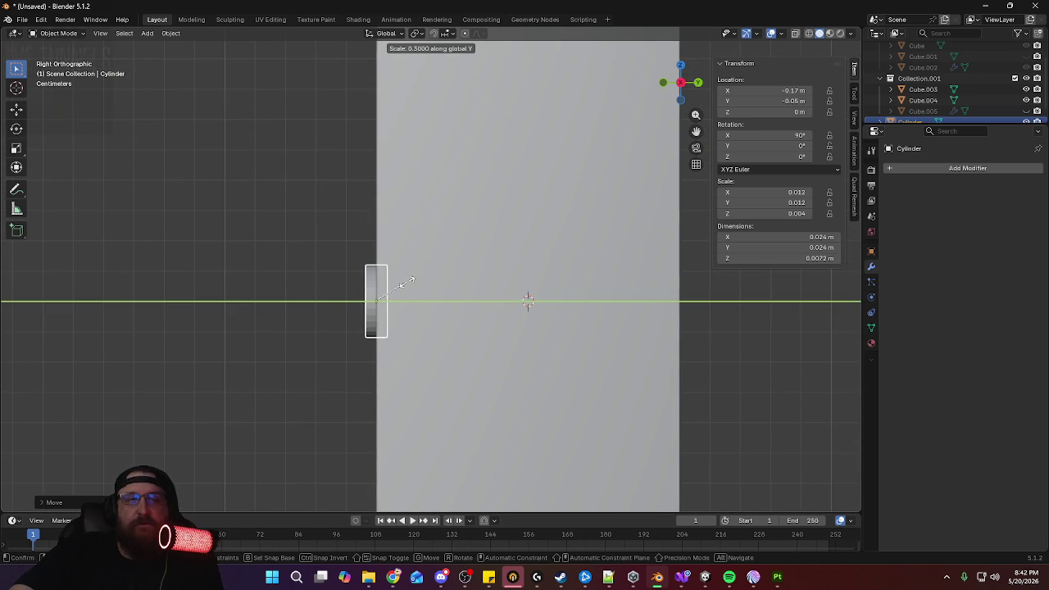
pyautogui.click(410, 281)
pyautogui.moveTo(410, 281); pyautogui.dragTo(505, 297, button='middle')
# Turn on X-ray and delete a selection from the disc mesh in Edit Mode
pyautogui.click(802, 34)
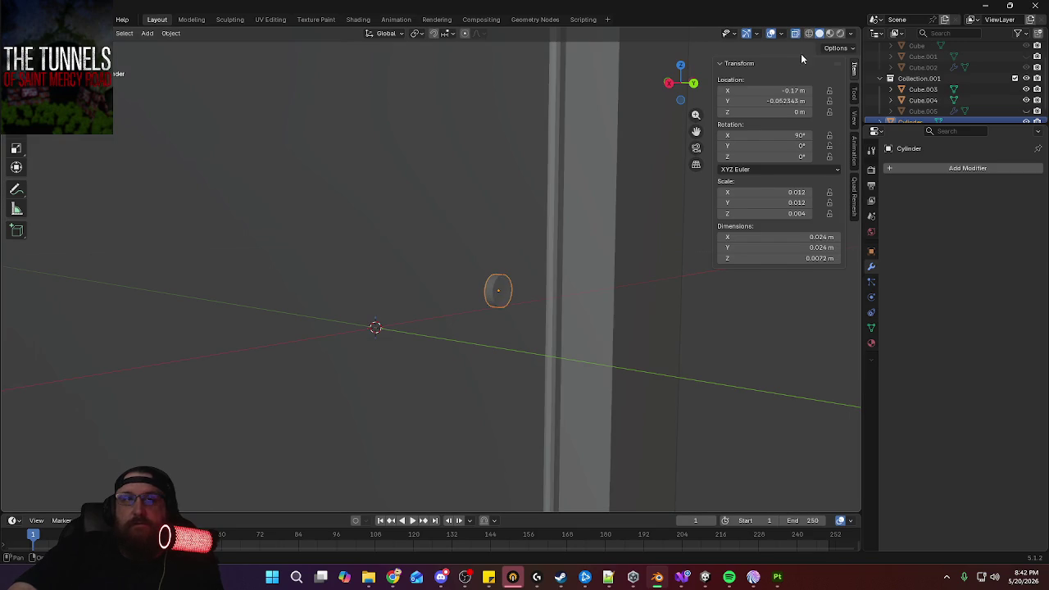
pyautogui.press('Tab')
pyautogui.click(526, 292)
pyautogui.moveTo(526, 291); pyautogui.dragTo(538, 292, button='middle')
pyautogui.press('x')
pyautogui.click(537, 297)
pyautogui.press('Tab')
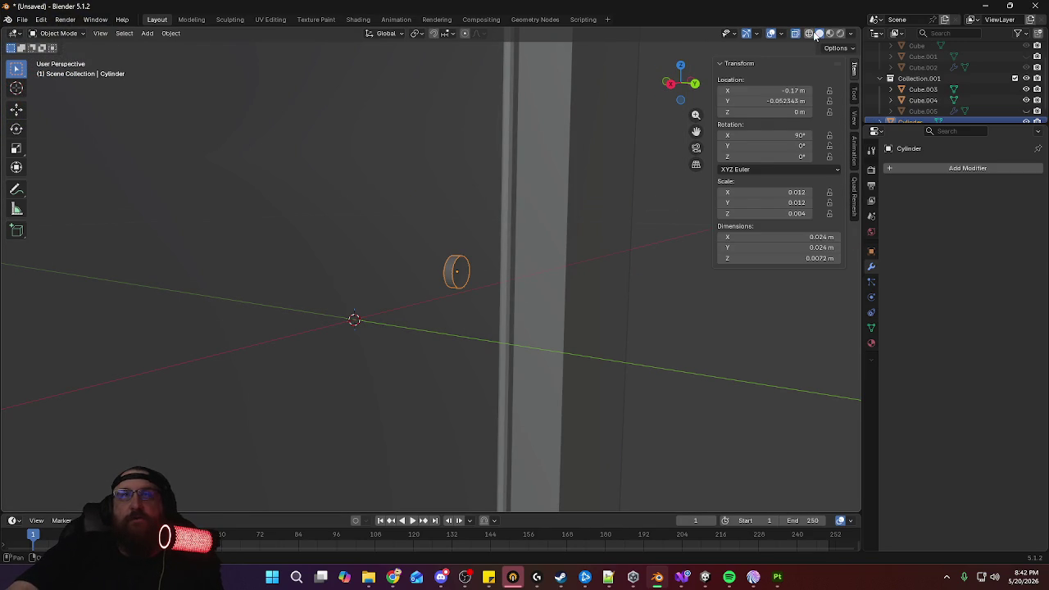
pyautogui.moveTo(492, 225)
pyautogui.mouseDown(button='middle')
pyautogui.moveTo(453, 230)
pyautogui.moveTo(439, 179)
pyautogui.moveTo(767, 71)
pyautogui.moveTo(339, 206)
pyautogui.moveTo(388, 205)
pyautogui.mouseUp(button='middle')
# In Edit Mode, scale the whole cylinder mesh slightly and shift it along Y
pyautogui.press('Tab')
pyautogui.press('a')
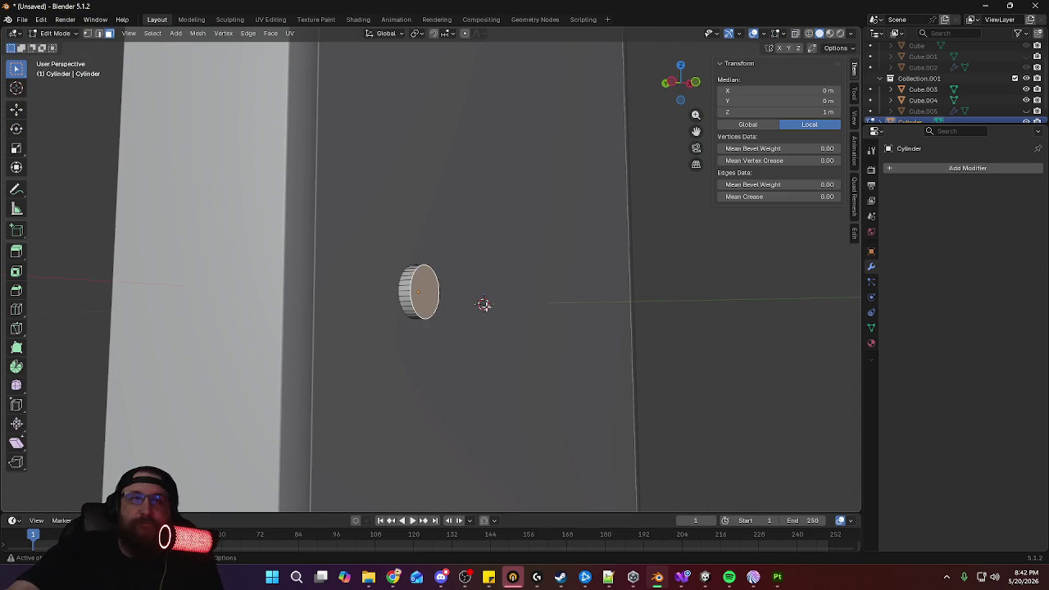
pyautogui.press('s')
pyautogui.click(508, 305)
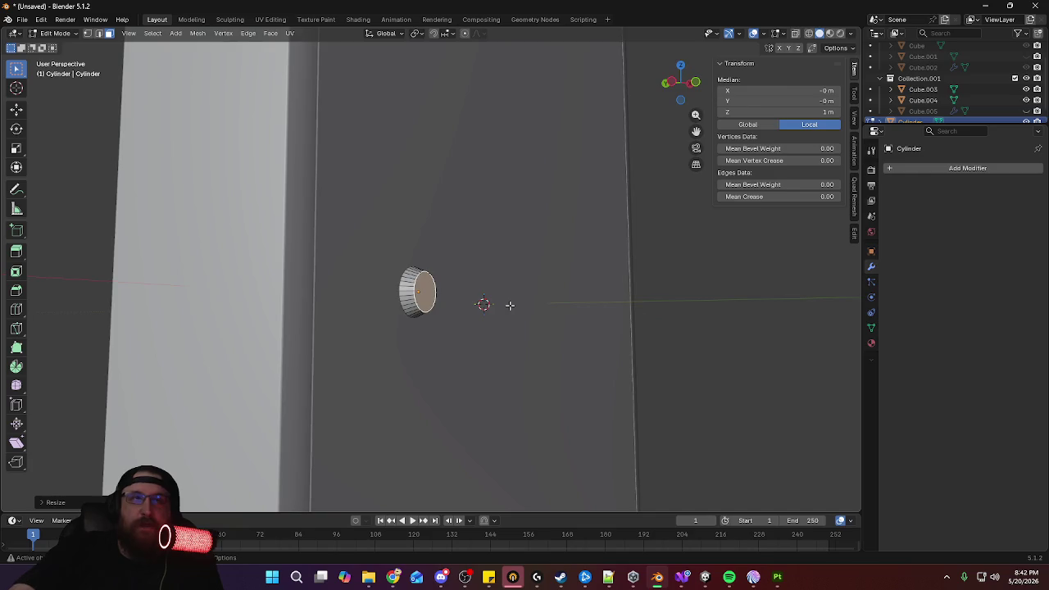
pyautogui.press('KP_3')
pyautogui.scroll(1, 440, 265)
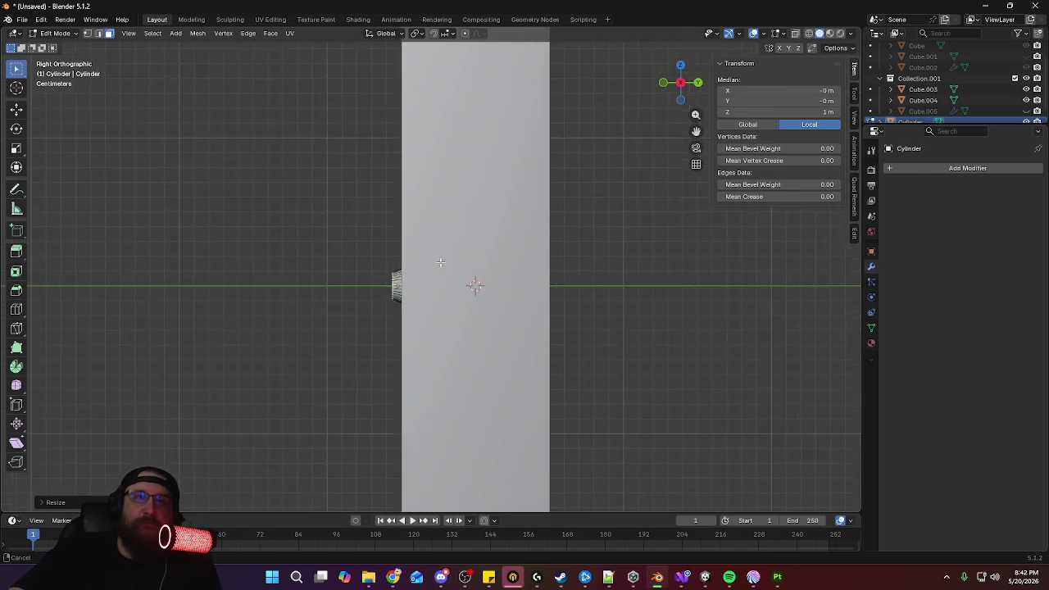
pyautogui.scroll(4, 443, 209)
pyautogui.press('g')
pyautogui.press('y')
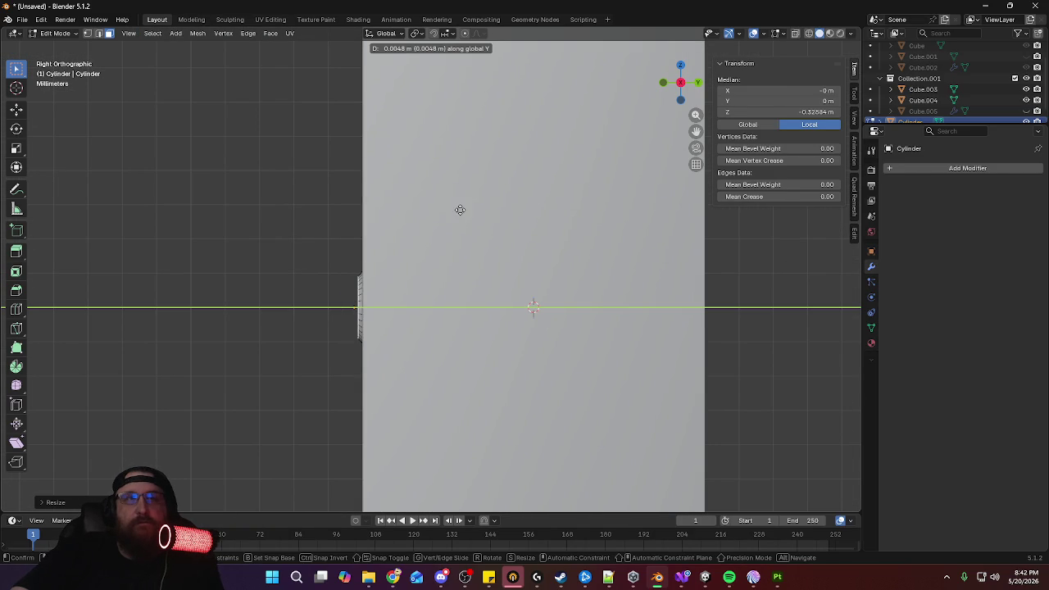
pyautogui.click(457, 209)
pyautogui.moveTo(457, 209)
pyautogui.mouseDown(button='middle')
pyautogui.moveTo(381, 301)
pyautogui.moveTo(478, 319)
pyautogui.mouseUp(button='middle')
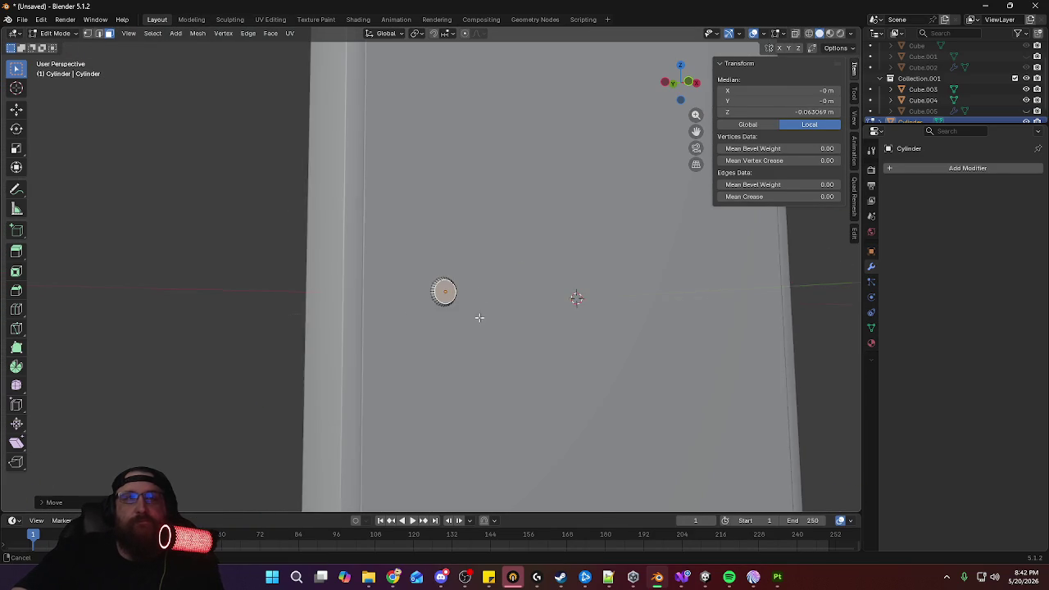
pyautogui.scroll(3, 490, 235)
pyautogui.scroll(2, 490, 235)
pyautogui.scroll(2, 483, 233)
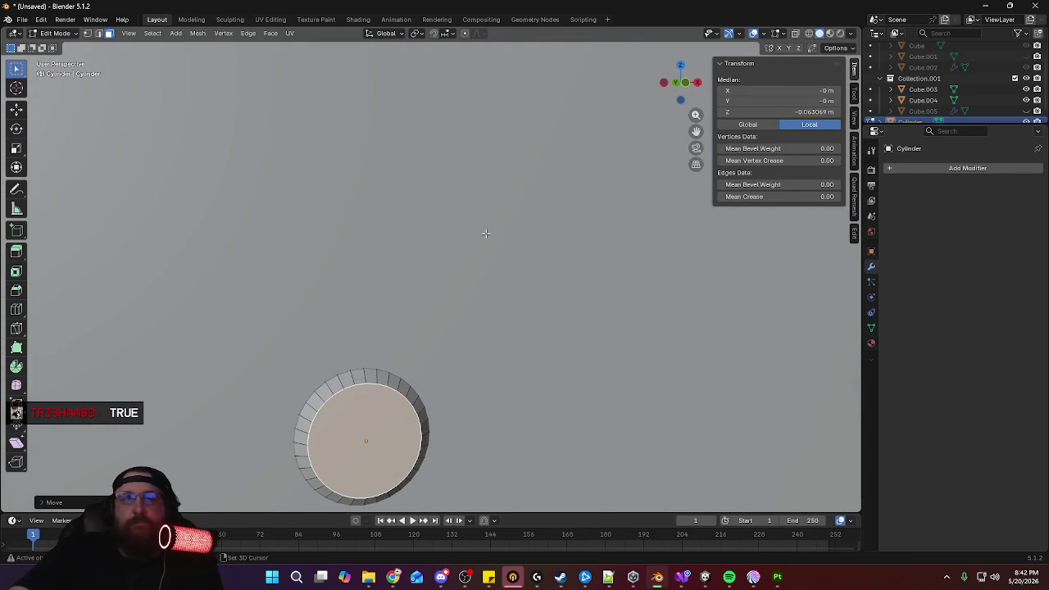
pyautogui.scroll(-3, 484, 231)
pyautogui.press('KP_1')
pyautogui.scroll(3, 528, 213)
# Extrude and shrink the front face into a rim, push it 0.00337 m inward, and delete the inner cap
pyautogui.press('e')
pyautogui.press('s')
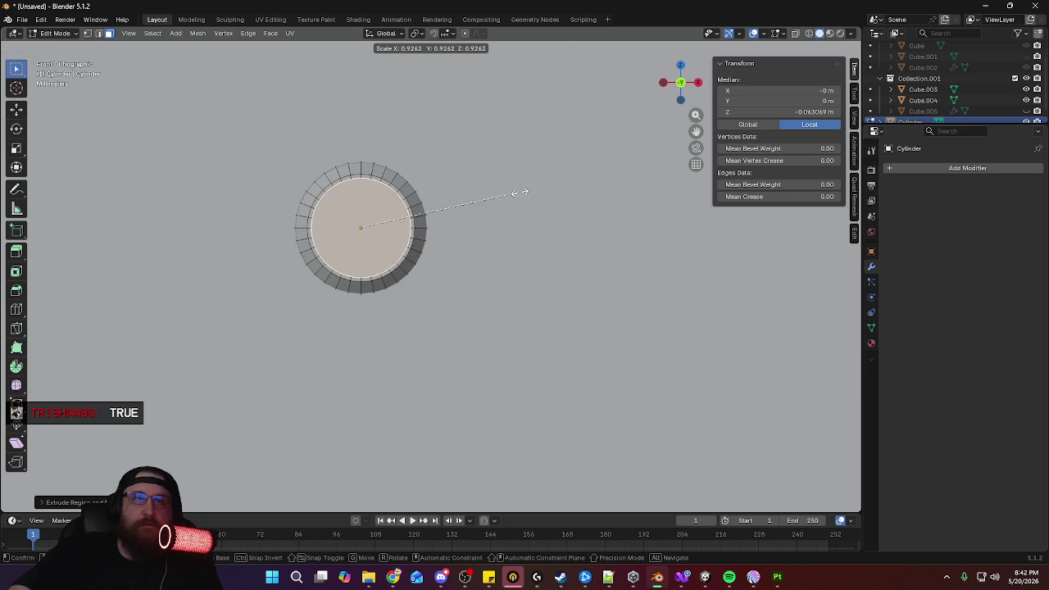
pyautogui.click(515, 192)
pyautogui.moveTo(515, 193)
pyautogui.mouseDown(button='middle')
pyautogui.moveTo(459, 213)
pyautogui.moveTo(503, 232)
pyautogui.moveTo(495, 234)
pyautogui.mouseUp(button='middle')
pyautogui.press('e')
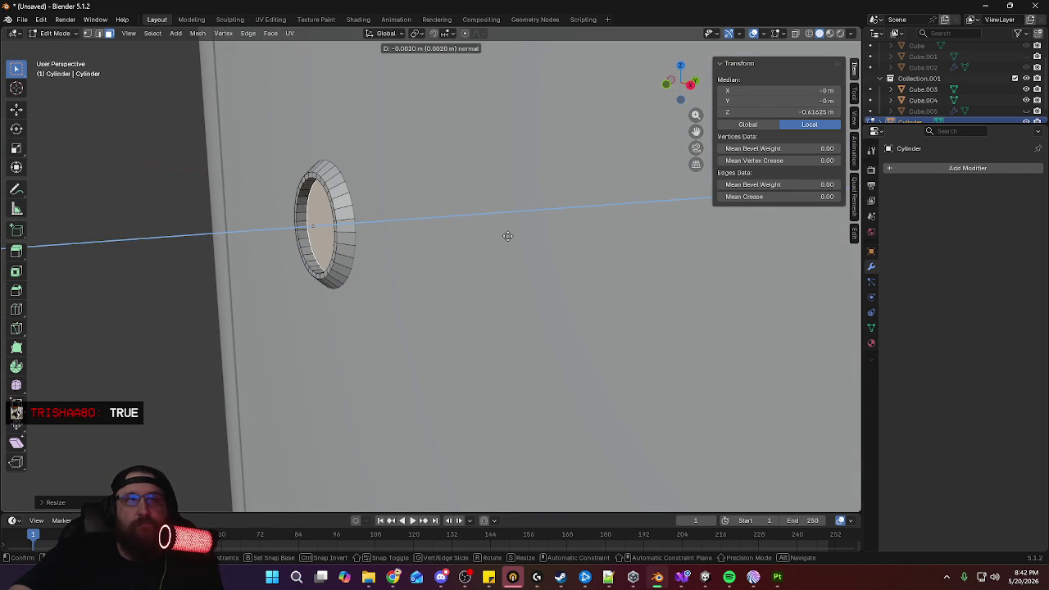
pyautogui.click(505, 236)
pyautogui.press('x')
pyautogui.click(505, 234)
pyautogui.moveTo(425, 239)
pyautogui.mouseDown(button='middle')
pyautogui.moveTo(472, 227)
pyautogui.moveTo(403, 120)
pyautogui.mouseUp(button='middle')
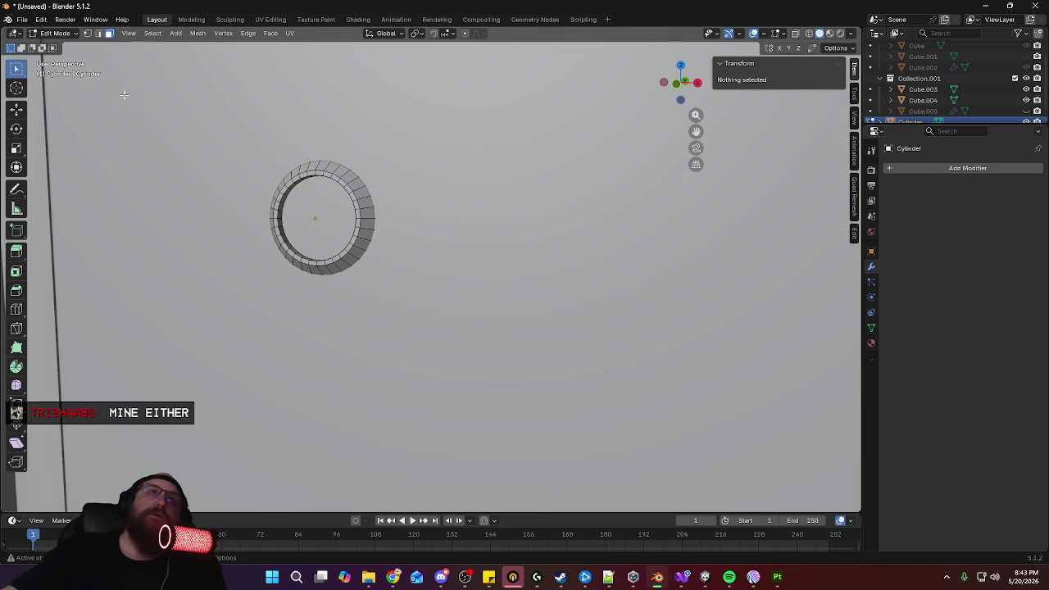
pyautogui.press('Tab')
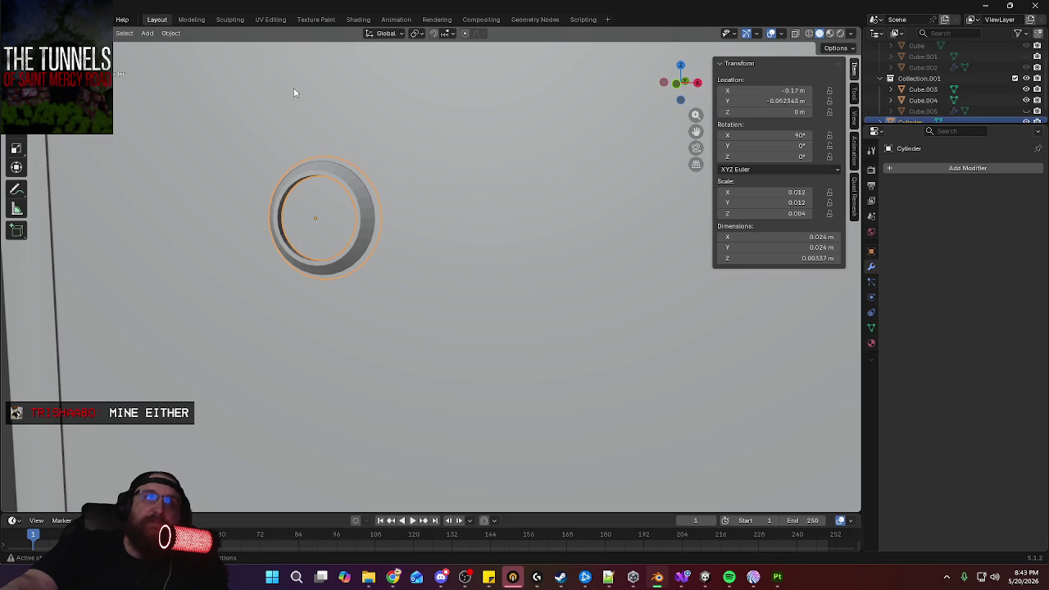
# Try smooth shading (undone), then mark the selected ring edge loops sharp
pyautogui.click(169, 32)
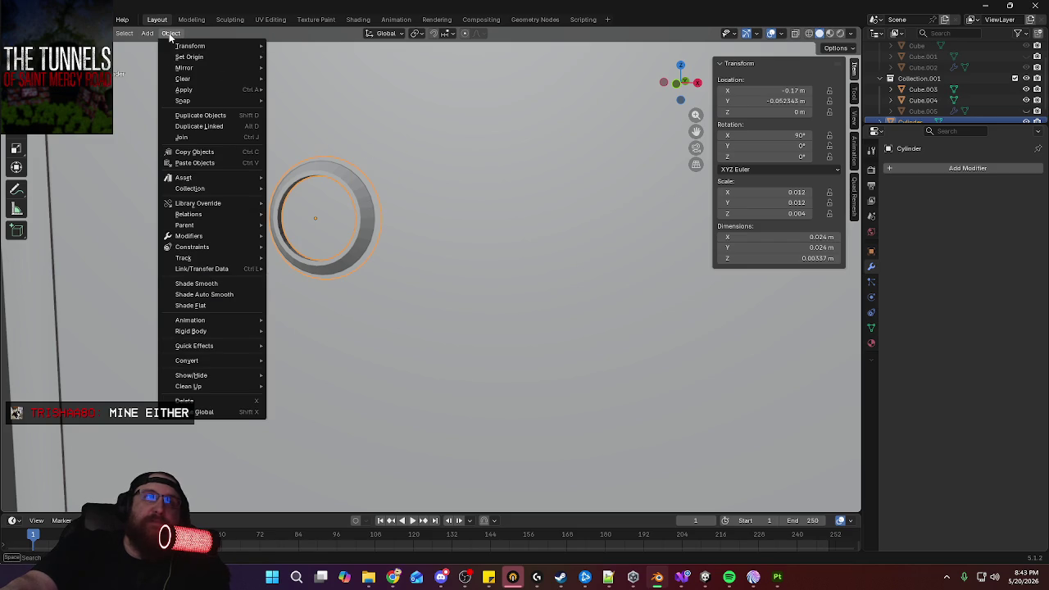
pyautogui.click(197, 283)
pyautogui.hotkey('ctrl', 'z')
pyautogui.hotkey('ctrl', 'z')
pyautogui.hotkey('ctrl', 'z')
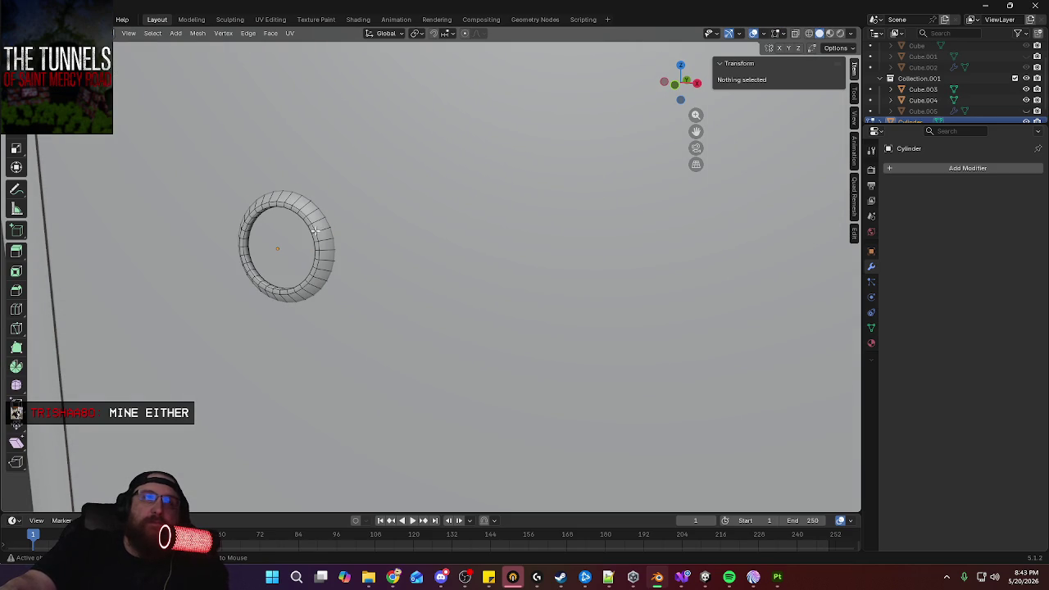
pyautogui.keyDown('alt'); pyautogui.click(332, 238); pyautogui.keyUp('alt')
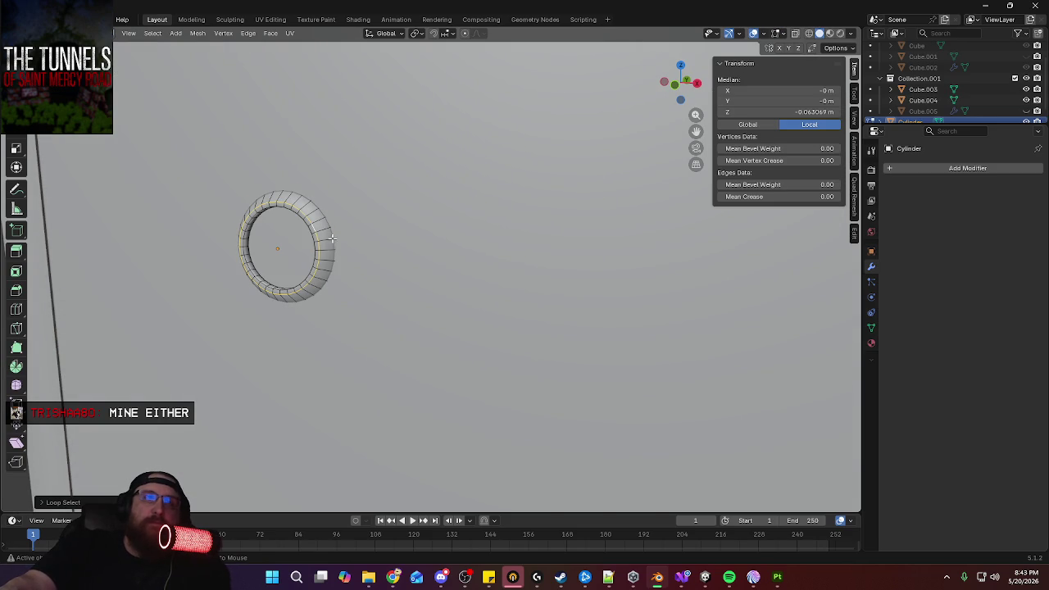
pyautogui.rightClick(267, 280)
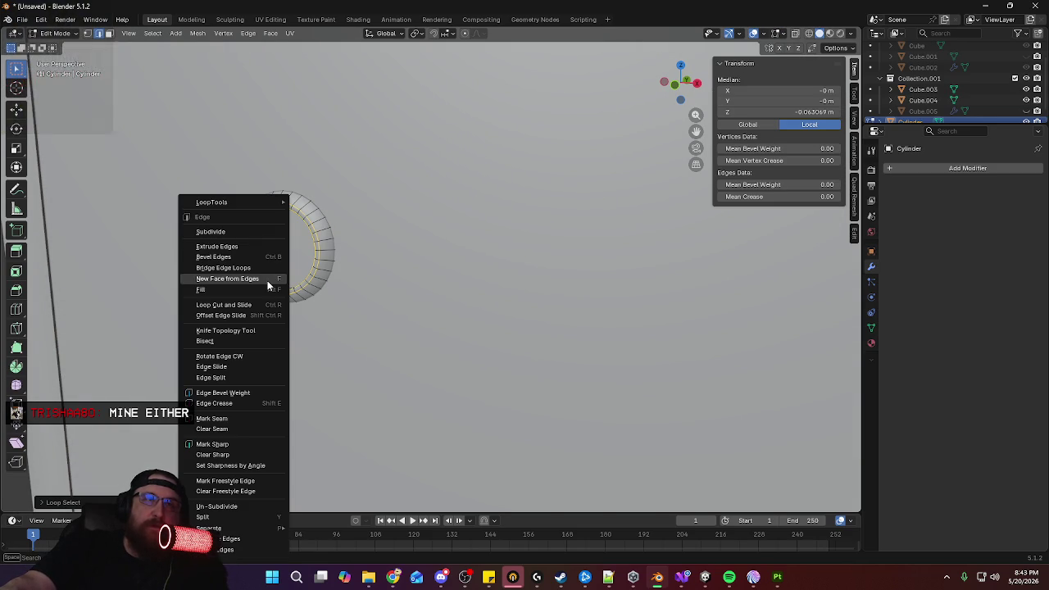
pyautogui.click(244, 445)
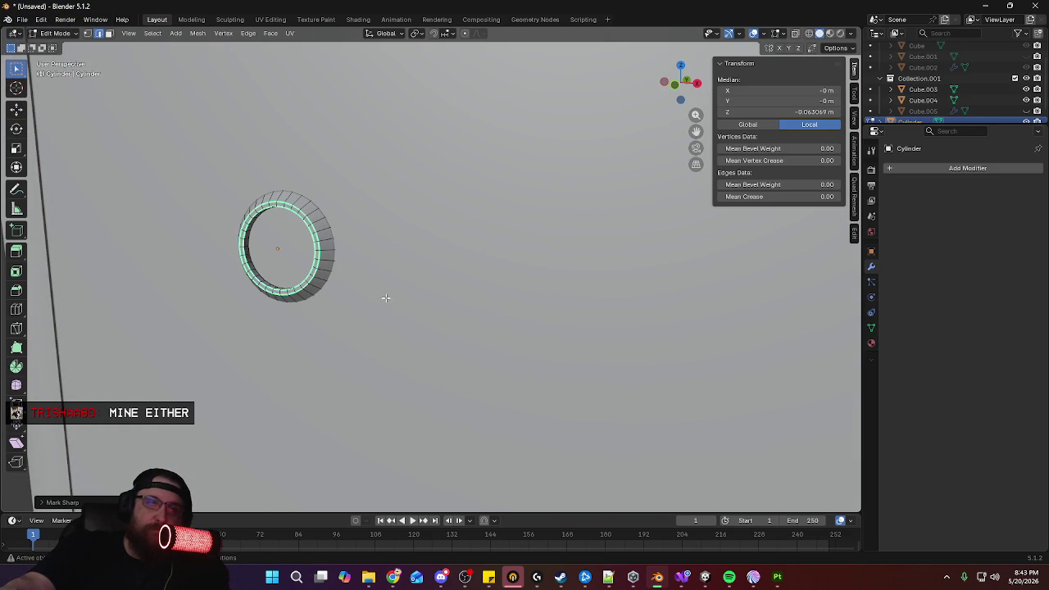
# Edge-slide the selected loop and scale it slightly outward
pyautogui.moveTo(412, 270); pyautogui.dragTo(228, 245, button='middle')
pyautogui.press('g')
pyautogui.press('g')
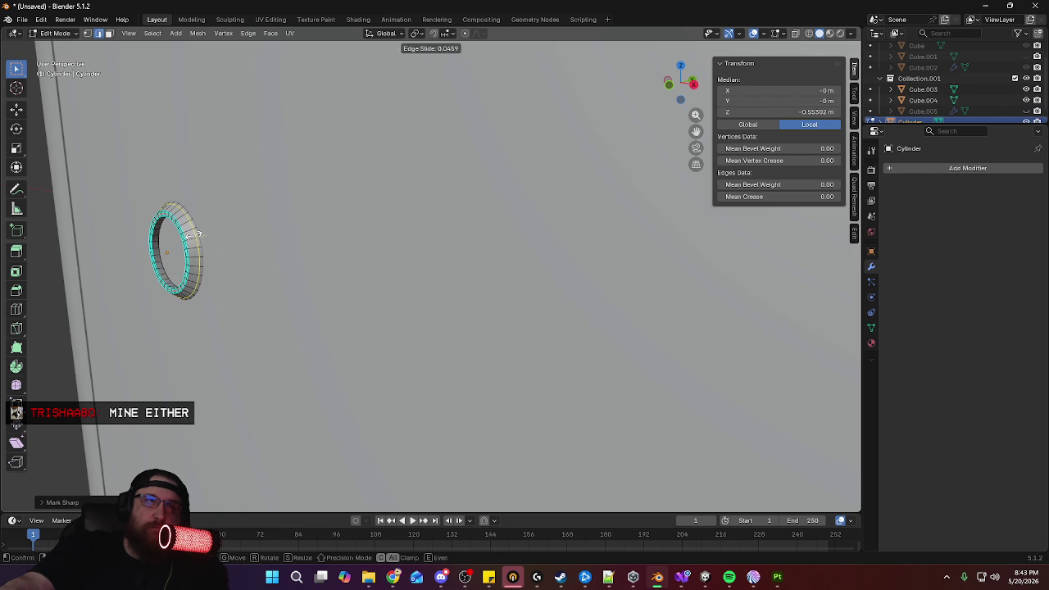
pyautogui.click(196, 234)
pyautogui.press('KP_1')
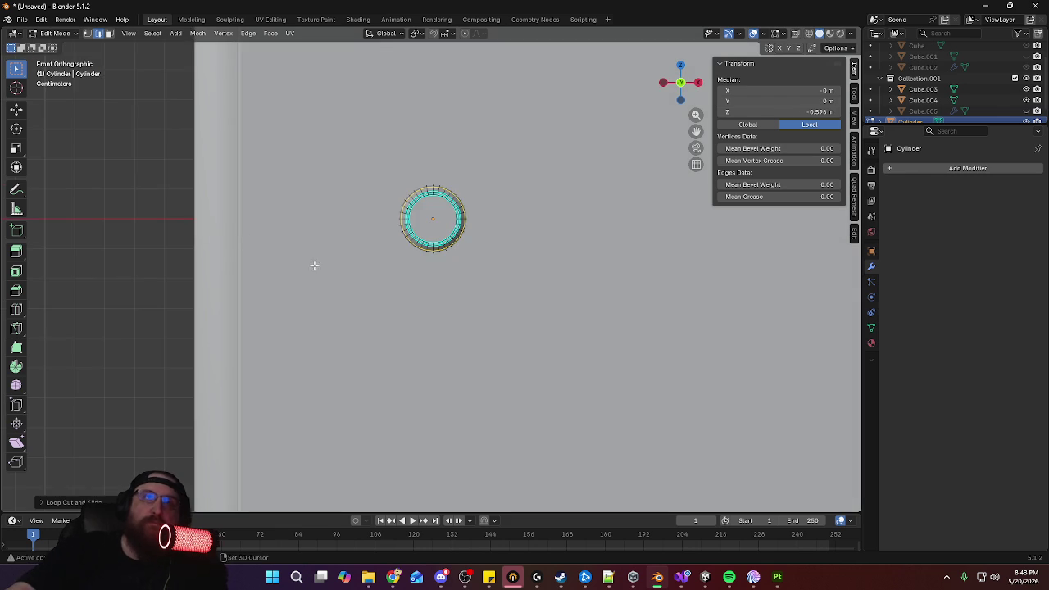
pyautogui.scroll(2, 358, 330)
pyautogui.scroll(4, 459, 295)
pyautogui.press('s')
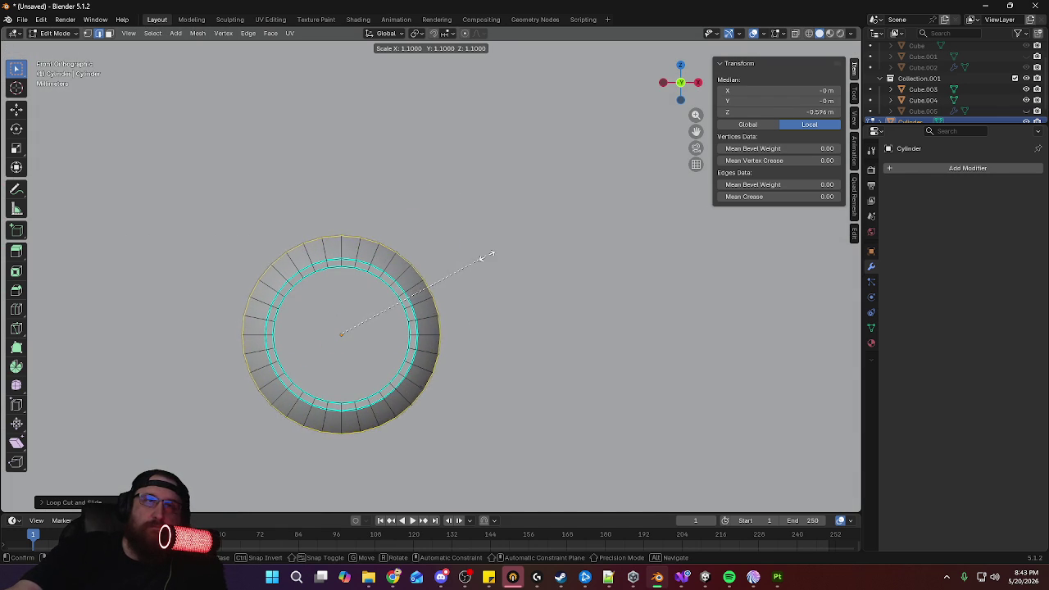
pyautogui.click(486, 256)
pyautogui.moveTo(486, 257)
pyautogui.mouseDown(button='middle')
pyautogui.moveTo(281, 339)
pyautogui.moveTo(424, 342)
pyautogui.mouseUp(button='middle')
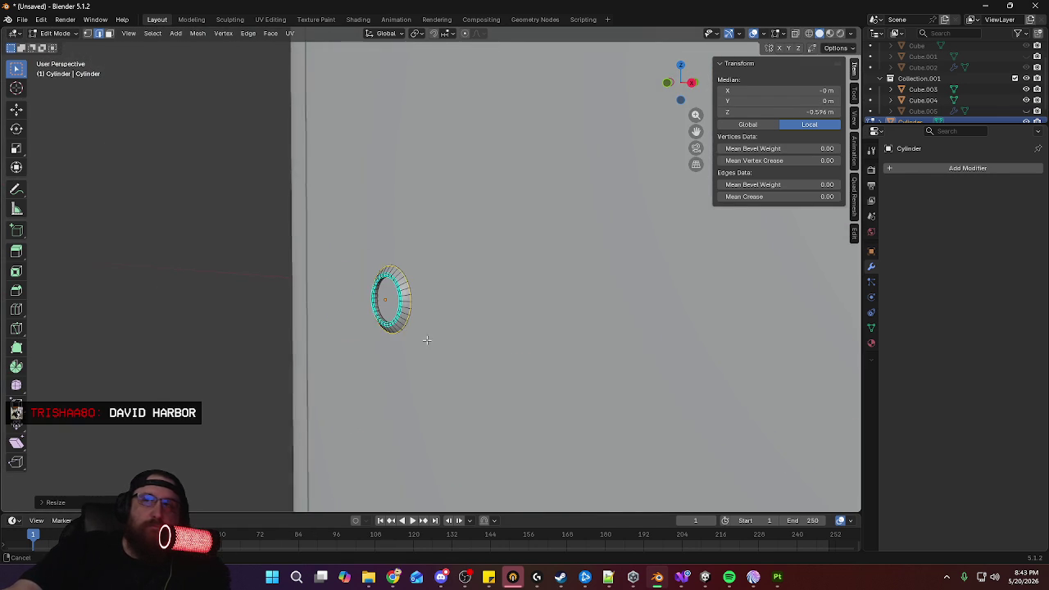
pyautogui.scroll(2, 424, 342)
pyautogui.scroll(2, 448, 259)
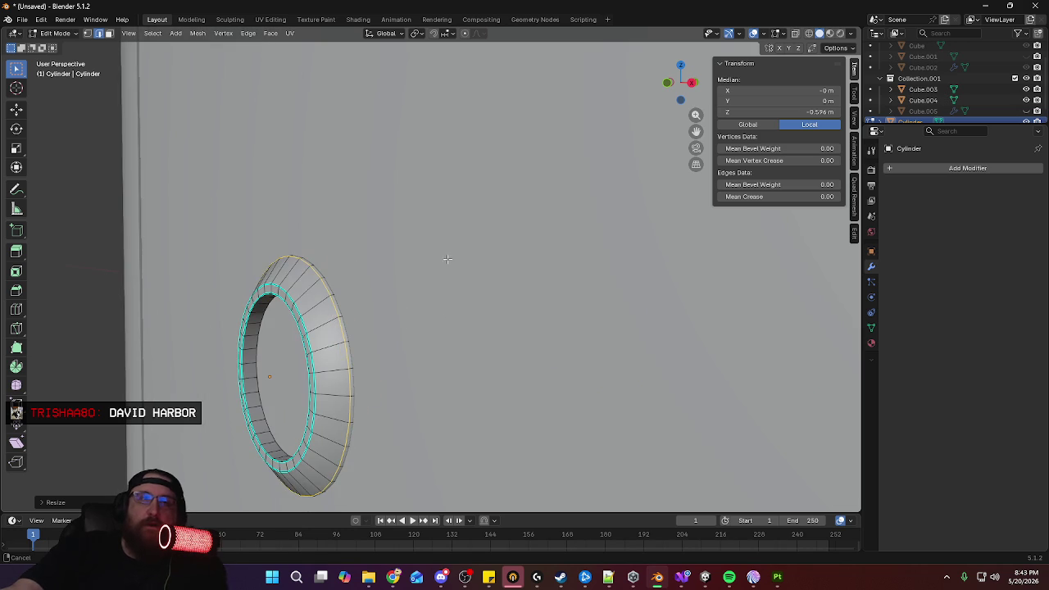
pyautogui.moveTo(447, 259)
pyautogui.mouseDown(button='middle')
pyautogui.moveTo(455, 287)
pyautogui.moveTo(447, 284)
pyautogui.mouseUp(button='middle')
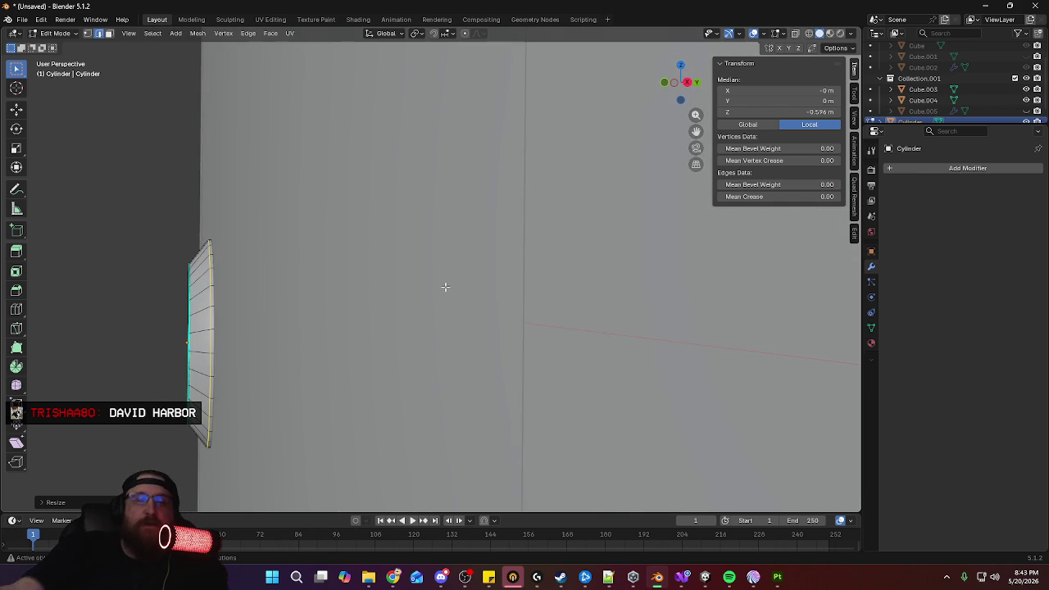
# Check the ring from front, side and perspective views, then return to Object Mode
pyautogui.press('KP_1')
pyautogui.press('KP_3')
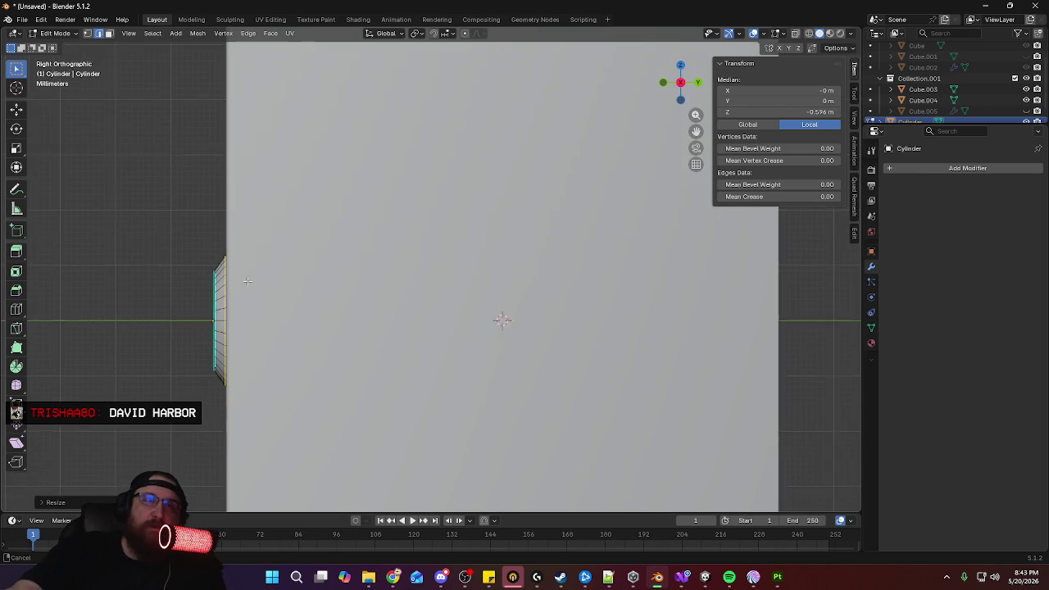
pyautogui.press('ctrl+KP_4')
pyautogui.scroll(4, 381, 271)
pyautogui.scroll(-7, 384, 287)
pyautogui.scroll(-3, 386, 303)
pyautogui.moveTo(386, 303)
pyautogui.mouseDown(button='middle')
pyautogui.moveTo(719, 286)
pyautogui.moveTo(601, 279)
pyautogui.moveTo(416, 313)
pyautogui.moveTo(434, 229)
pyautogui.moveTo(403, 284)
pyautogui.mouseUp(button='middle')
pyautogui.press('Tab')
pyautogui.scroll(2, 423, 271)
pyautogui.scroll(2, 389, 283)
# Scale the ring's inner edge loop out by about 1.045 and return to Object Mode
pyautogui.press('Tab')
pyautogui.keyDown('alt'); pyautogui.click(342, 296); pyautogui.keyUp('alt')
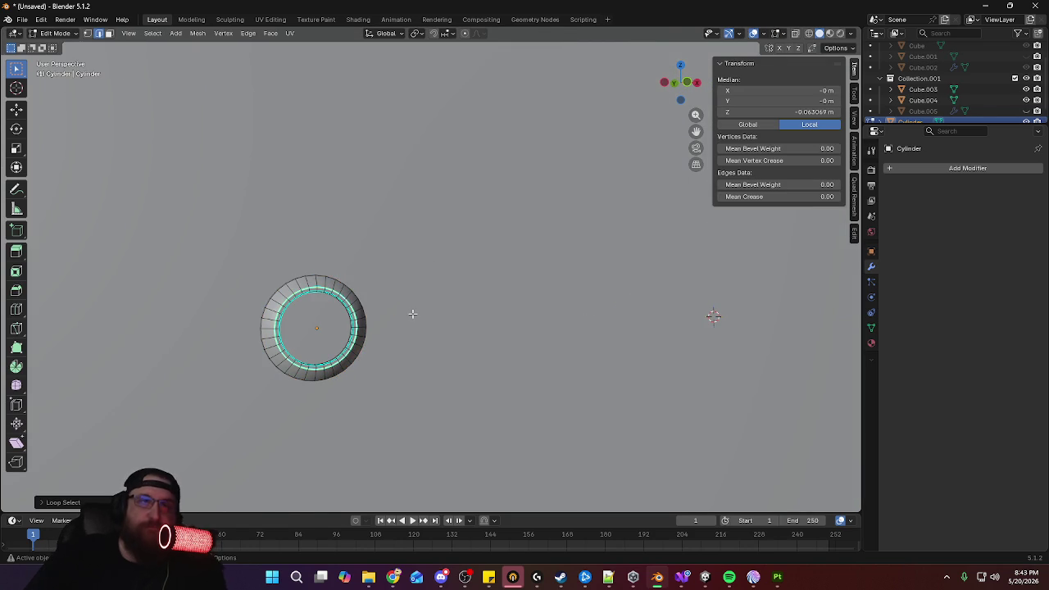
pyautogui.press('KP_3')
pyautogui.press('KP_1')
pyautogui.press('s')
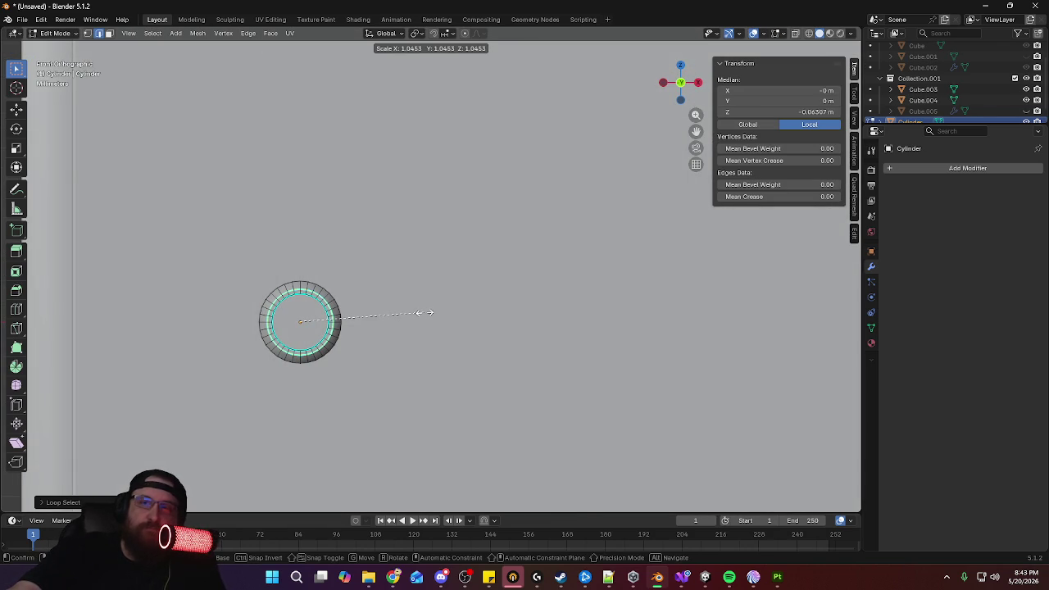
pyautogui.click(425, 312)
pyautogui.press('Tab')
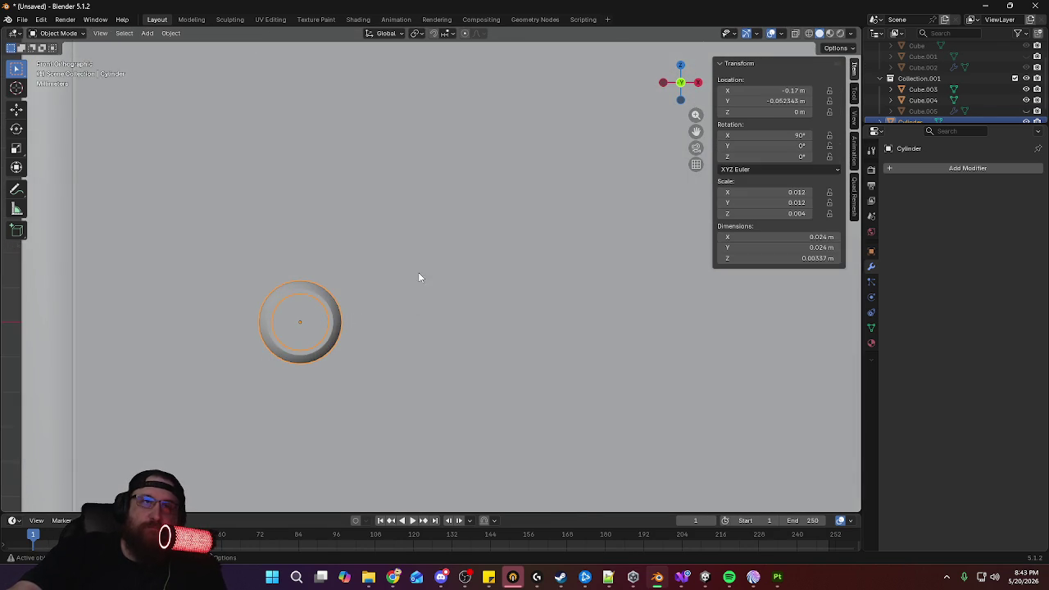
pyautogui.scroll(-3, 418, 272)
pyautogui.moveTo(455, 254); pyautogui.dragTo(393, 271, button='middle')
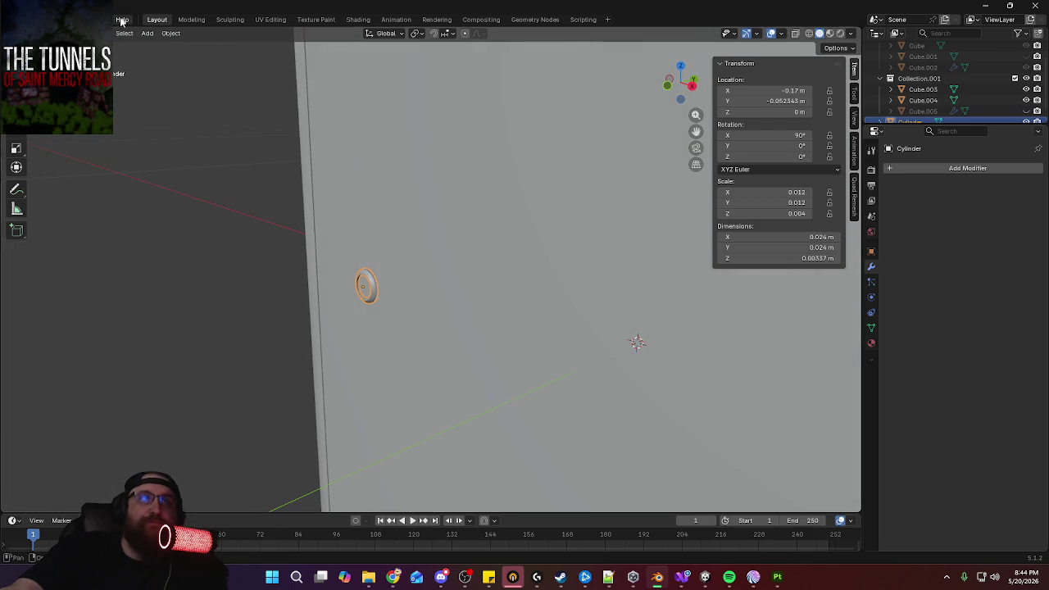
# Add a new cylinder, rotate it 90° and scale it down to 0.1
pyautogui.click(147, 32)
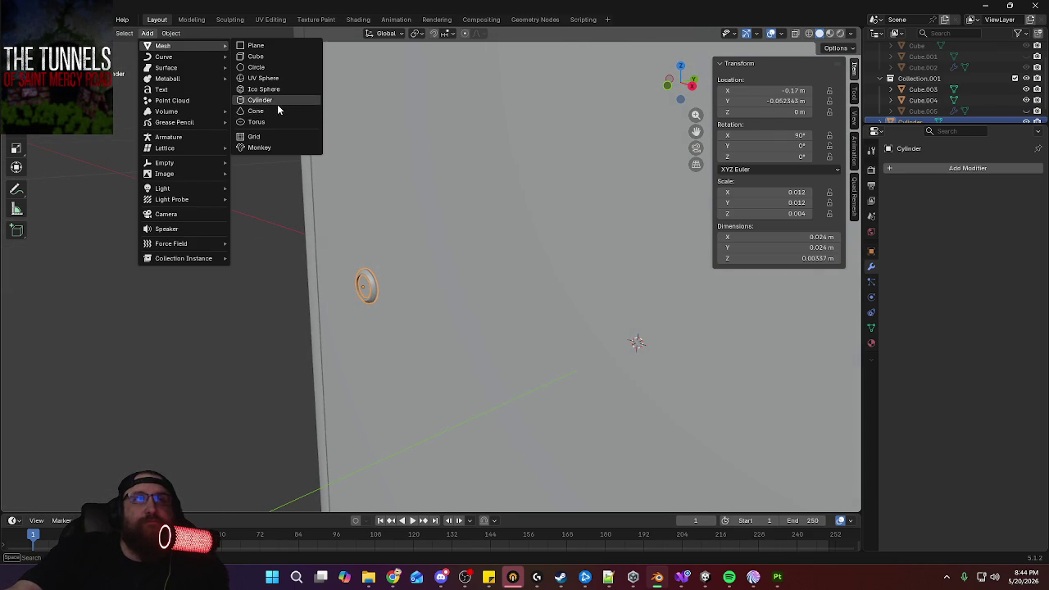
pyautogui.click(277, 107)
pyautogui.scroll(-5, 452, 383)
pyautogui.scroll(-3, 446, 308)
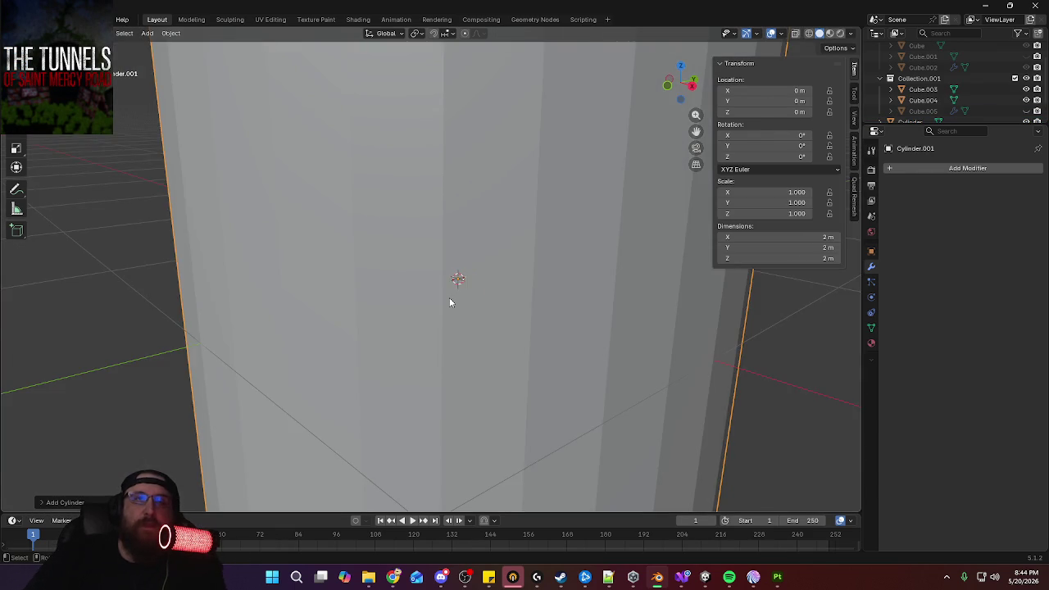
pyautogui.press('KP_3')
pyautogui.press('r')
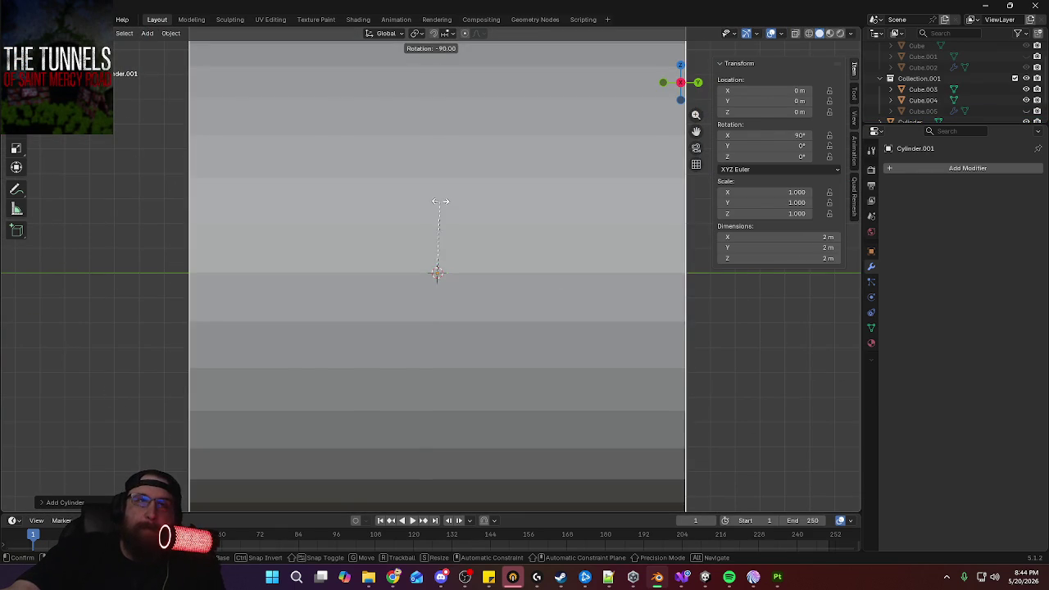
pyautogui.click(436, 199)
pyautogui.press('s')
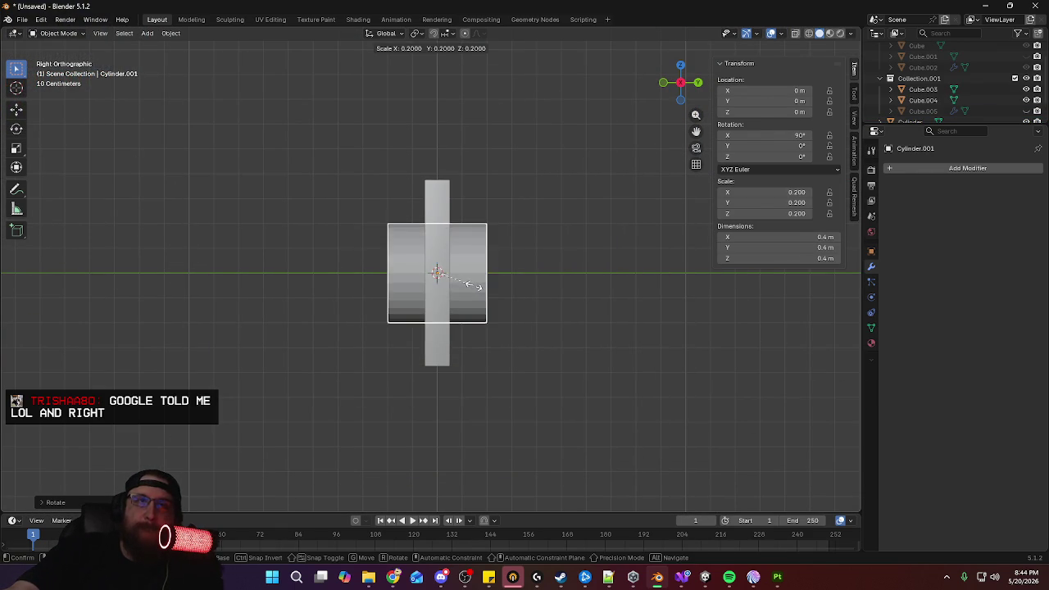
pyautogui.click(453, 283)
# From the front view, shrink the cylinder further to 32 mm
pyautogui.moveTo(442, 282); pyautogui.dragTo(434, 288, button='middle')
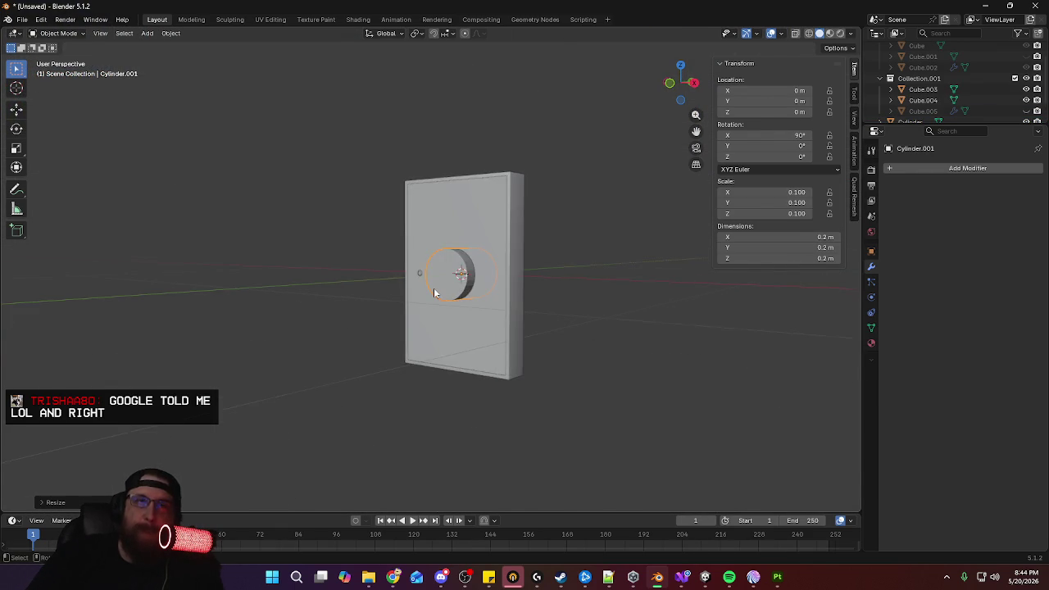
pyautogui.press('KP_1')
pyautogui.keyDown('ctrl'); pyautogui.moveTo(550, 319); pyautogui.dragTo(541, 214, button='middle'); pyautogui.keyUp('ctrl')
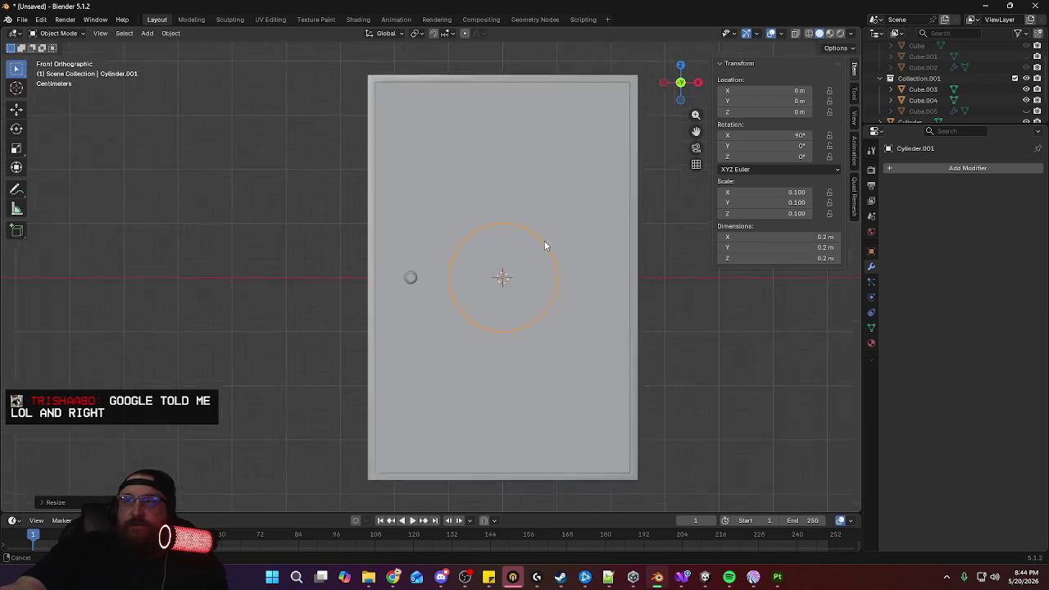
pyautogui.press('s')
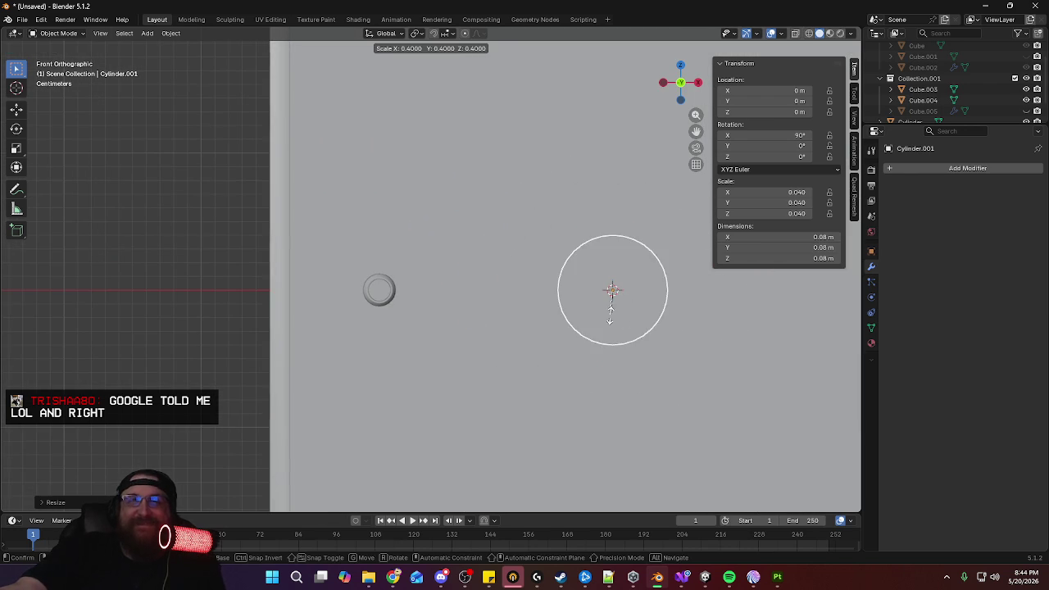
pyautogui.click(604, 299)
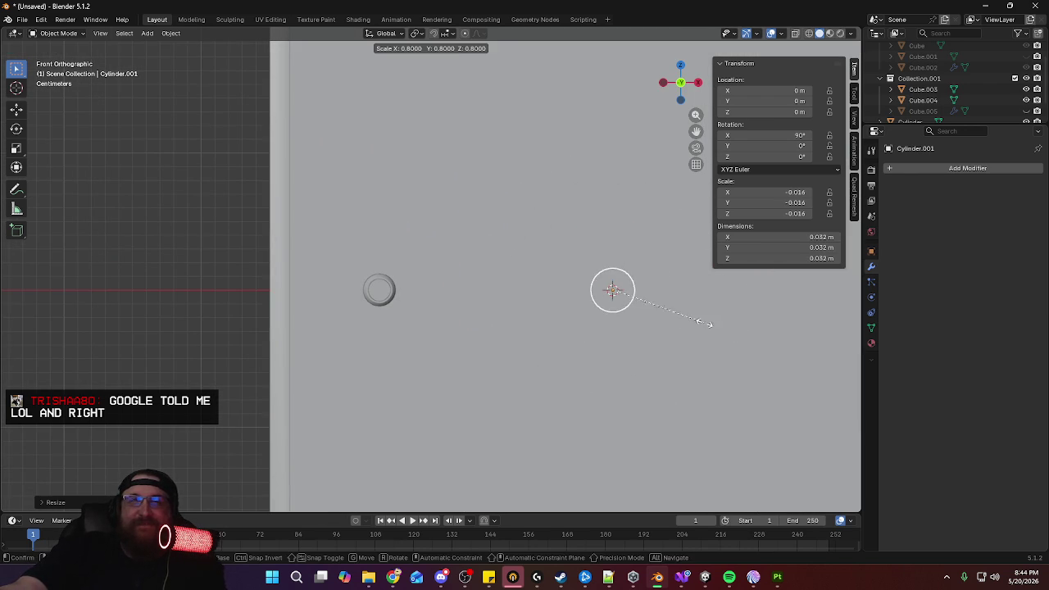
# Move the cylinder along X over the ring peg and shrink it to 16 mm across
pyautogui.press('g')
pyautogui.press('x')
pyautogui.click(472, 328)
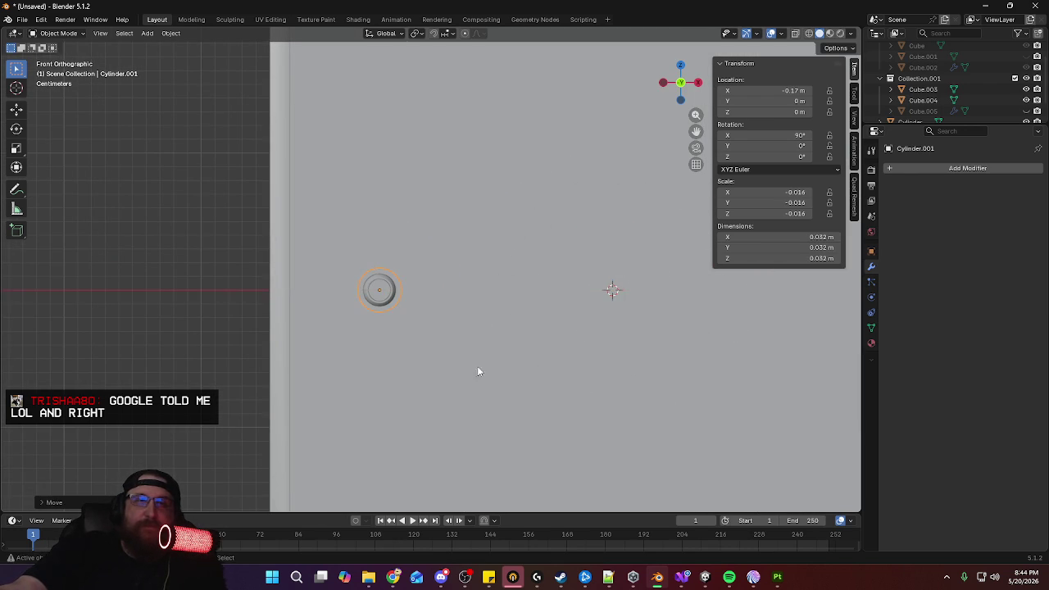
pyautogui.keyDown('ctrl'); pyautogui.moveTo(475, 363); pyautogui.dragTo(475, 260, button='middle'); pyautogui.keyUp('ctrl')
pyautogui.scroll(2, 474, 265)
pyautogui.keyDown('shift'); pyautogui.moveTo(344, 328); pyautogui.dragTo(594, 328, button='middle'); pyautogui.keyUp('shift')
pyautogui.press('s')
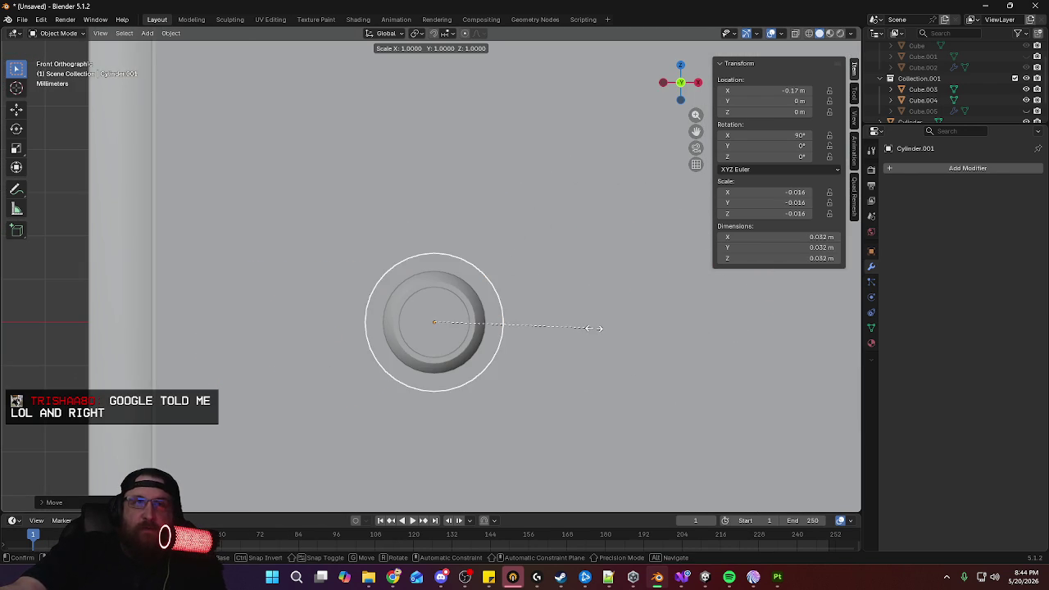
pyautogui.click(509, 320)
# Move the cylinder along Y until it sits against the ring peg
pyautogui.press('KP_3')
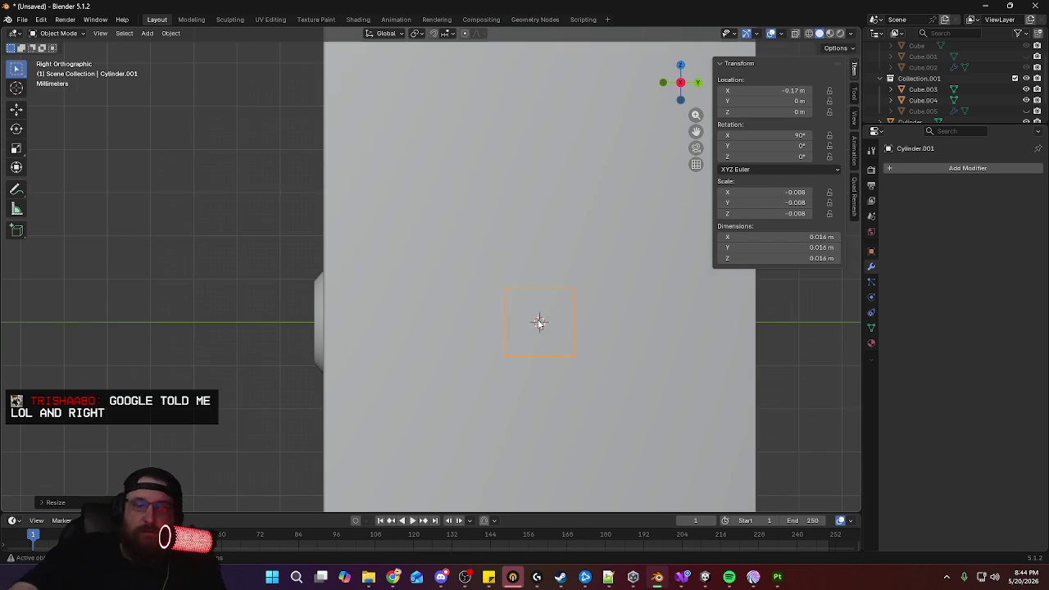
pyautogui.press('g')
pyautogui.press('y')
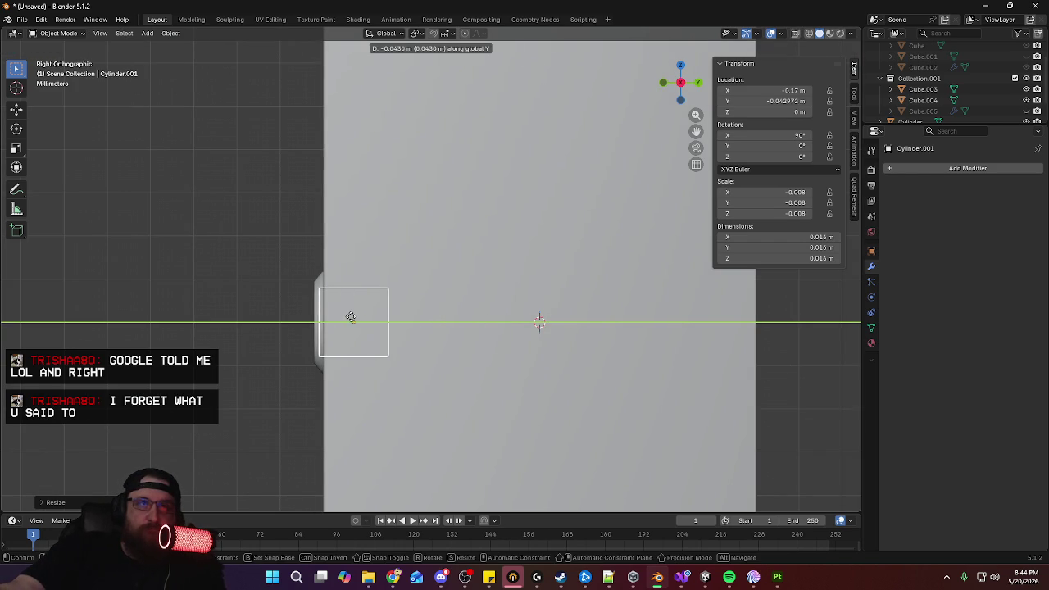
pyautogui.click(346, 317)
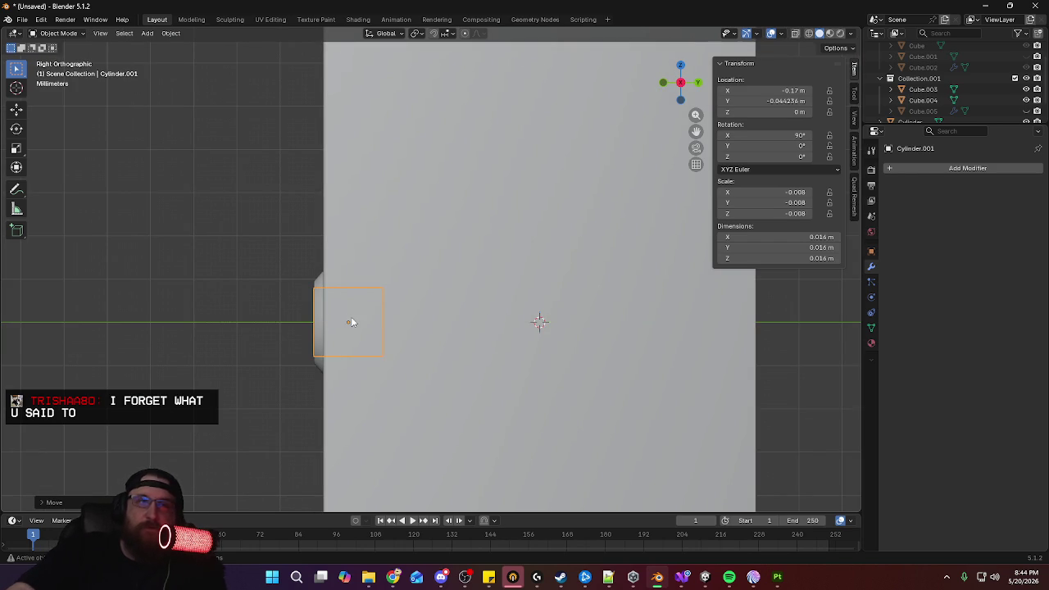
pyautogui.press('KP_1')
pyautogui.keyDown('shift'); pyautogui.moveTo(539, 360); pyautogui.dragTo(513, 289, button='middle'); pyautogui.keyUp('shift')
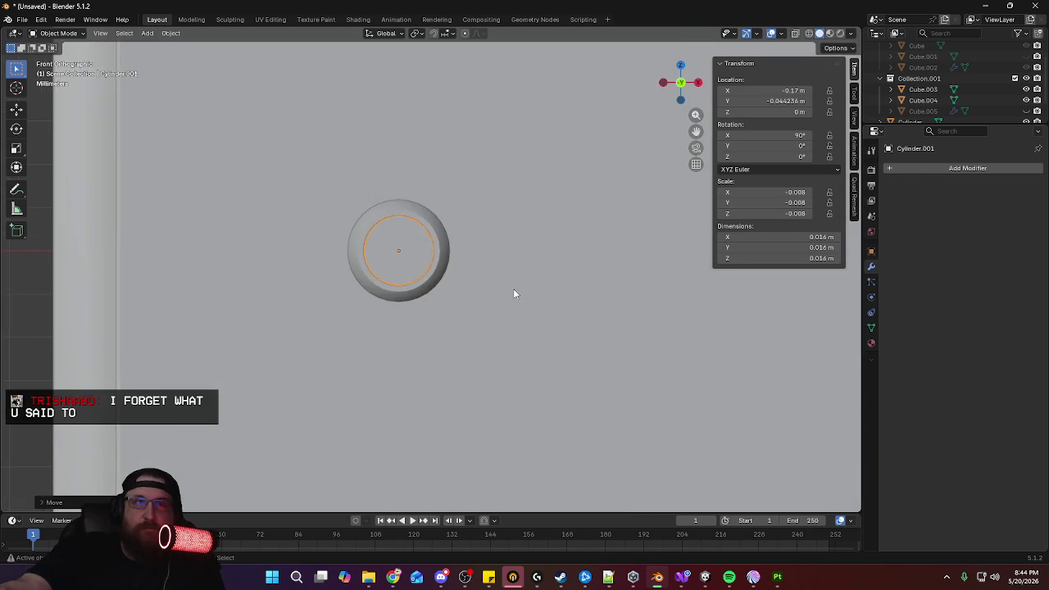
pyautogui.scroll(2, 516, 216)
pyautogui.scroll(2, 522, 204)
pyautogui.moveTo(522, 204)
pyautogui.mouseDown(button='middle')
pyautogui.moveTo(494, 218)
pyautogui.moveTo(386, 218)
pyautogui.mouseUp(button='middle')
# In Edit Mode, select the cylinder's end face with see-through view on
pyautogui.press('Tab')
pyautogui.click(334, 215)
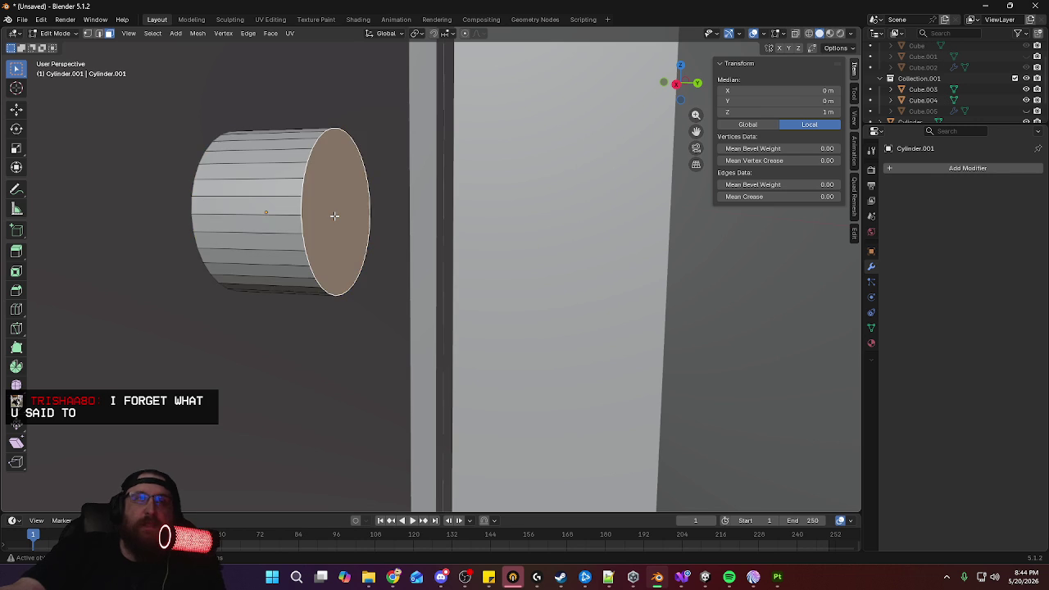
pyautogui.press('KP_3')
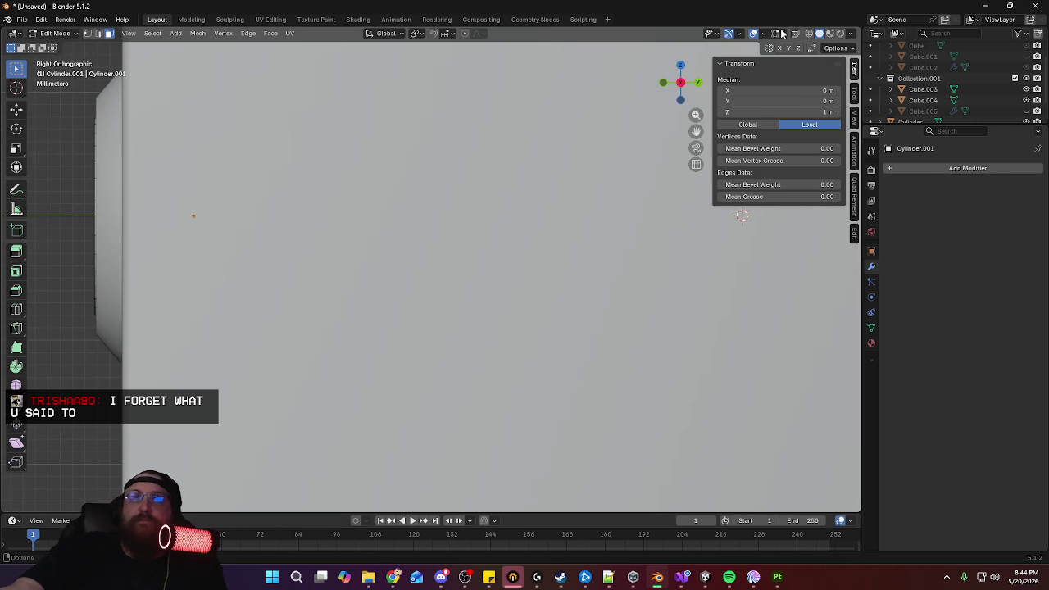
pyautogui.click(795, 34)
# Shift the selected cap face slightly along Y
pyautogui.press('g')
pyautogui.press('y')
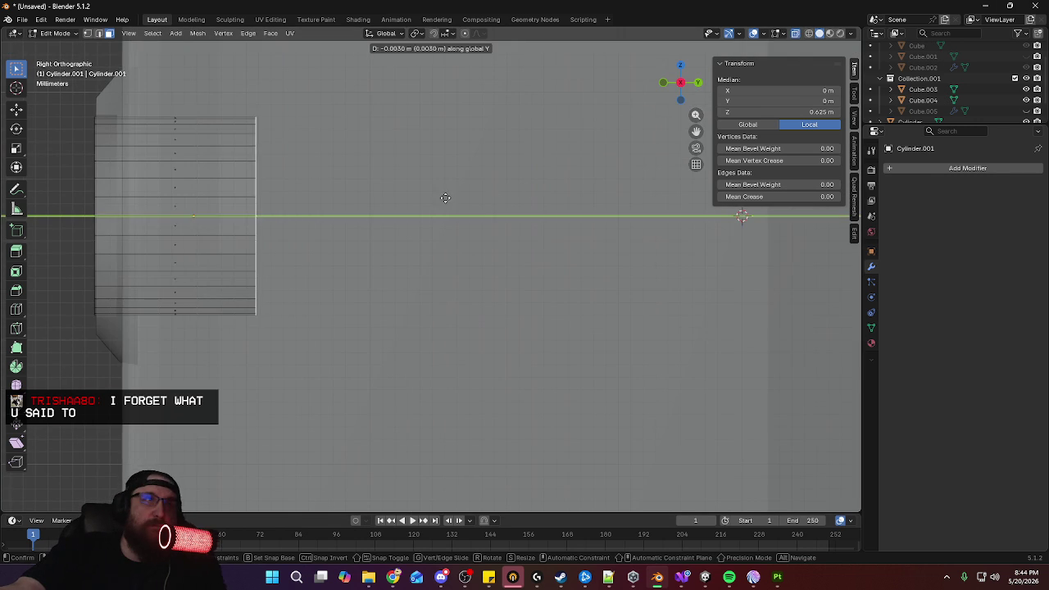
pyautogui.click(337, 194)
pyautogui.hotkey('alt', 'z')
pyautogui.moveTo(140, 218)
pyautogui.mouseDown(button='middle')
pyautogui.moveTo(204, 222)
pyautogui.moveTo(142, 232)
pyautogui.mouseUp(button='middle')
# Delete the cylinder's selected faces and orbit to face the ring head-on
pyautogui.press('x')
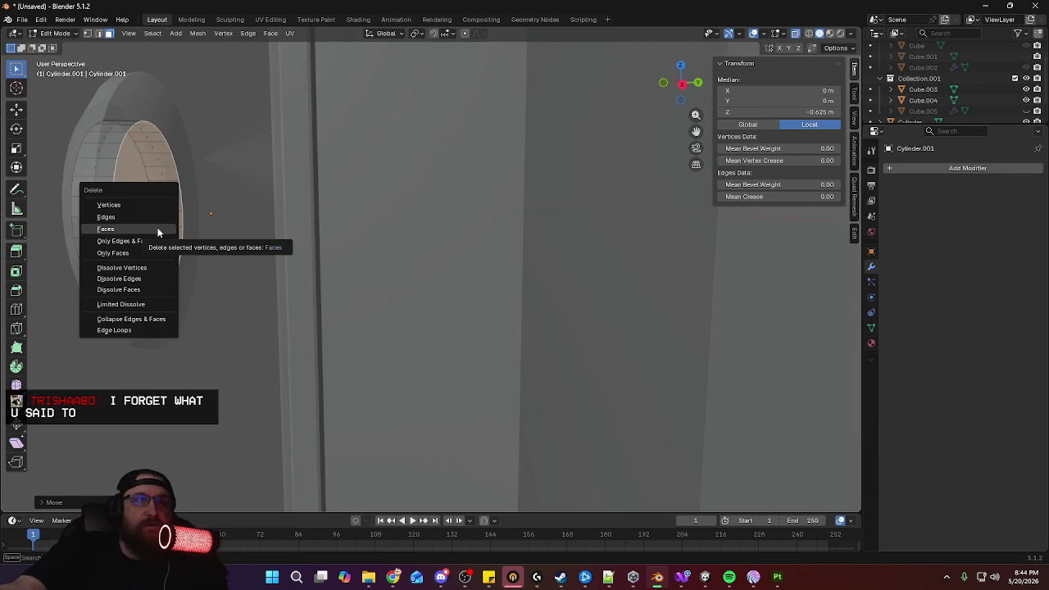
pyautogui.click(158, 233)
pyautogui.moveTo(169, 230); pyautogui.dragTo(323, 227, button='middle')
pyautogui.scroll(-3, 371, 241)
pyautogui.scroll(-1, 372, 242)
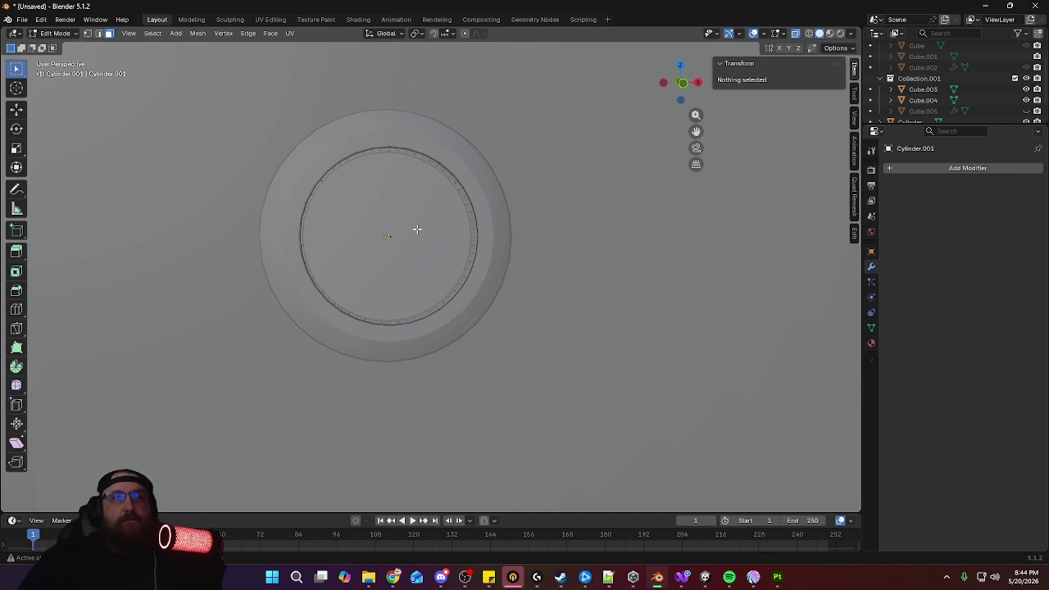
pyautogui.moveTo(449, 206)
pyautogui.mouseDown(button='middle')
pyautogui.moveTo(440, 215)
pyautogui.moveTo(522, 277)
pyautogui.mouseUp(button='middle')
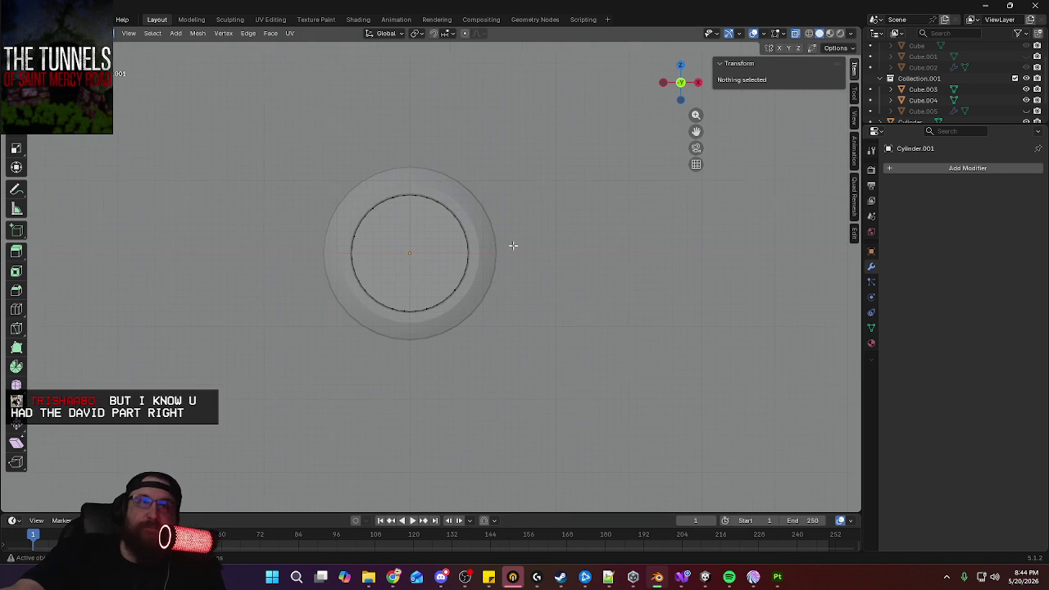
pyautogui.scroll(3, 522, 277)
pyautogui.scroll(1, 536, 215)
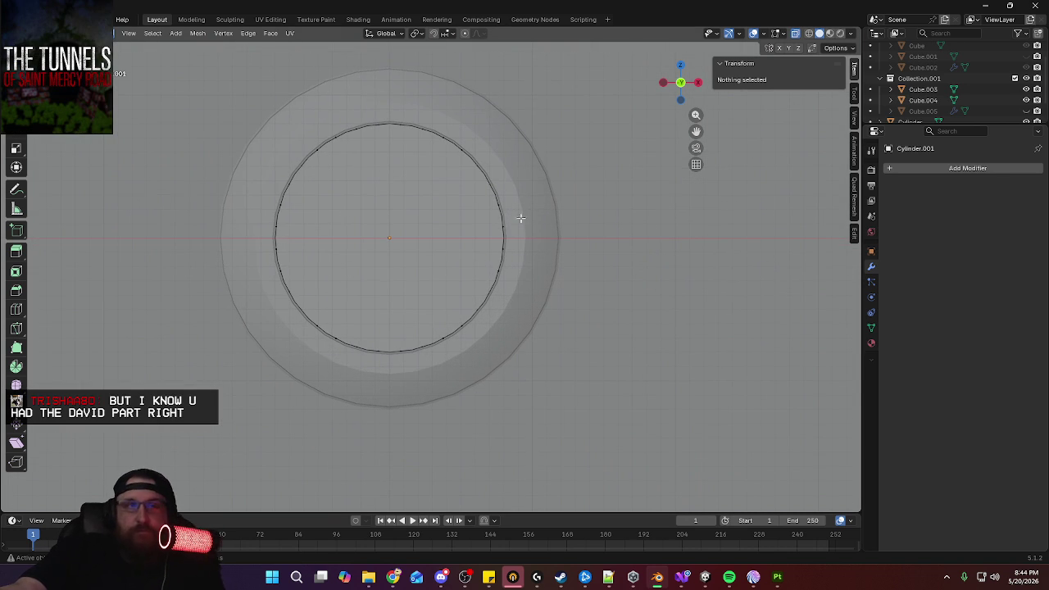
# Knife two vertical cuts from bottom to top across the inner circle
pyautogui.press('k')
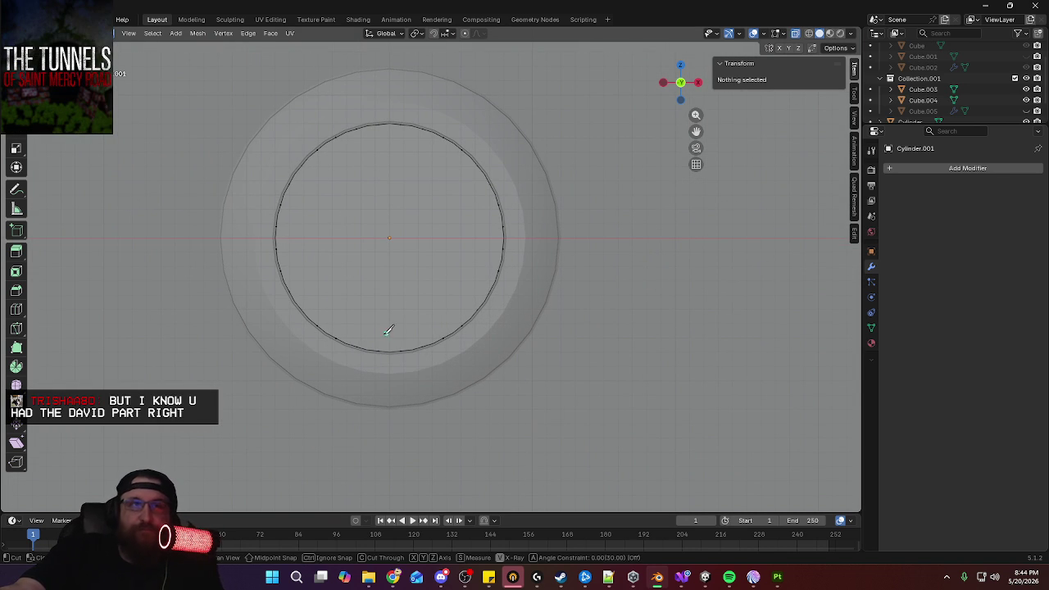
pyautogui.click(367, 345)
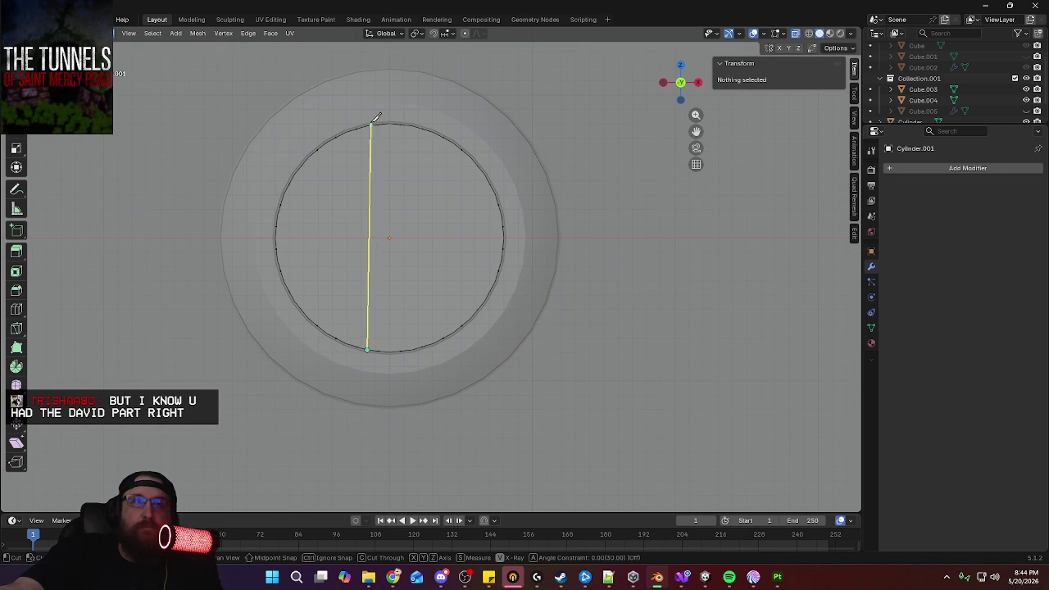
pyautogui.click(369, 123)
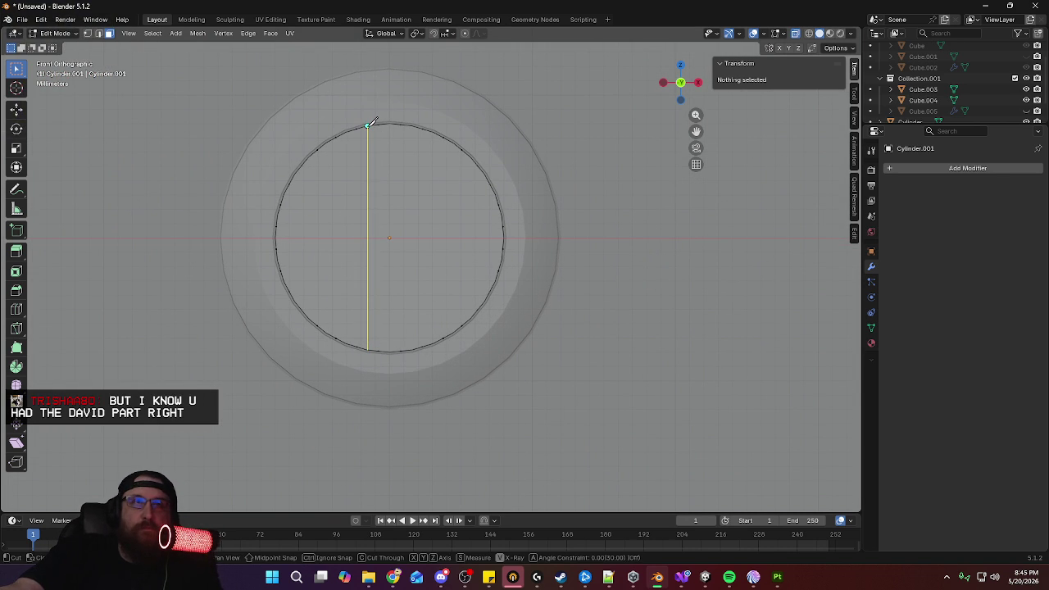
pyautogui.press('Return')
pyautogui.press('k')
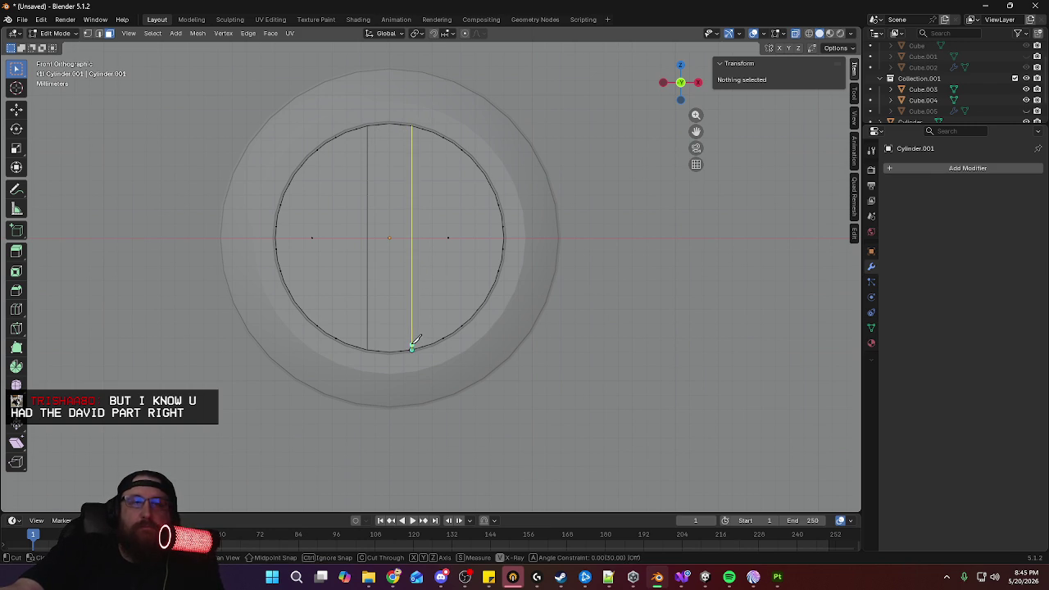
pyautogui.click(411, 346)
pyautogui.press('Return')
pyautogui.scroll(3, 524, 253)
pyautogui.moveTo(533, 251)
pyautogui.mouseDown(button='middle')
pyautogui.moveTo(533, 261)
pyautogui.moveTo(527, 255)
pyautogui.mouseUp(button='middle')
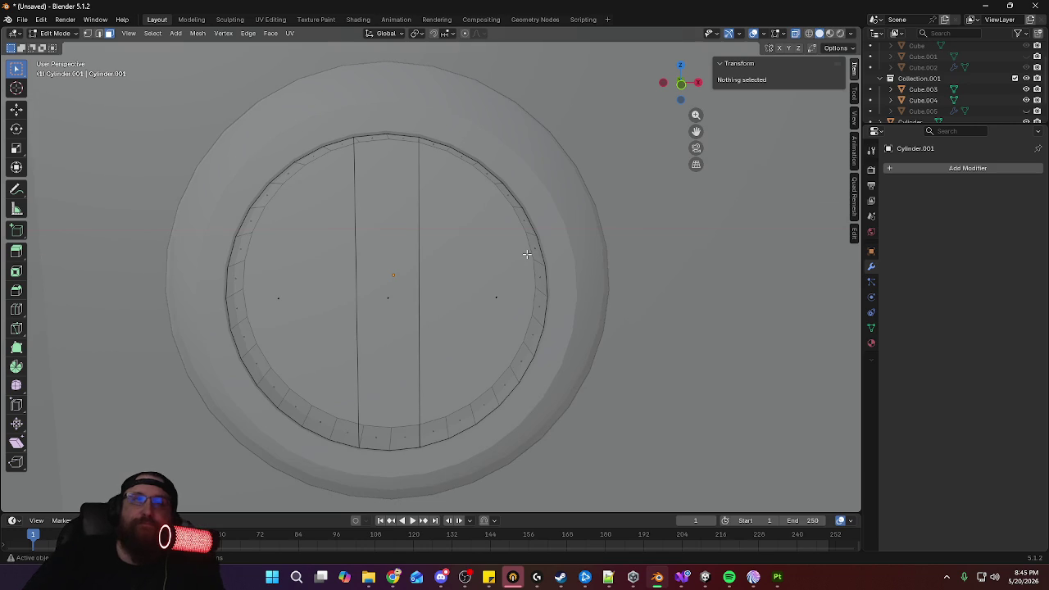
# Knife a horizontal cut near the circle's top and select the central strip face
pyautogui.press('KP_1')
pyautogui.press('k')
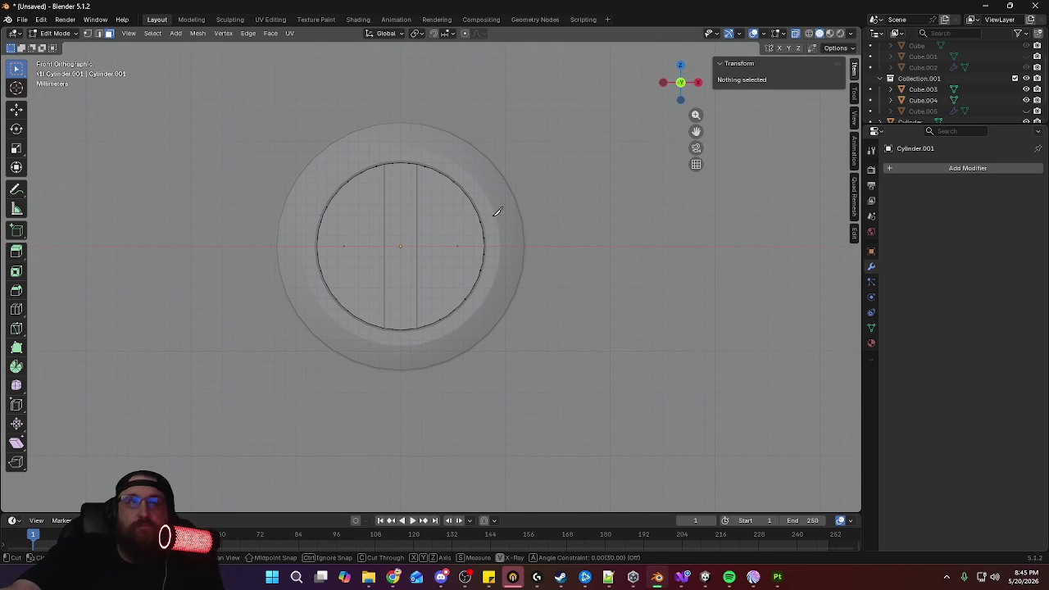
pyautogui.click(331, 198)
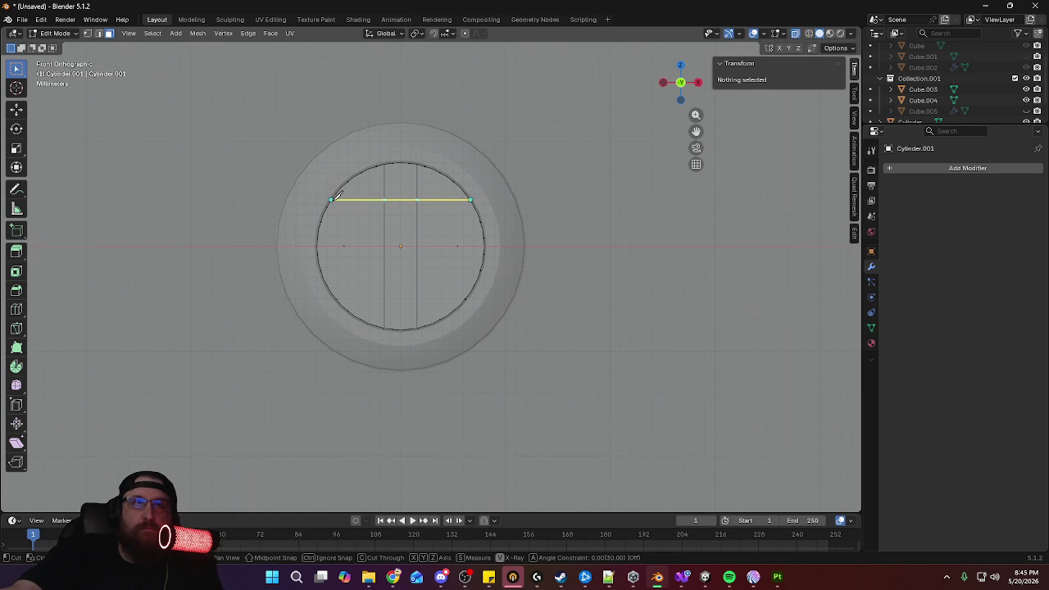
pyautogui.press('Return')
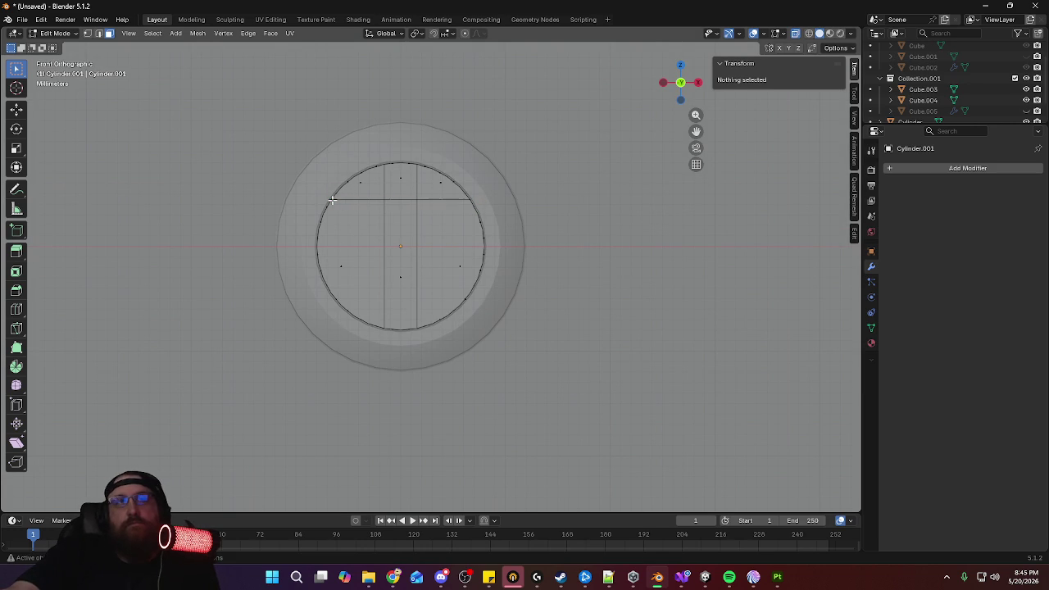
pyautogui.click(401, 277)
pyautogui.moveTo(440, 270)
pyautogui.mouseDown(button='middle')
pyautogui.moveTo(311, 319)
pyautogui.moveTo(436, 261)
pyautogui.mouseUp(button='middle')
# Extrude the central strip face into a slot and delete the small face at its bottom
pyautogui.moveTo(463, 313); pyautogui.dragTo(455, 285, button='middle')
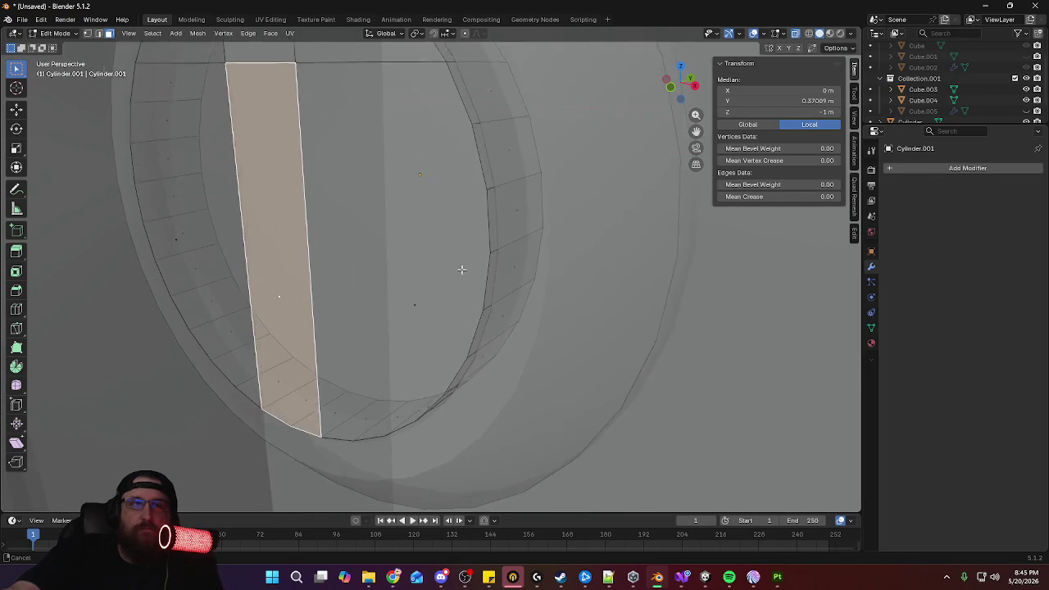
pyautogui.press('e')
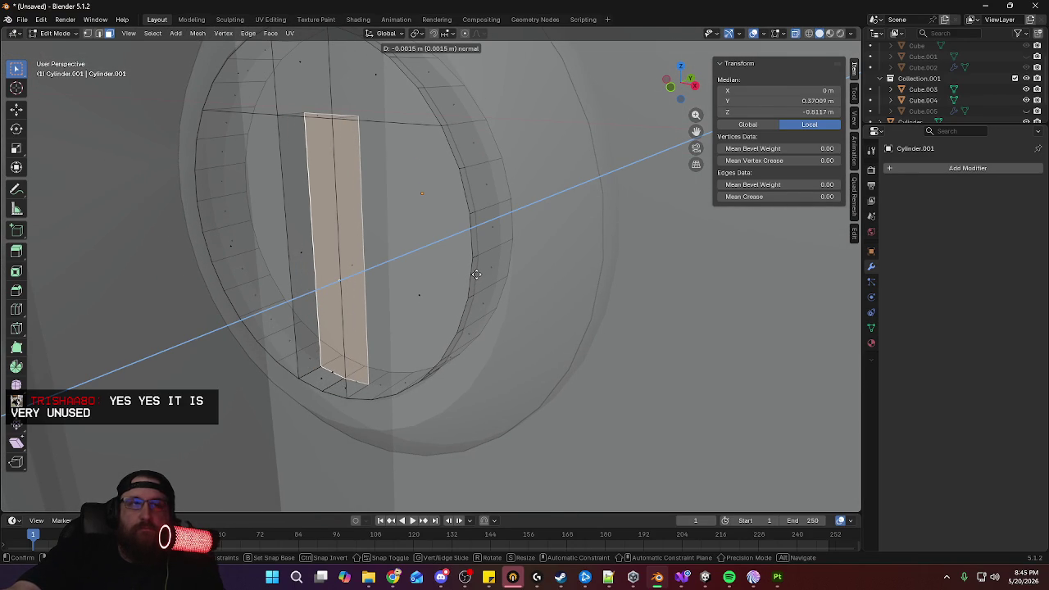
pyautogui.click(476, 274)
pyautogui.click(320, 378)
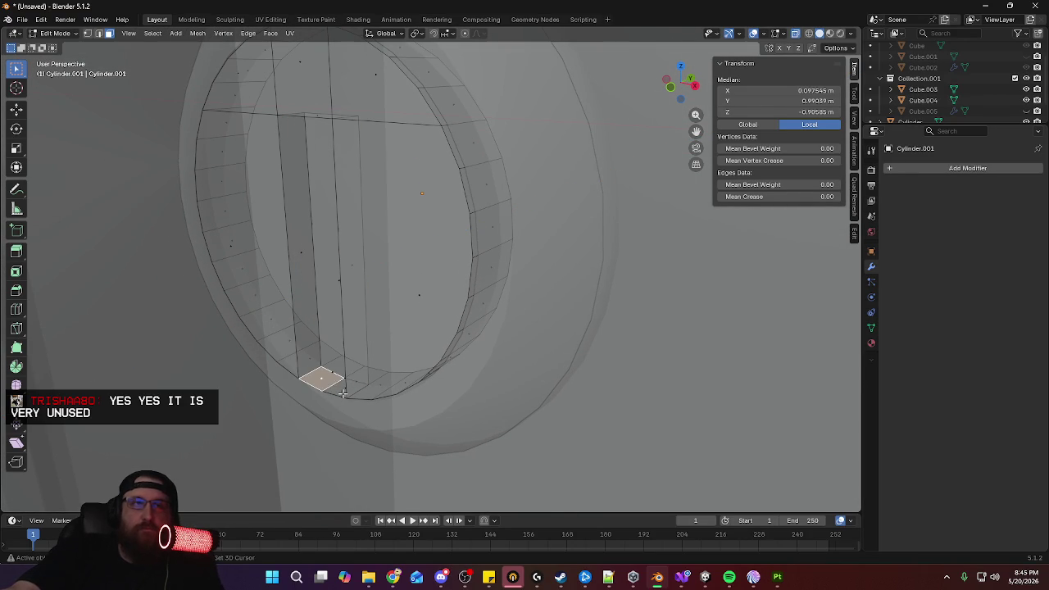
pyautogui.press('x')
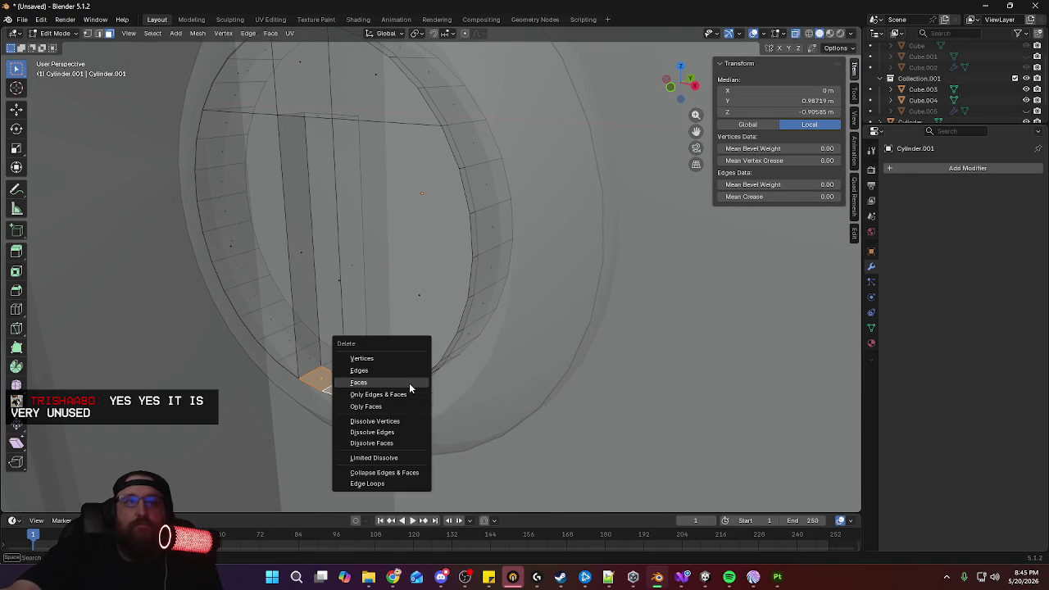
pyautogui.click(410, 382)
# Delete the two adjacent faces near the ring's bottom
pyautogui.press('2')
pyautogui.keyDown('alt'); pyautogui.click(482, 324); pyautogui.keyUp('alt')
pyautogui.press('g')
pyautogui.press('g')
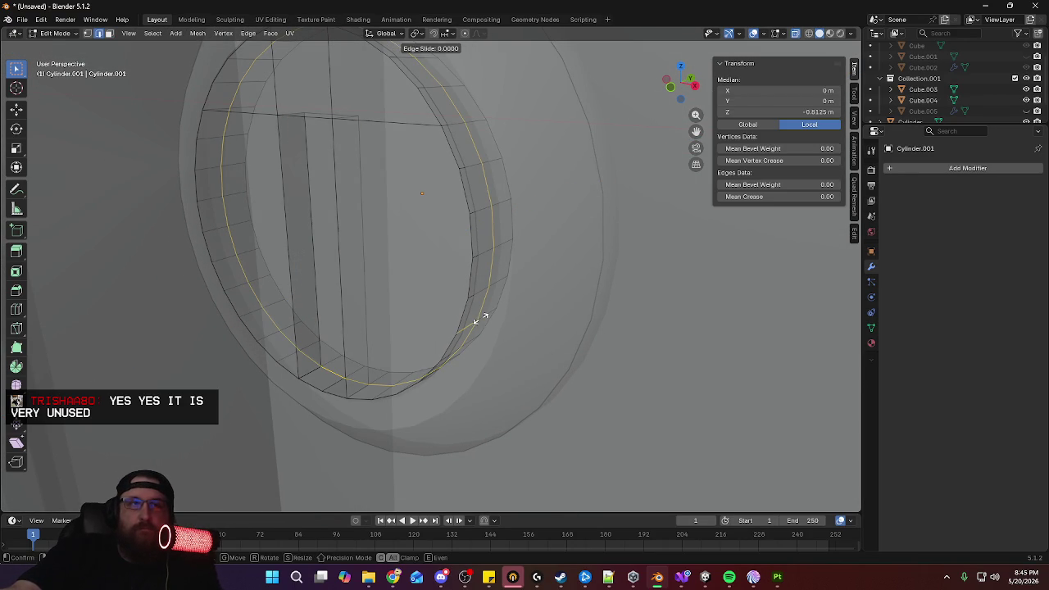
pyautogui.press('Escape')
pyautogui.press('1')
pyautogui.hotkey('alt', 'a')
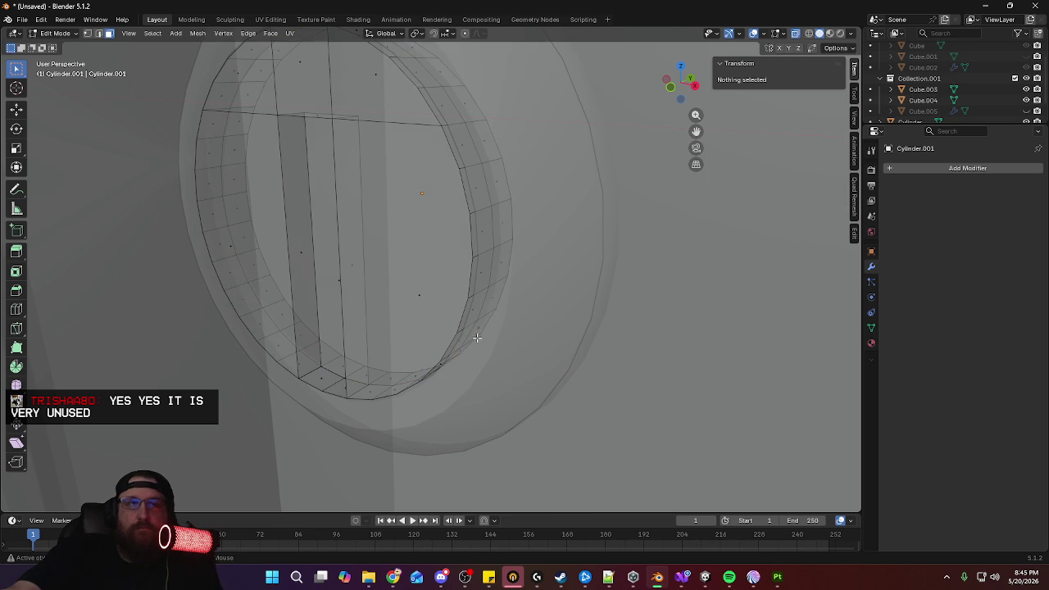
pyautogui.click(322, 378)
pyautogui.keyDown('shift'); pyautogui.click(340, 388); pyautogui.keyUp('shift')
pyautogui.press('x')
pyautogui.click(403, 387)
# Select the vertex at the slot's bottom corner in vertex mode
pyautogui.moveTo(413, 361)
pyautogui.mouseDown(button='middle')
pyautogui.moveTo(459, 368)
pyautogui.moveTo(626, 354)
pyautogui.moveTo(567, 365)
pyautogui.moveTo(571, 393)
pyautogui.moveTo(634, 385)
pyautogui.moveTo(511, 393)
pyautogui.moveTo(533, 399)
pyautogui.moveTo(391, 346)
pyautogui.mouseUp(button='middle')
pyautogui.scroll(3, 566, 365)
pyautogui.scroll(-3, 569, 366)
pyautogui.press('1')
pyautogui.click(325, 413)
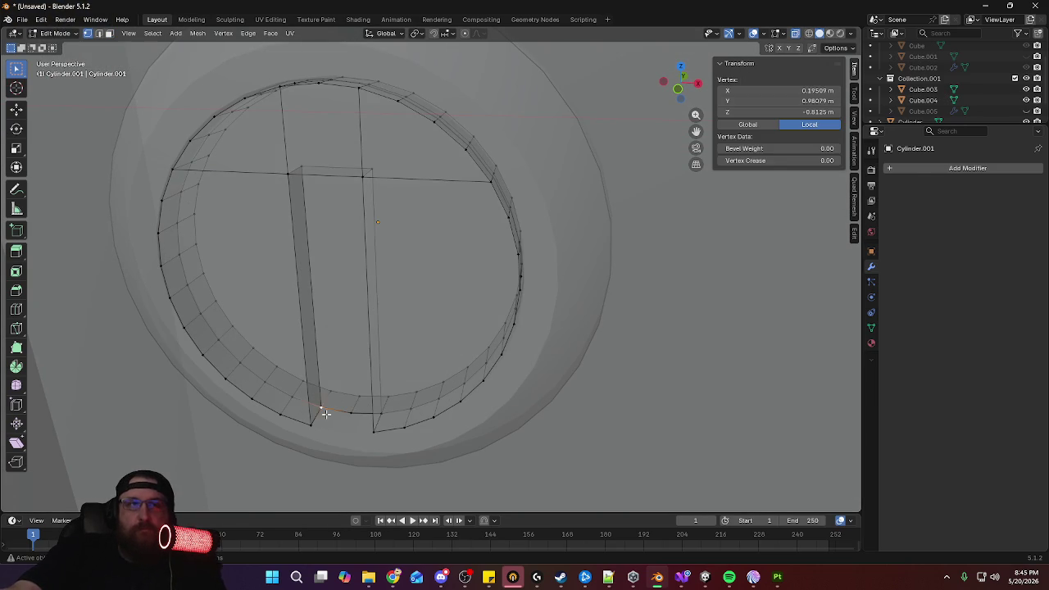
# Merge the slot's stray vertices into the inner rim using Merge At Last
pyautogui.keyDown('shift'); pyautogui.click(326, 412); pyautogui.keyUp('shift')
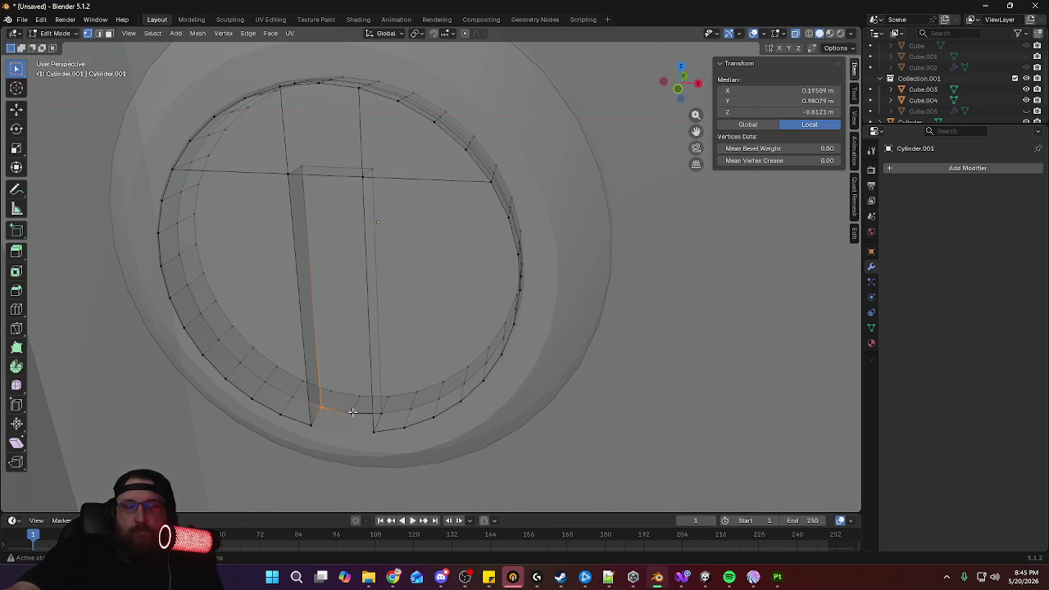
pyautogui.press(',')
pyautogui.press('Escape')
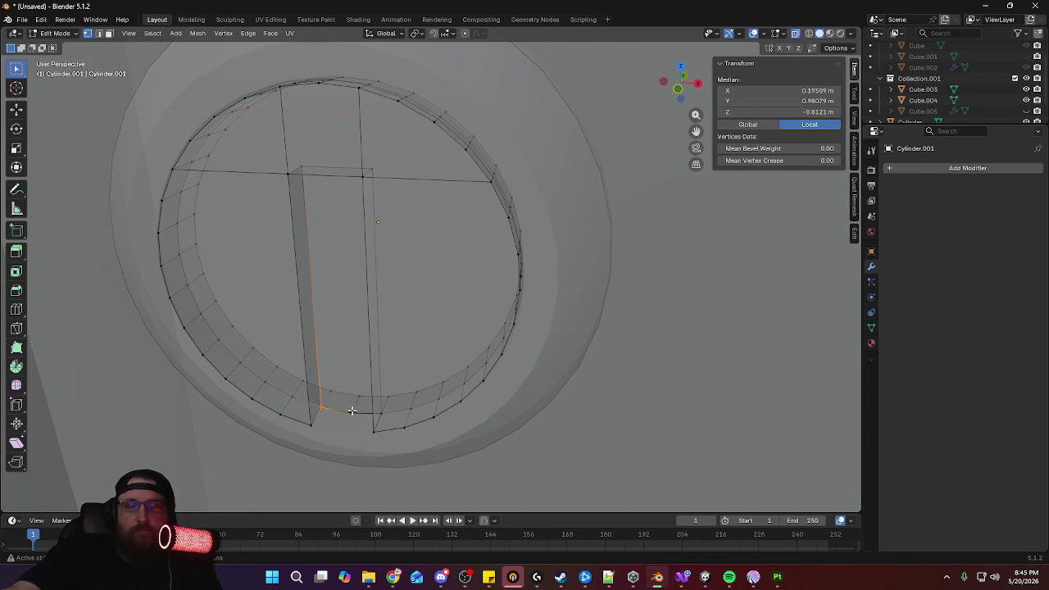
pyautogui.press('m')
pyautogui.click(351, 410)
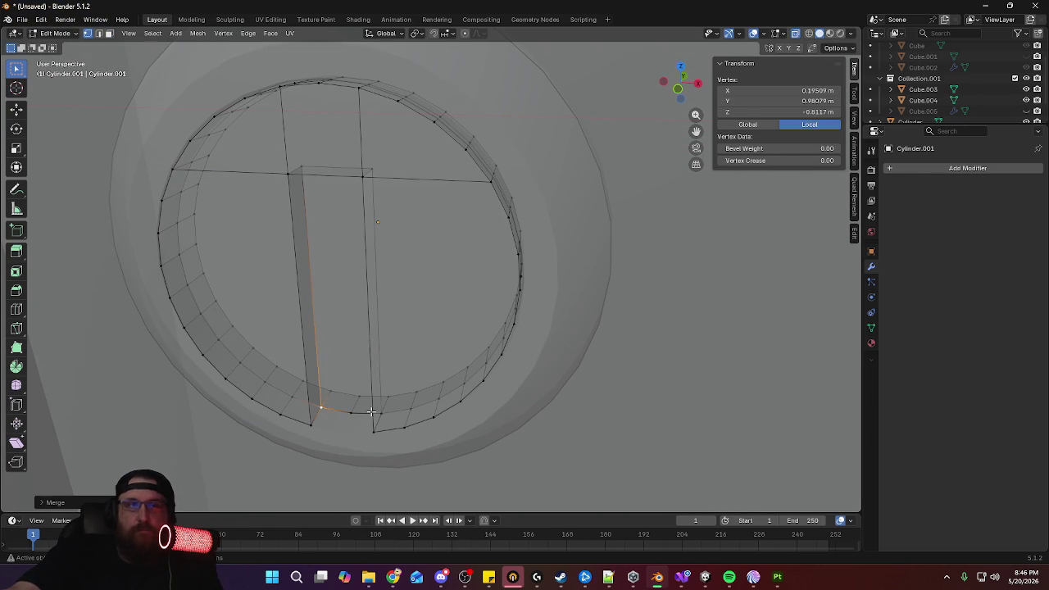
pyautogui.press('m')
pyautogui.click(393, 414)
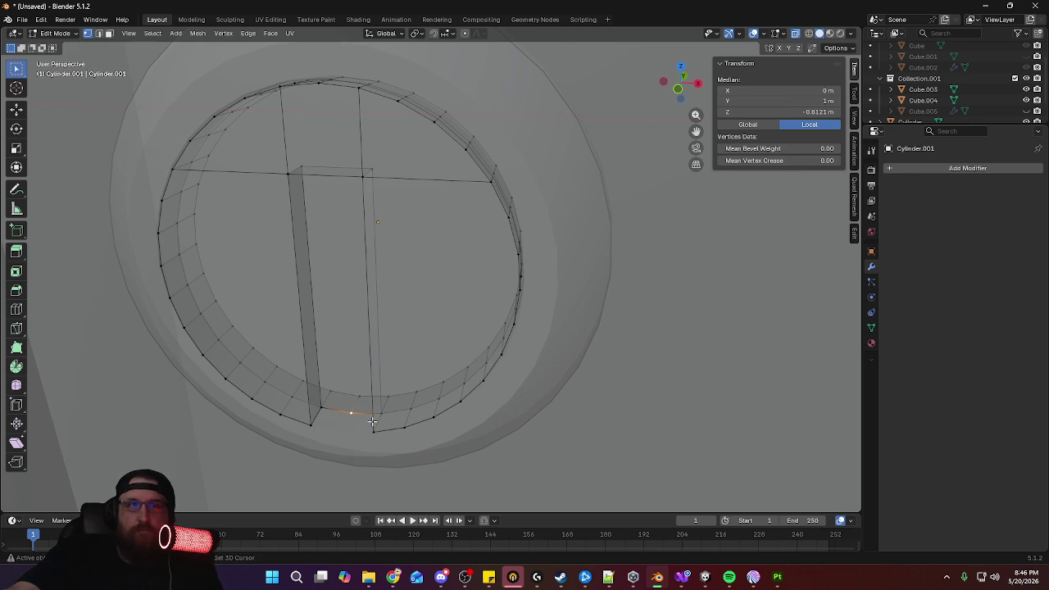
pyautogui.press('m')
pyautogui.click(377, 419)
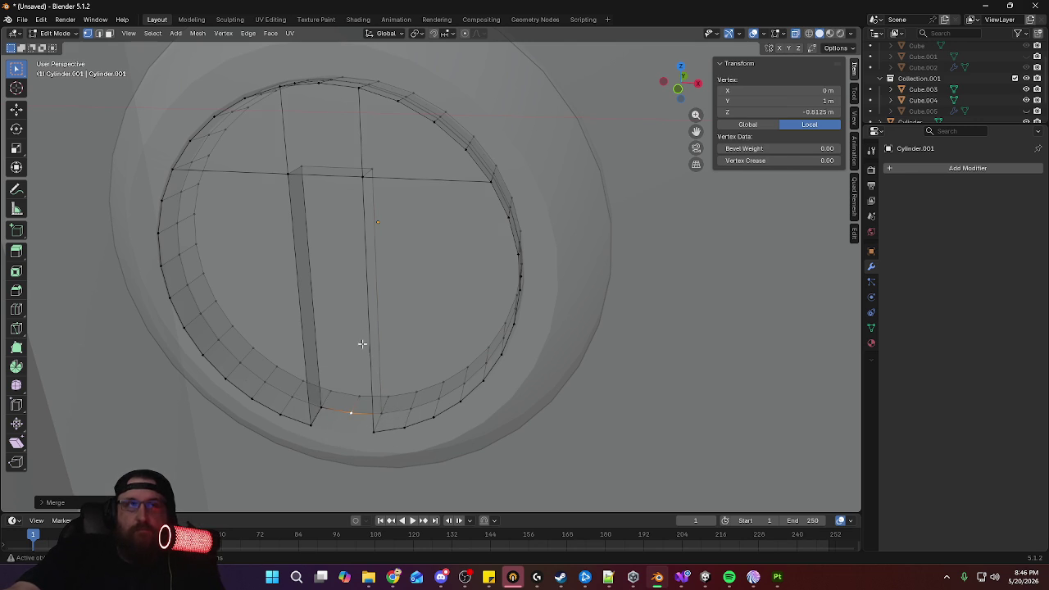
# Shift the slot strip face and inner rim loop about 0.0009 m along Y
pyautogui.press('3')
pyautogui.click(348, 316)
pyautogui.moveTo(452, 336); pyautogui.dragTo(420, 379, button='middle')
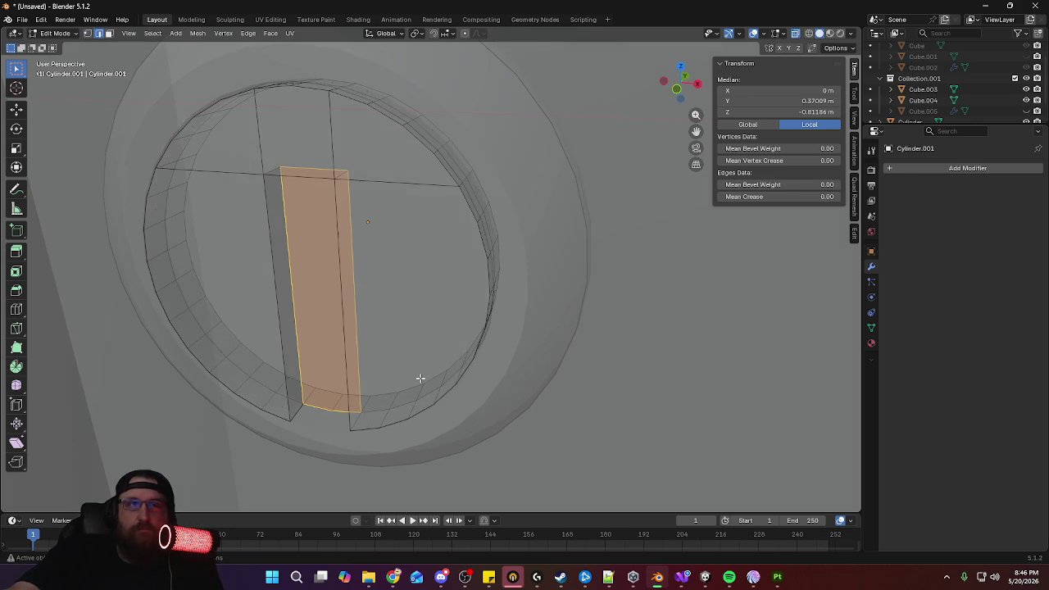
pyautogui.keyDown('alt'); pyautogui.keyDown('shift'); pyautogui.click(407, 402); pyautogui.keyUp('shift'); pyautogui.keyUp('alt')
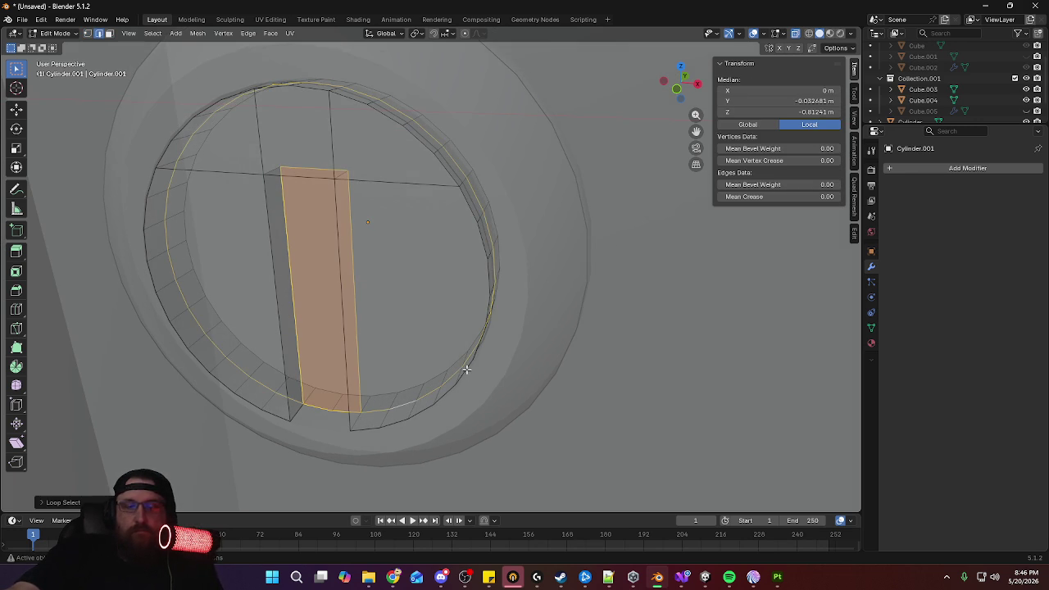
pyautogui.press('g')
pyautogui.press('y')
pyautogui.click(479, 366)
# Return to Object Mode, turn off see-through view, and select the ring peg
pyautogui.moveTo(404, 286)
pyautogui.mouseDown(button='middle')
pyautogui.moveTo(405, 323)
pyautogui.moveTo(449, 304)
pyautogui.mouseUp(button='middle')
pyautogui.press('Tab')
pyautogui.scroll(-1, 452, 298)
pyautogui.scroll(-4, 486, 360)
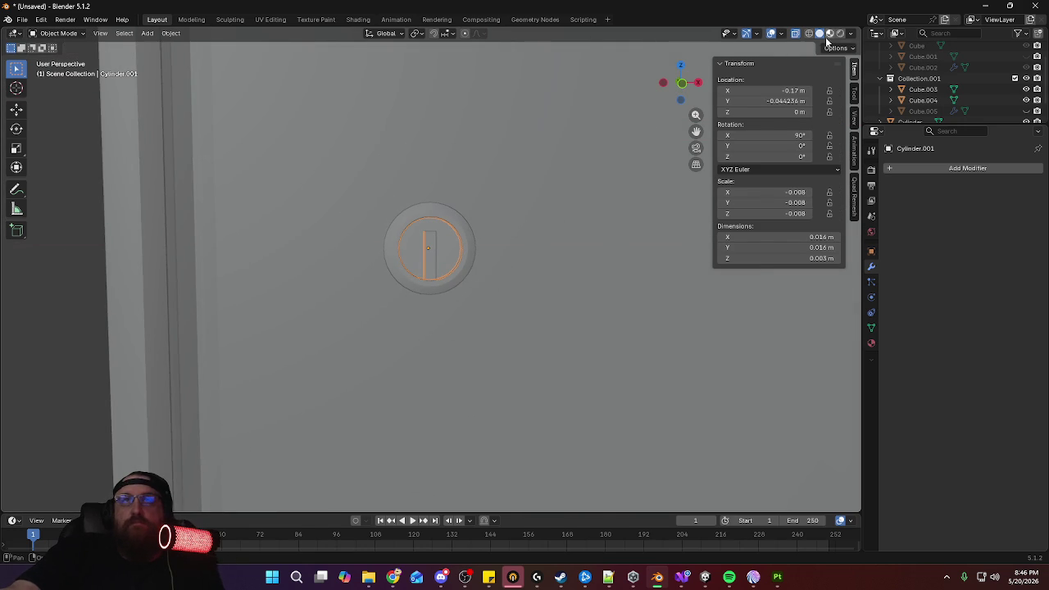
pyautogui.click(796, 33)
pyautogui.scroll(-6, 393, 246)
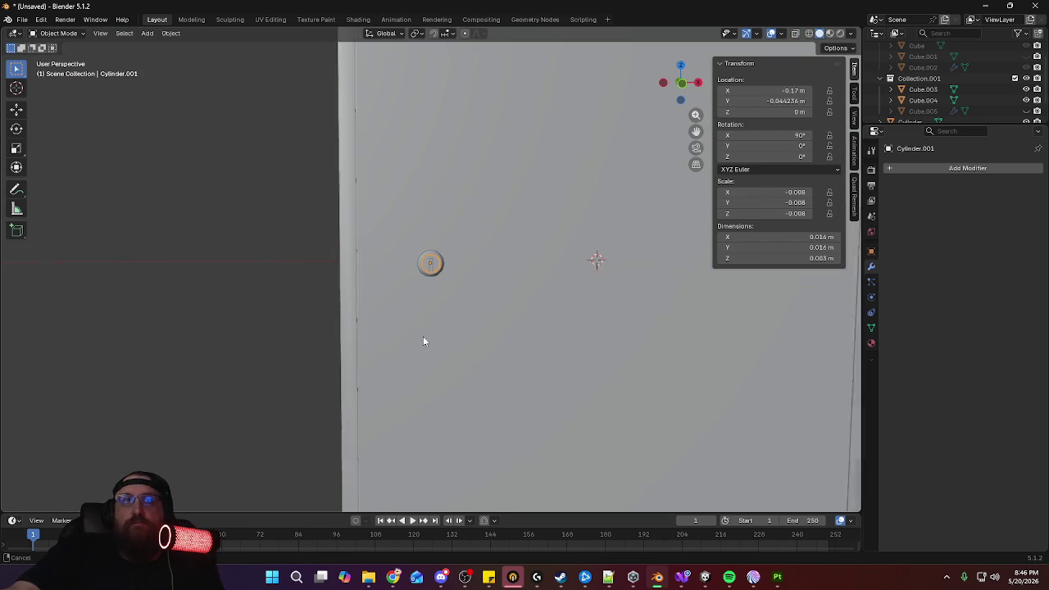
pyautogui.scroll(10, 423, 269)
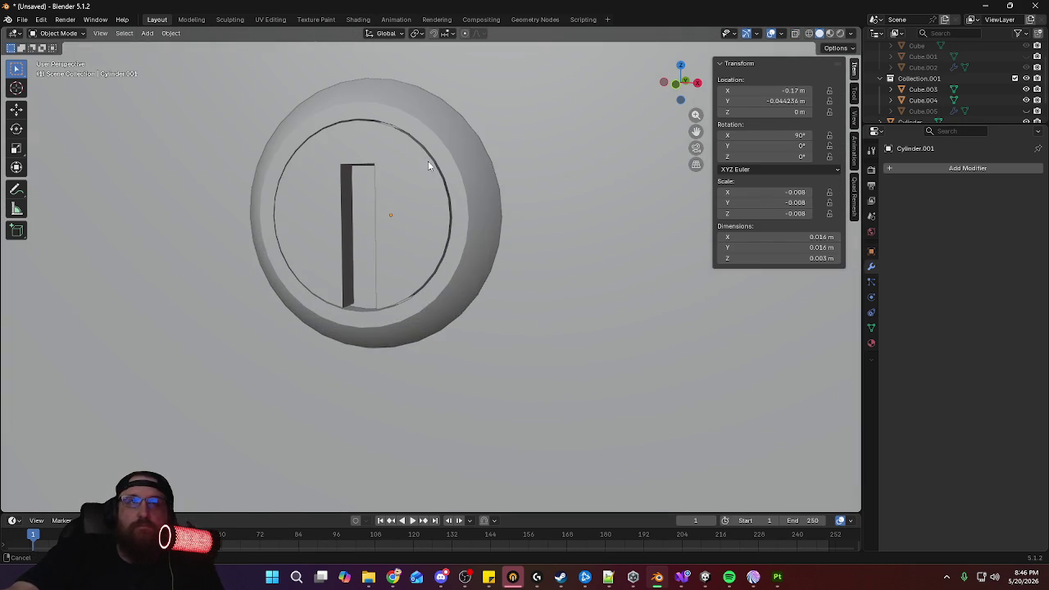
pyautogui.click(431, 227)
pyautogui.moveTo(431, 227); pyautogui.dragTo(436, 238, button='middle')
# Delete the inner cap's left and right half faces beside the slot
pyautogui.press('Tab')
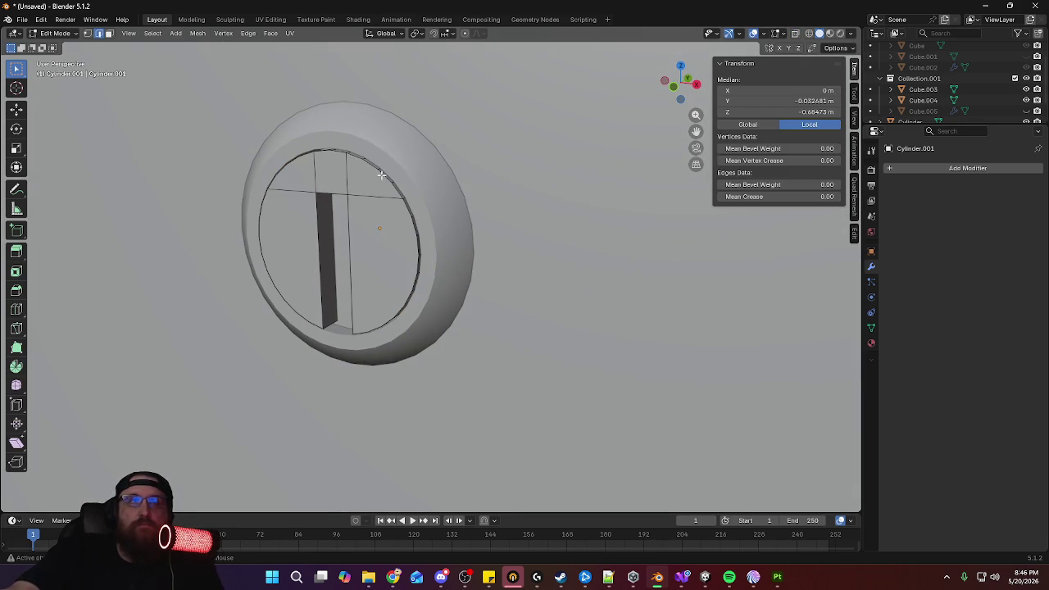
pyautogui.keyDown('alt'); pyautogui.click(378, 175); pyautogui.keyUp('alt')
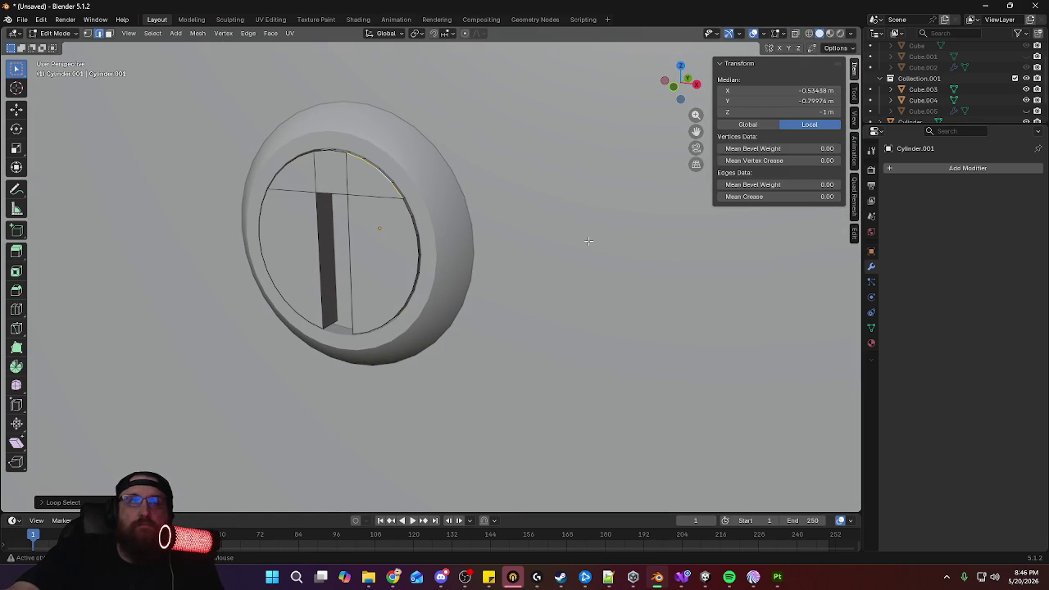
pyautogui.keyDown('alt'); pyautogui.click(405, 208); pyautogui.keyUp('alt')
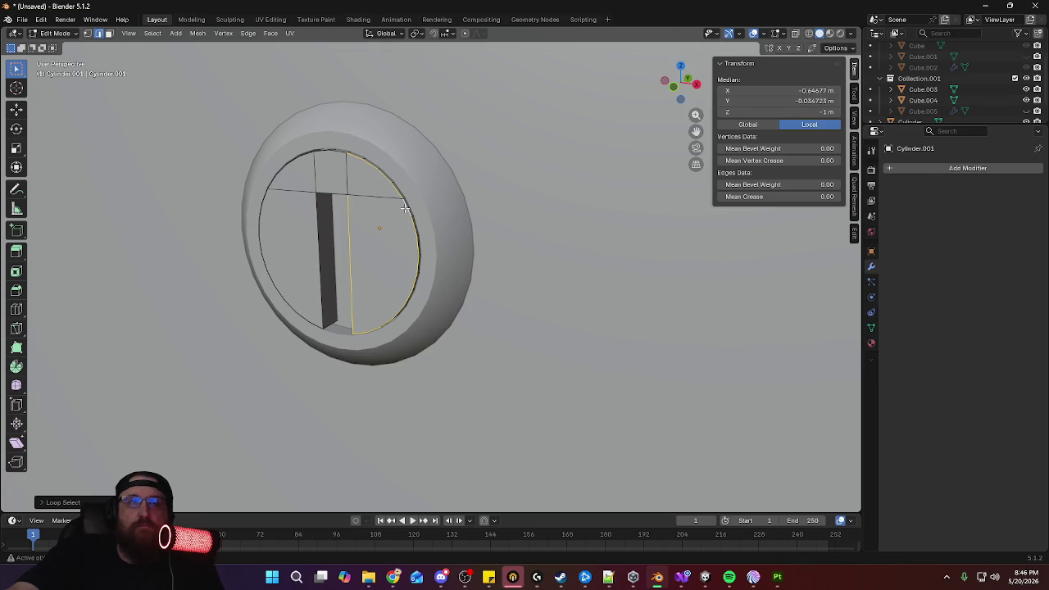
pyautogui.press('3')
pyautogui.click(383, 258)
pyautogui.keyDown('shift'); pyautogui.click(290, 244); pyautogui.keyUp('shift')
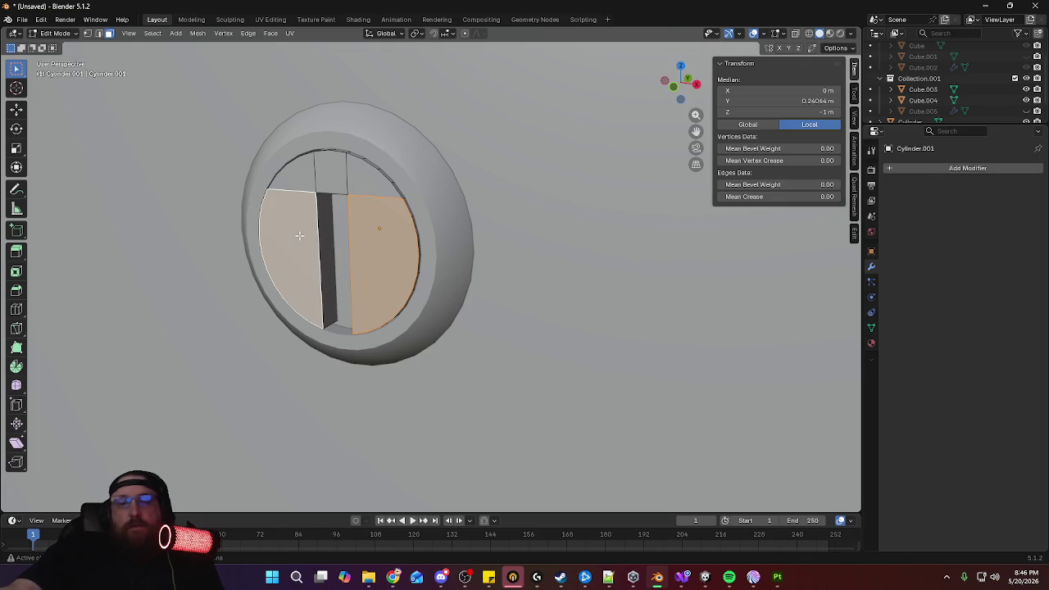
pyautogui.press('x')
pyautogui.click(299, 234)
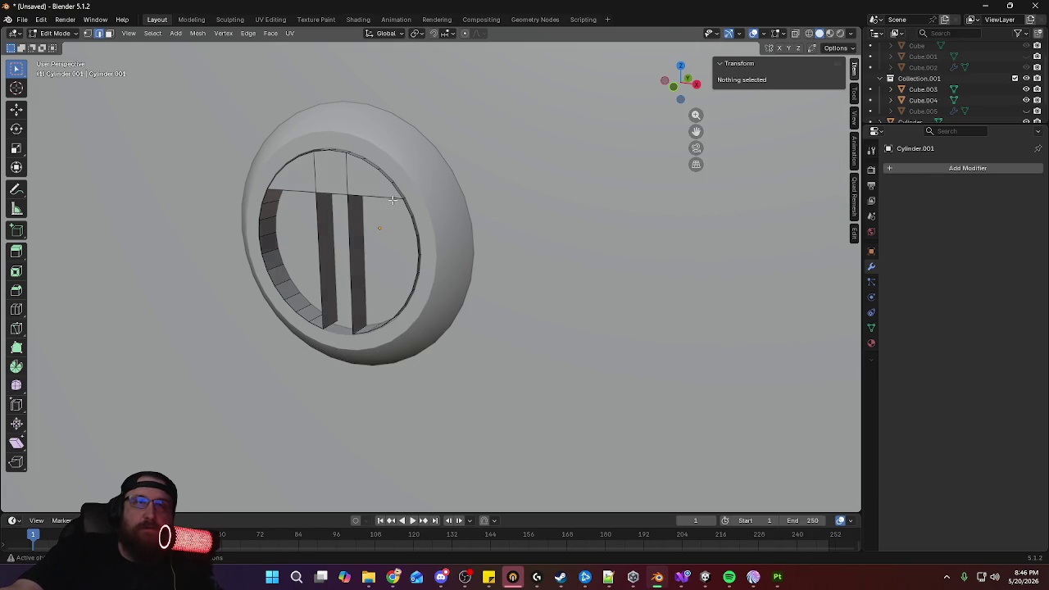
# Grid Fill the right and left holes of the cap
pyautogui.keyDown('alt'); pyautogui.click(386, 196); pyautogui.keyUp('alt')
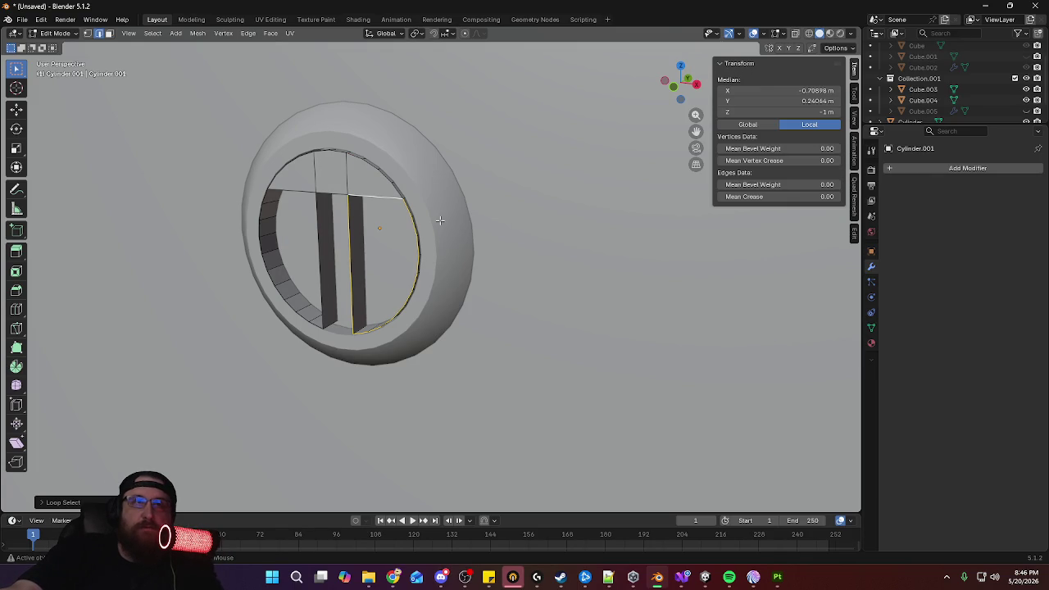
pyautogui.click(270, 33)
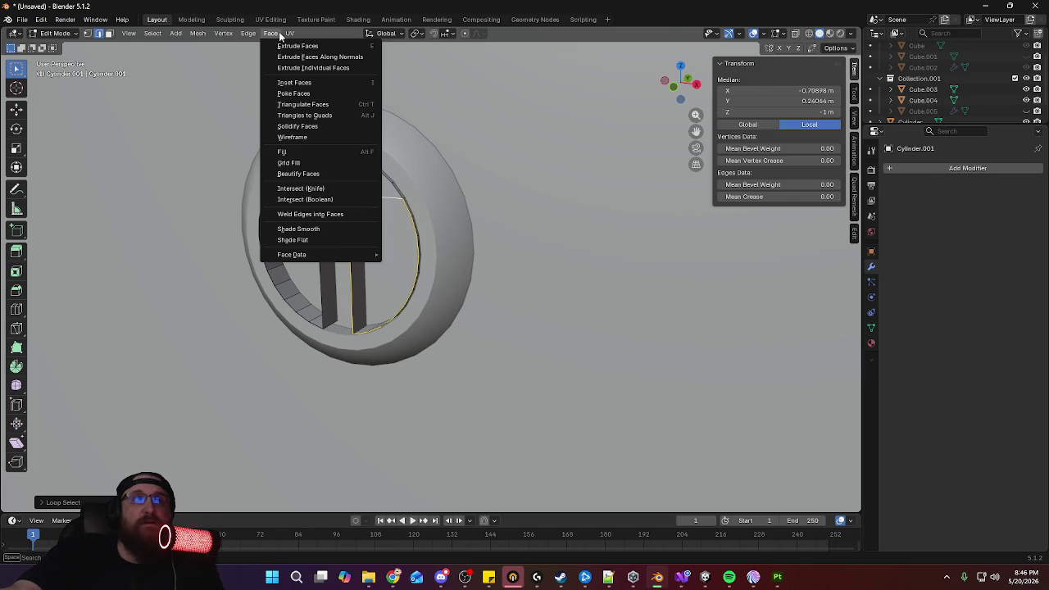
pyautogui.click(305, 161)
pyautogui.keyDown('alt'); pyautogui.click(299, 190); pyautogui.keyUp('alt')
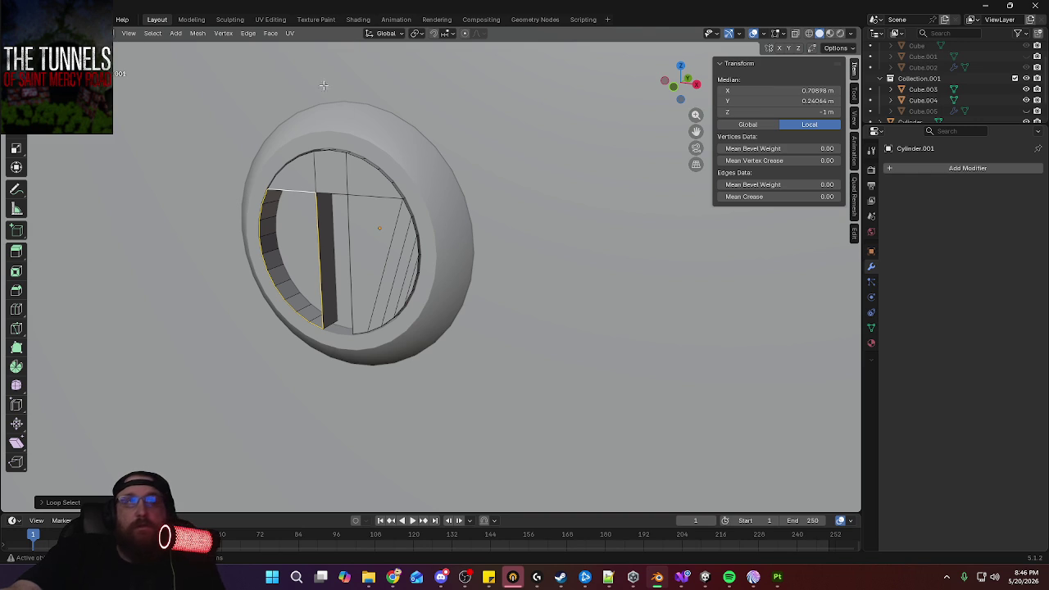
pyautogui.click(273, 32)
pyautogui.click(308, 162)
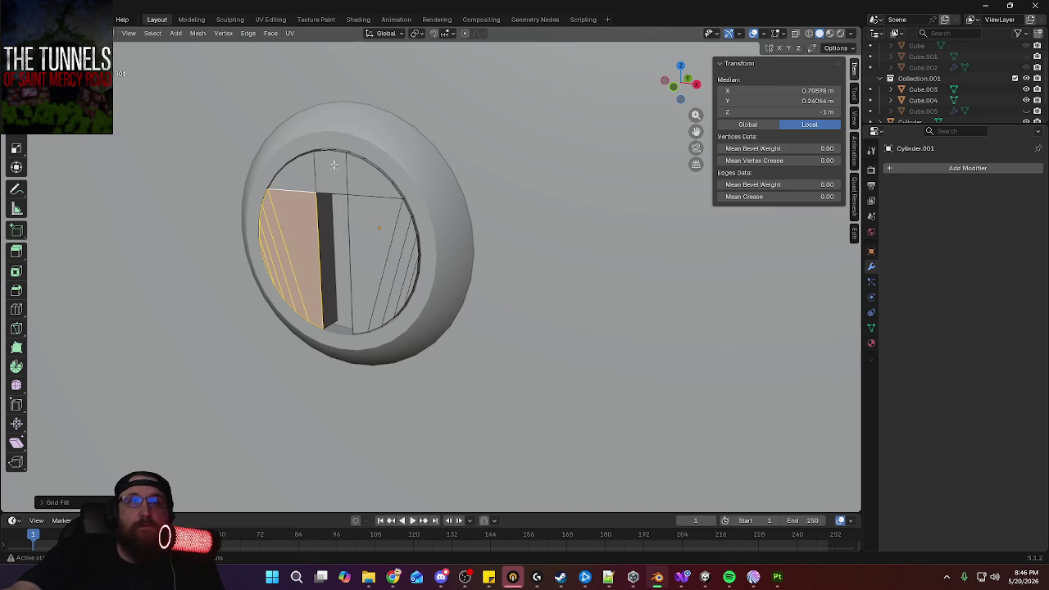
# Delete the two top faces of the cap
pyautogui.click(373, 184)
pyautogui.keyDown('shift'); pyautogui.click(319, 178); pyautogui.keyUp('shift')
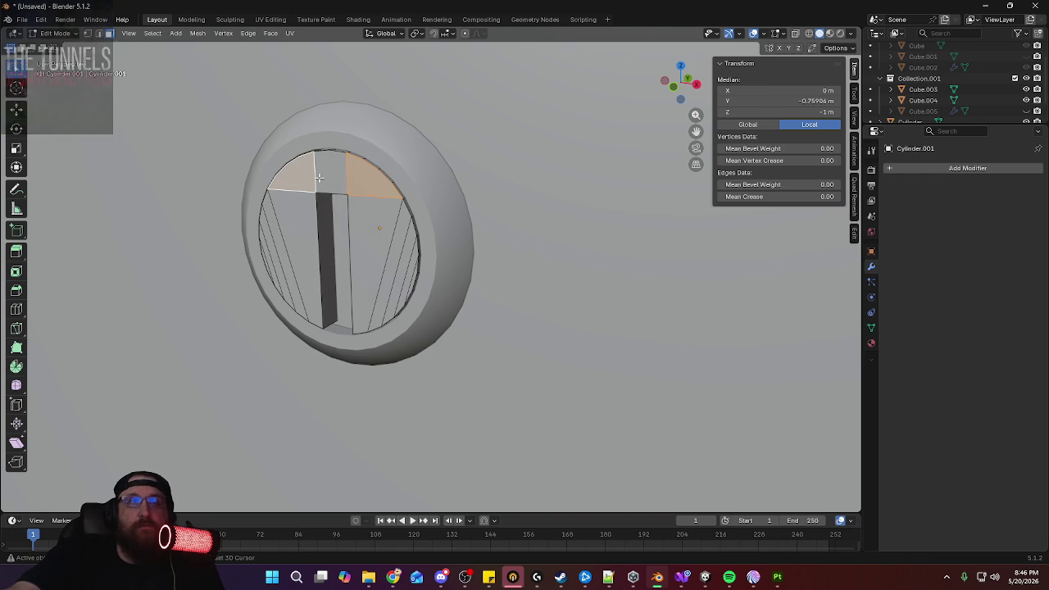
pyautogui.press('x')
pyautogui.click(418, 200)
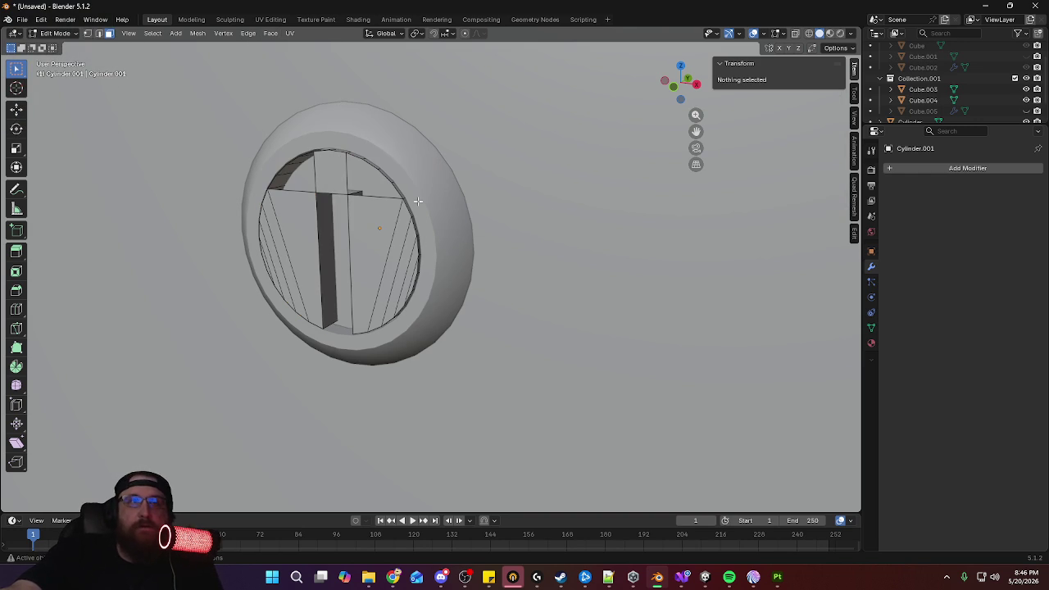
# Grid Fill the upper-right and upper-left holes
pyautogui.keyDown('alt'); pyautogui.click(350, 176); pyautogui.keyUp('alt')
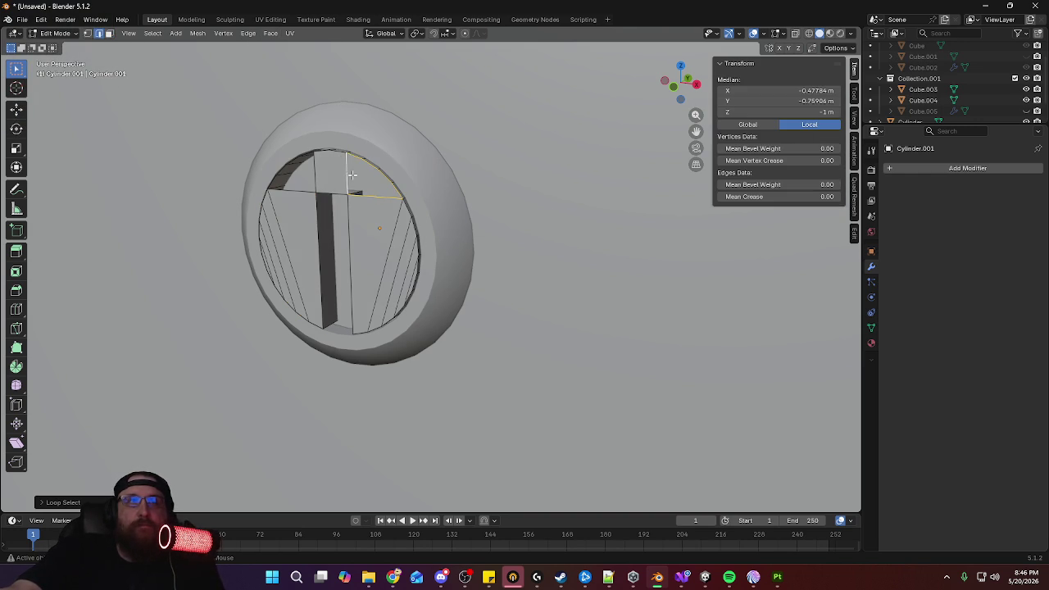
pyautogui.click(268, 34)
pyautogui.click(328, 166)
pyautogui.keyDown('alt'); pyautogui.click(318, 172); pyautogui.keyUp('alt')
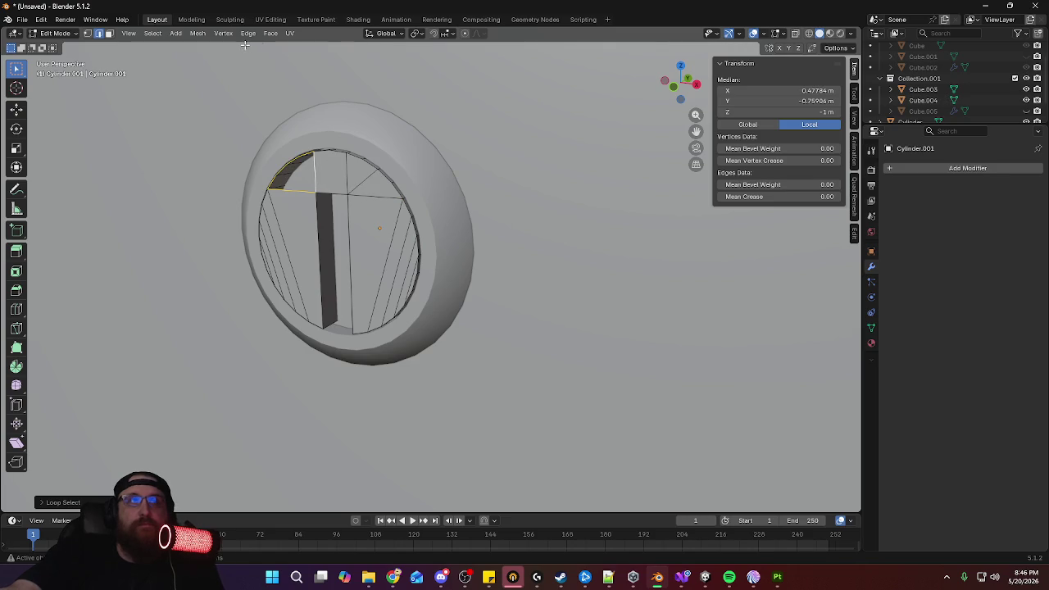
pyautogui.click(269, 33)
pyautogui.click(316, 163)
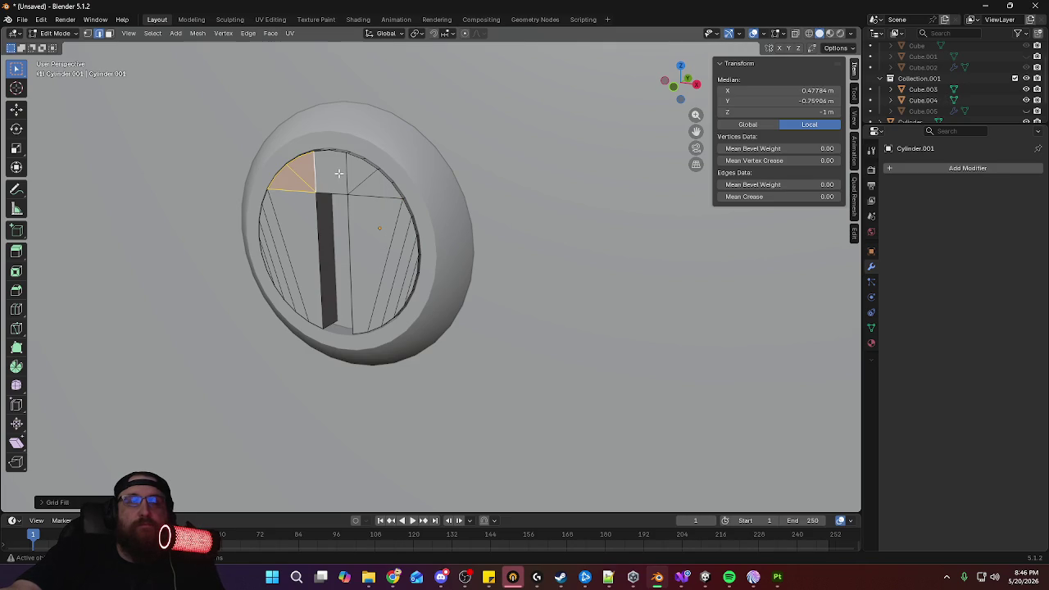
# Remove the face above the slot, keeping its edges, and attempt a Grid Fill there
pyautogui.press('3')
pyautogui.click(335, 173)
pyautogui.moveTo(336, 174)
pyautogui.mouseDown(button='middle')
pyautogui.moveTo(361, 191)
pyautogui.moveTo(450, 198)
pyautogui.mouseUp(button='middle')
pyautogui.scroll(4, 450, 198)
pyautogui.scroll(-1, 450, 197)
pyautogui.rightClick(449, 197)
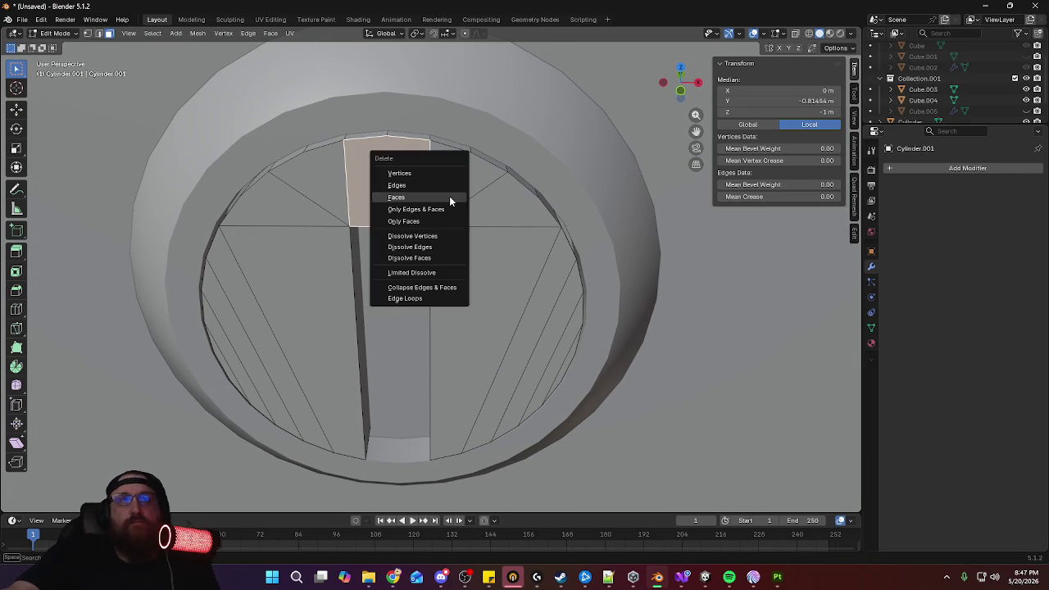
pyautogui.press('Escape')
pyautogui.press('2')
pyautogui.keyDown('alt'); pyautogui.click(429, 191); pyautogui.keyUp('alt')
pyautogui.click(271, 33)
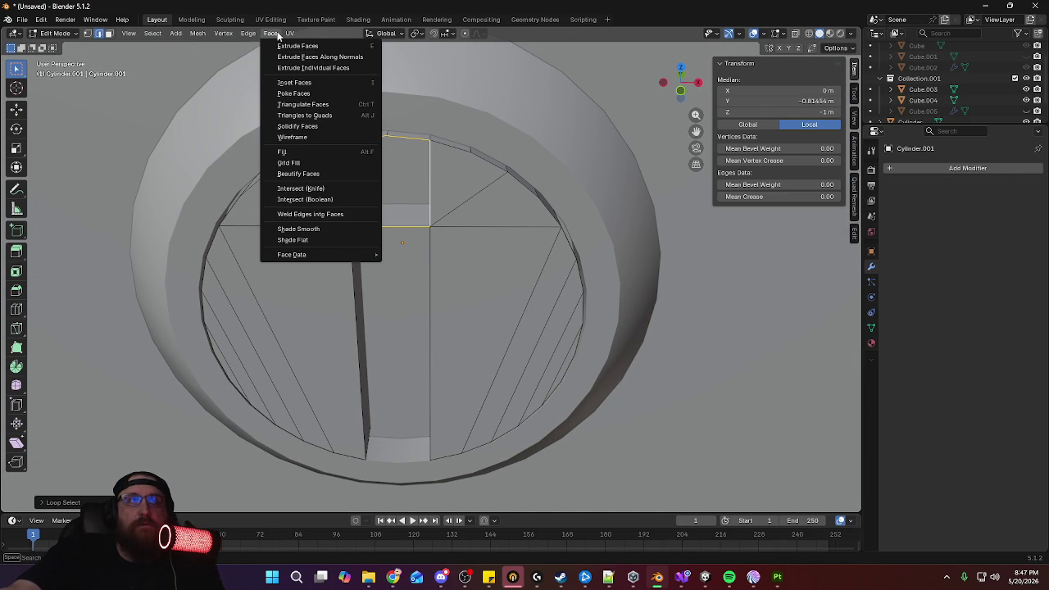
pyautogui.click(311, 163)
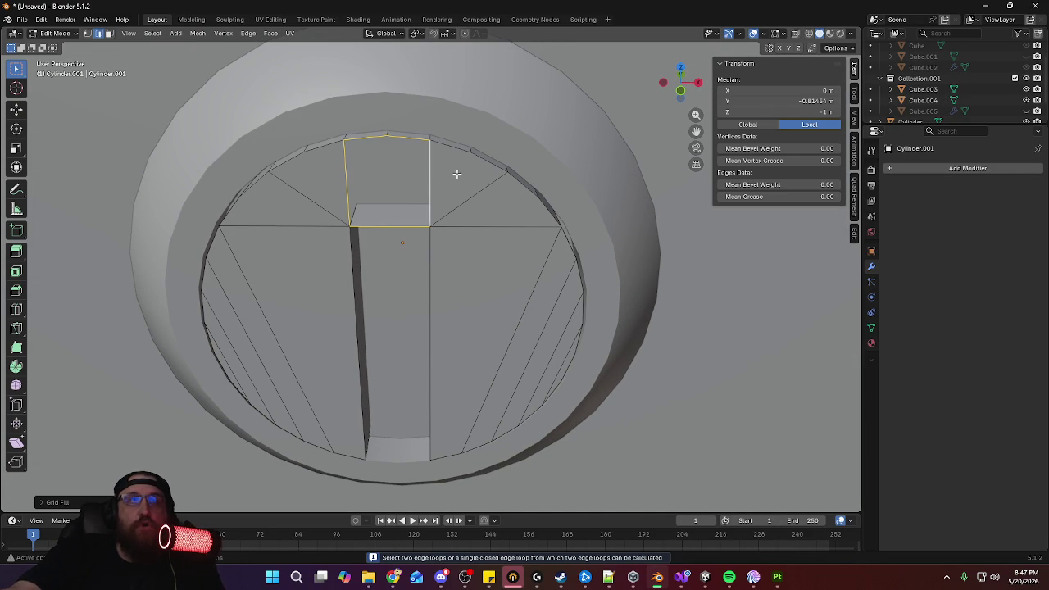
# Close the top opening with three F-filled triangles joining the rim to the slot corners
pyautogui.scroll(1, 457, 172)
pyautogui.scroll(1, 459, 165)
pyautogui.scroll(2, 463, 163)
pyautogui.scroll(1, 476, 159)
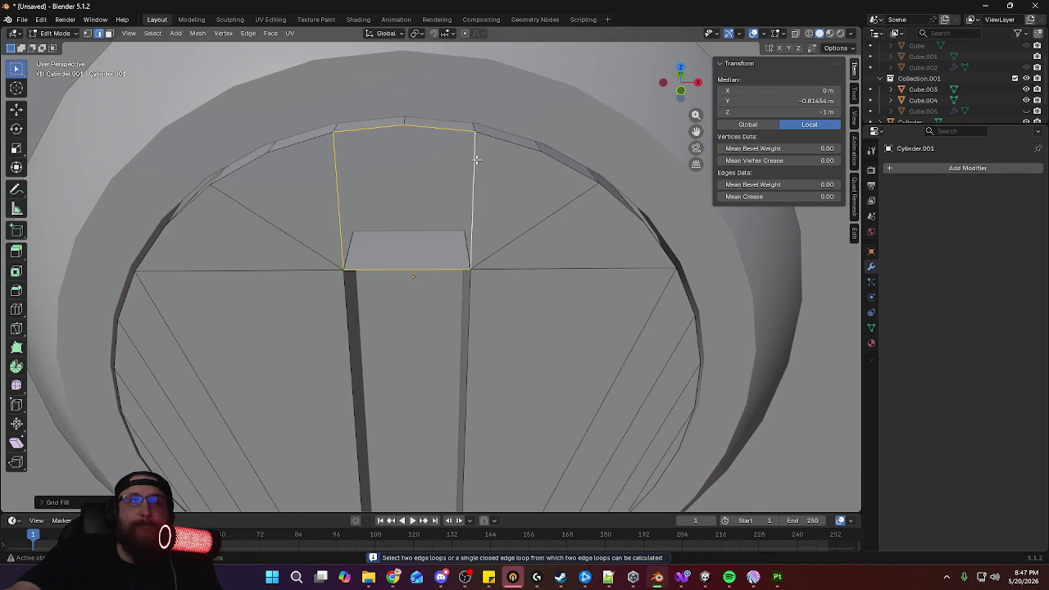
pyautogui.click(470, 198)
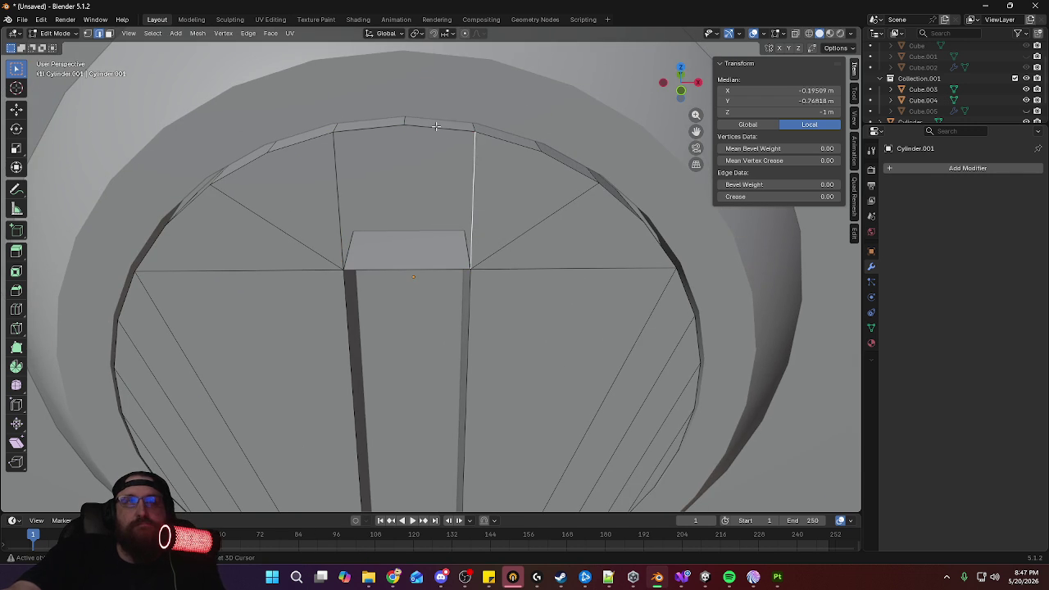
pyautogui.keyDown('shift'); pyautogui.click(436, 127); pyautogui.keyUp('shift')
pyautogui.press('f')
pyautogui.click(334, 188)
pyautogui.press('f')
pyautogui.click(424, 270)
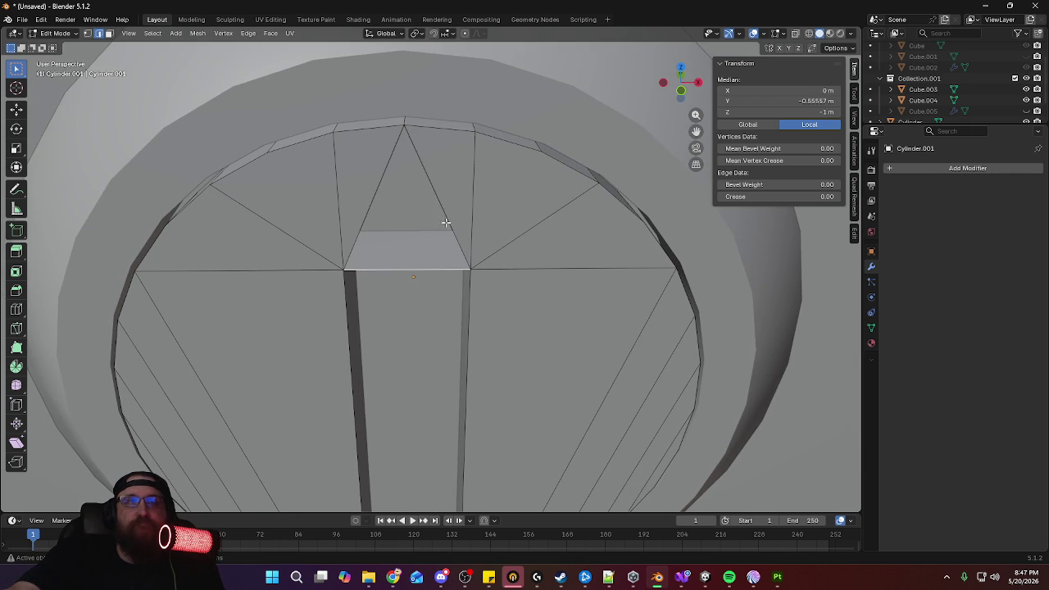
pyautogui.keyDown('shift'); pyautogui.click(436, 195); pyautogui.keyUp('shift')
pyautogui.press('f')
# Look straight down the peg and return to Object Mode
pyautogui.scroll(-2, 468, 186)
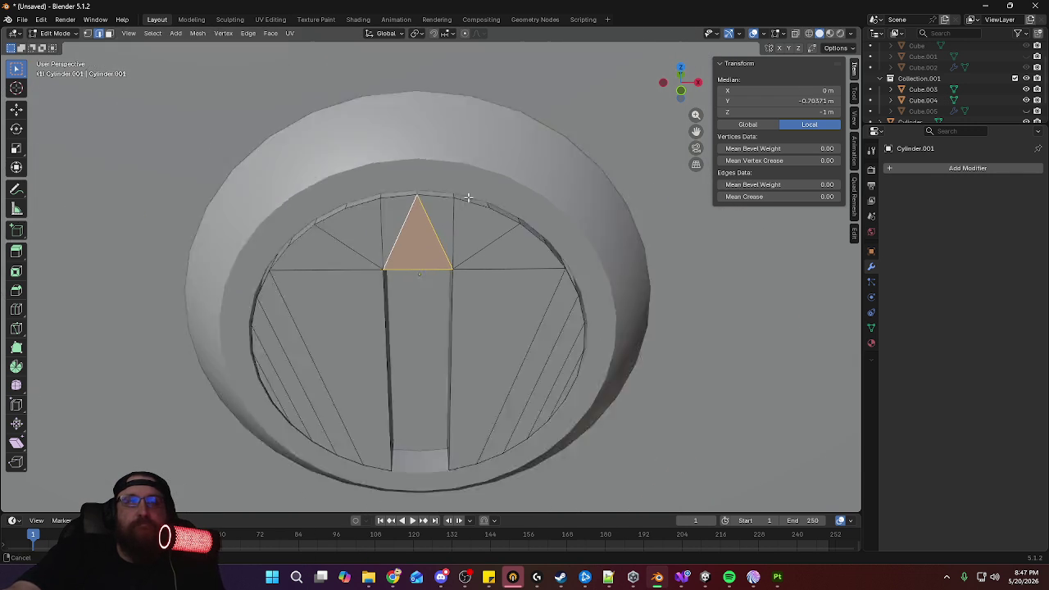
pyautogui.scroll(-4, 475, 222)
pyautogui.press('Tab')
pyautogui.moveTo(479, 248); pyautogui.dragTo(511, 257, button='middle')
pyautogui.press('Tab')
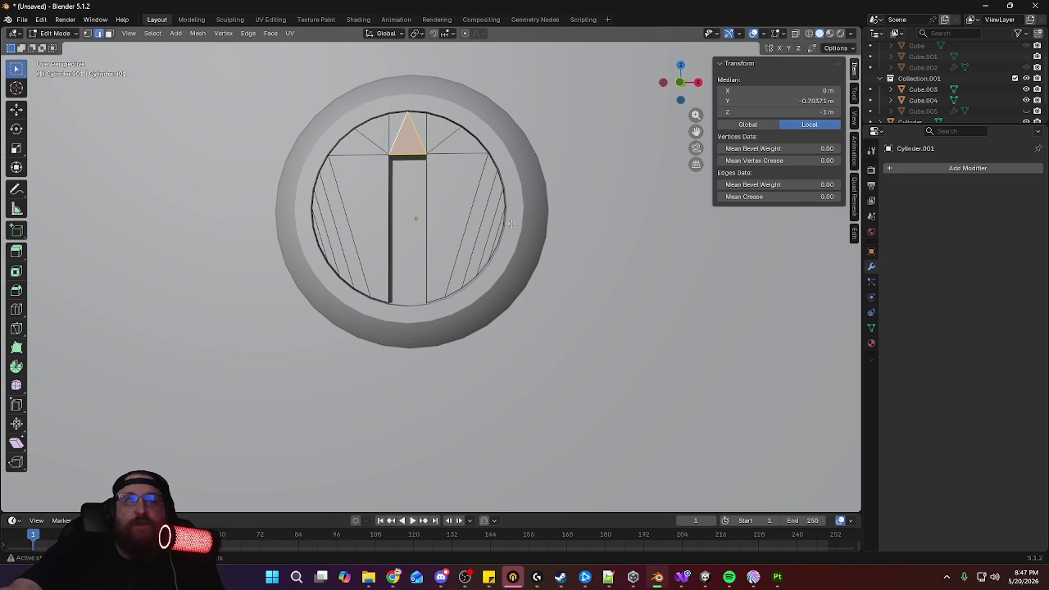
pyautogui.press('Tab')
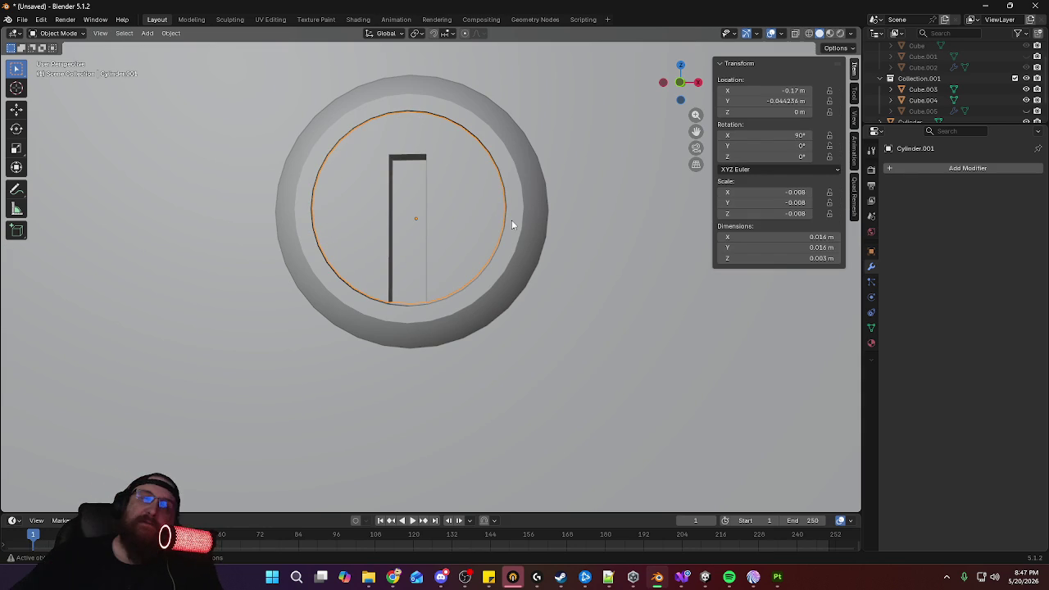
# Select the slotted cap's outer rim edge loop in Edit Mode
pyautogui.scroll(3, 519, 251)
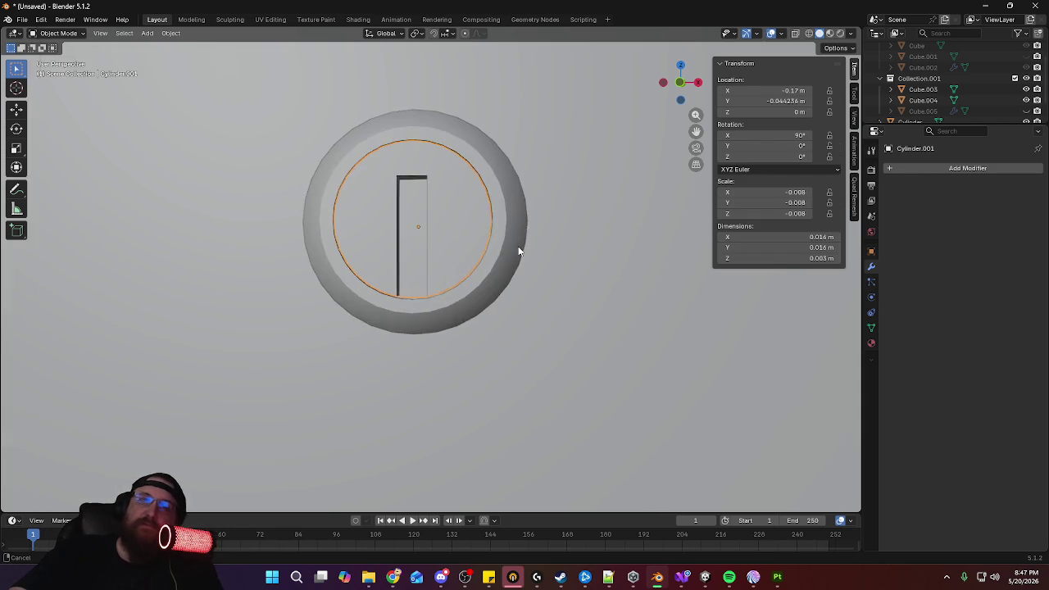
pyautogui.moveTo(521, 252)
pyautogui.mouseDown(button='middle')
pyautogui.moveTo(444, 288)
pyautogui.moveTo(352, 279)
pyautogui.moveTo(382, 266)
pyautogui.mouseUp(button='middle')
pyautogui.press('Tab')
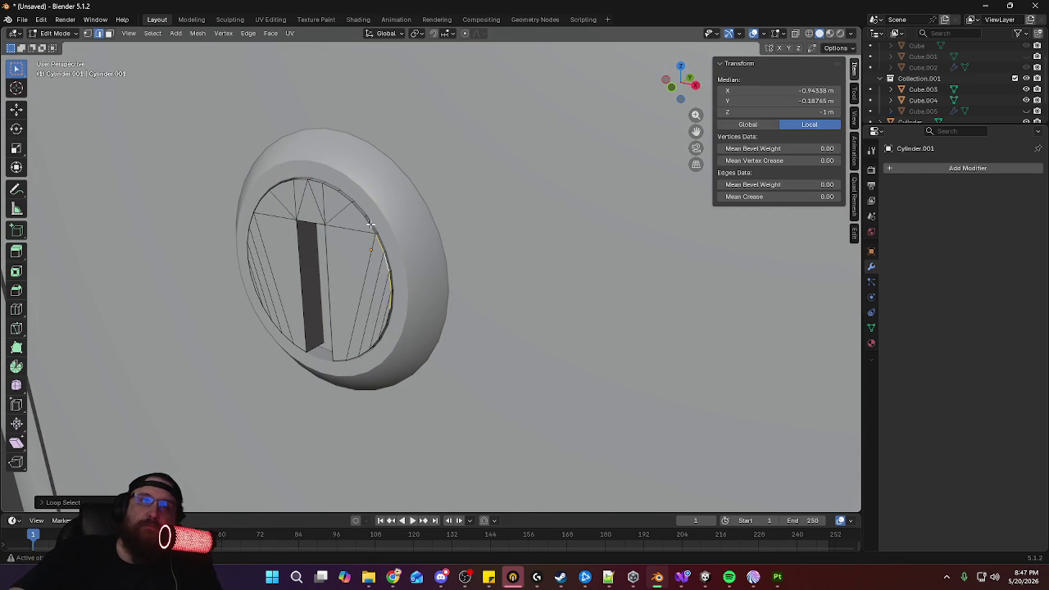
pyautogui.keyDown('alt'); pyautogui.keyDown('shift'); pyautogui.click(327, 198); pyautogui.keyUp('shift'); pyautogui.keyUp('alt')
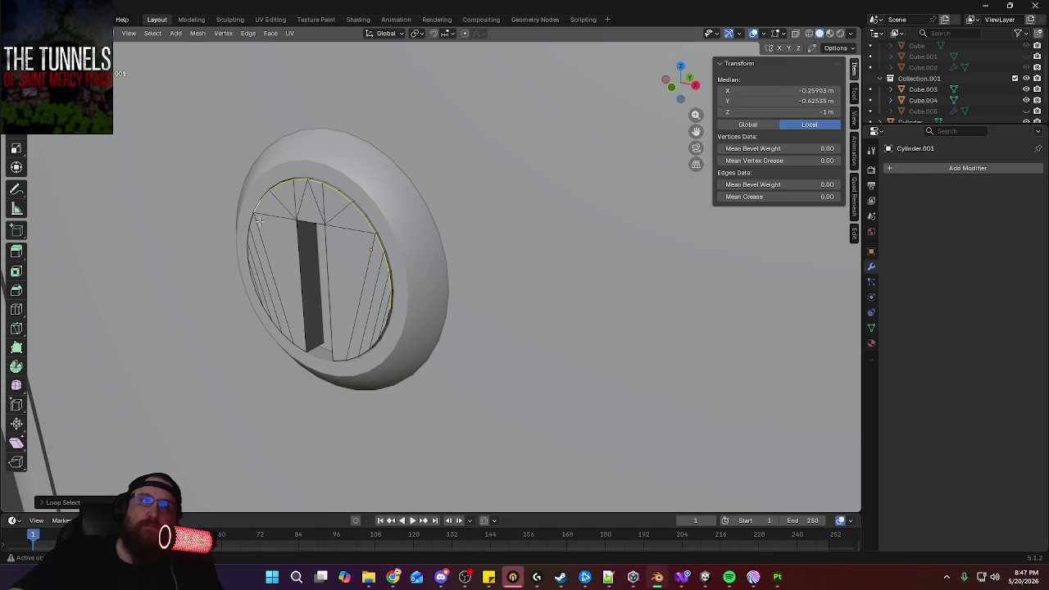
pyautogui.moveTo(283, 280); pyautogui.dragTo(328, 276, button='middle')
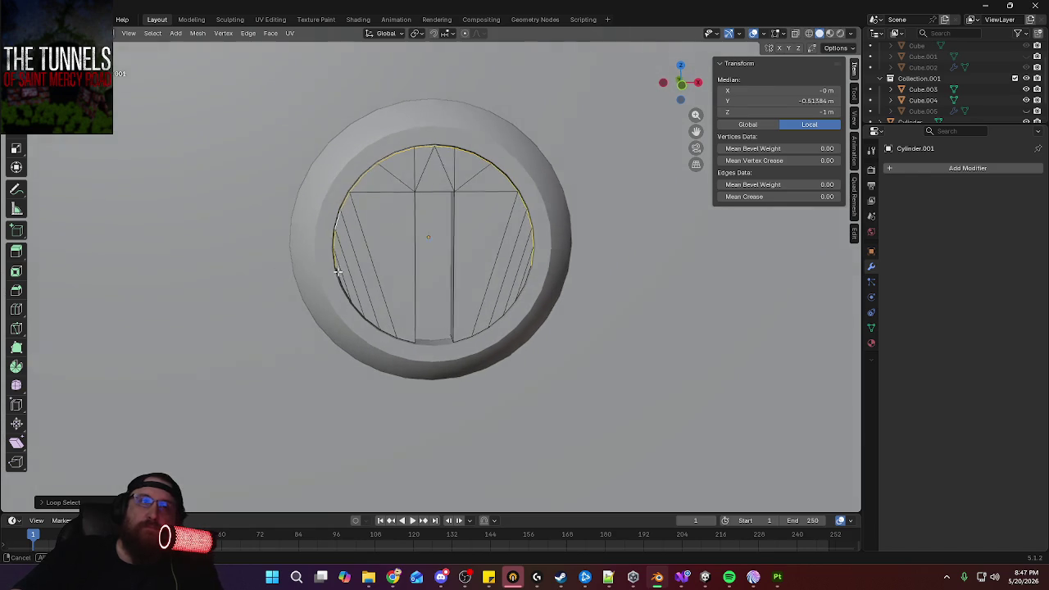
pyautogui.moveTo(379, 300); pyautogui.dragTo(413, 283, button='middle')
pyautogui.keyDown('alt'); pyautogui.keyDown('shift'); pyautogui.click(447, 281); pyautogui.keyUp('shift'); pyautogui.keyUp('alt')
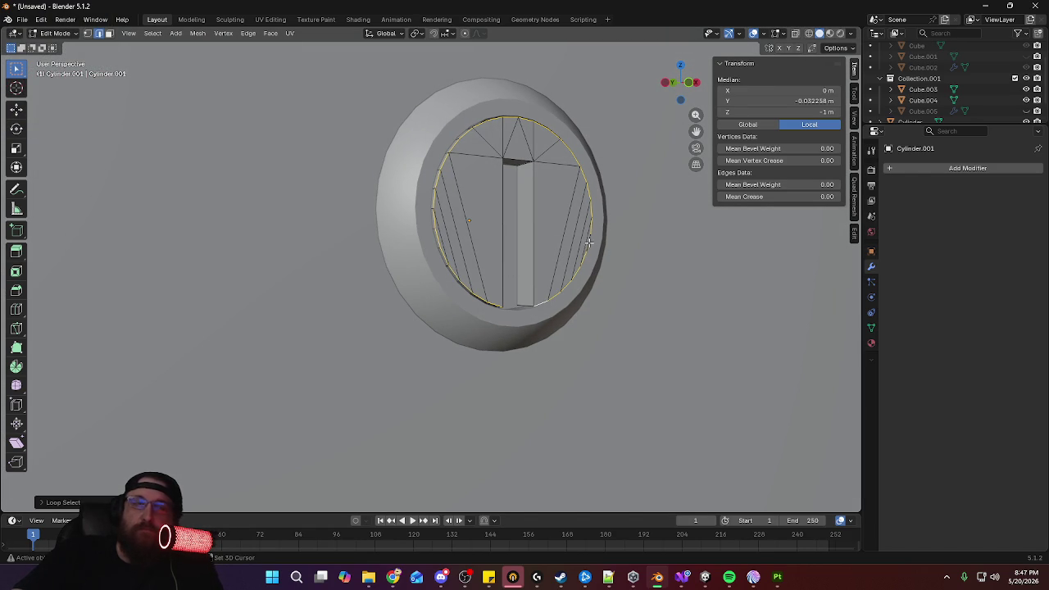
pyautogui.moveTo(627, 255)
pyautogui.mouseDown(button='middle')
pyautogui.moveTo(568, 268)
pyautogui.moveTo(519, 260)
pyautogui.mouseUp(button='middle')
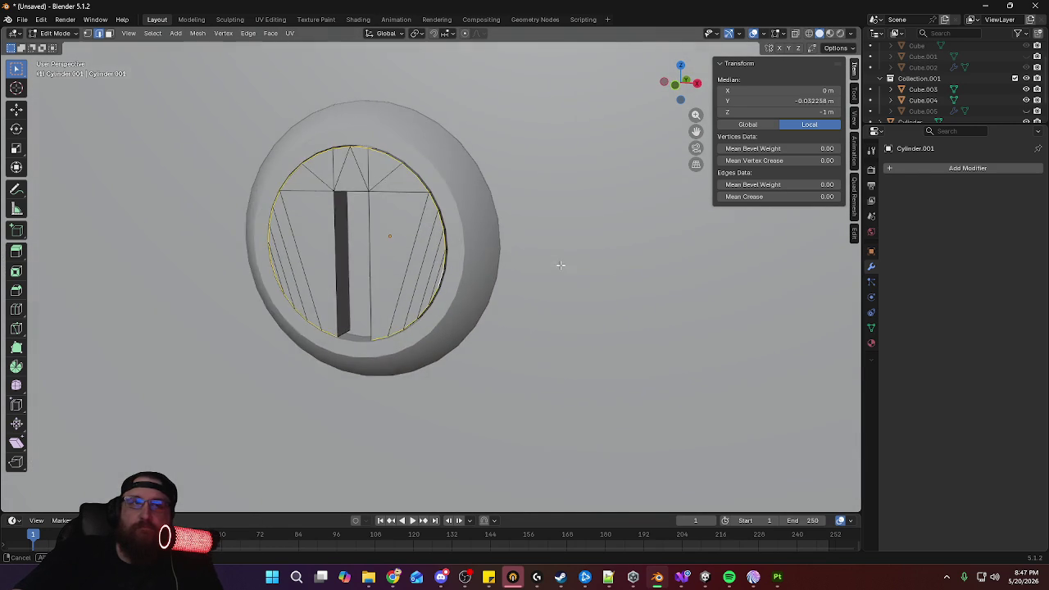
# Cancel the first bevel and apply the cap's scale so it reads 1.000
pyautogui.hotkey('ctrl', 'b')
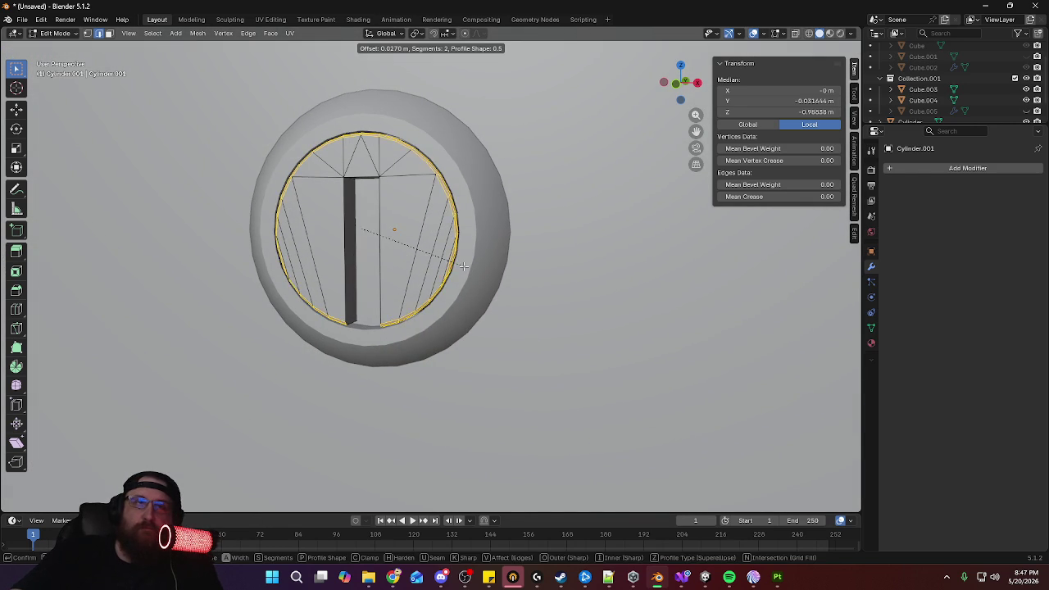
pyautogui.press('Escape')
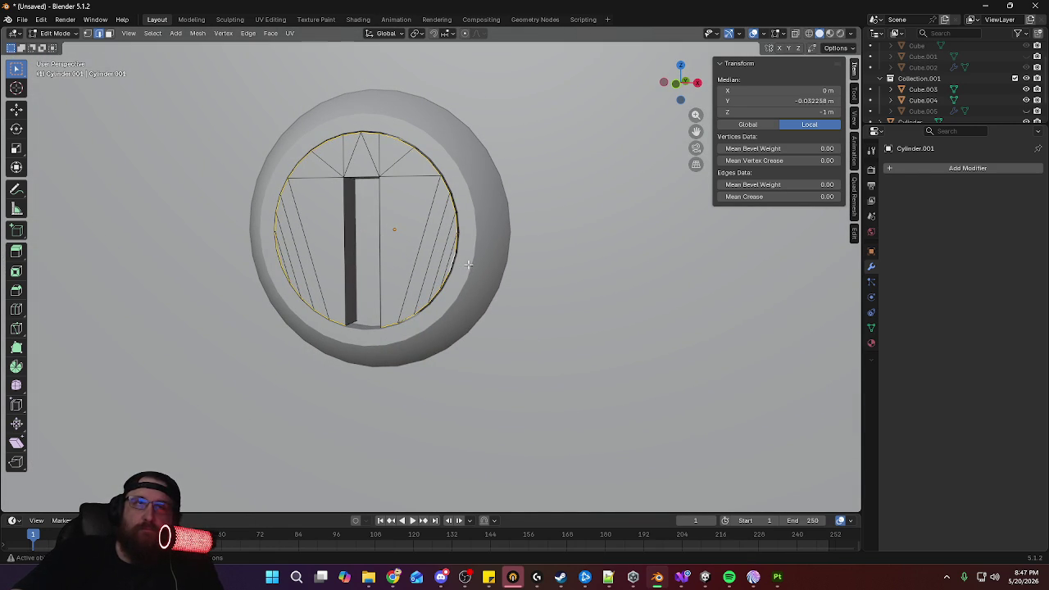
pyautogui.press('Tab')
pyautogui.hotkey('ctrl', 'a')
pyautogui.click(532, 269)
pyautogui.press('Tab')
# Give the rim loop a narrow 2-segment bevel and return to Object Mode
pyautogui.hotkey('ctrl', 'b')
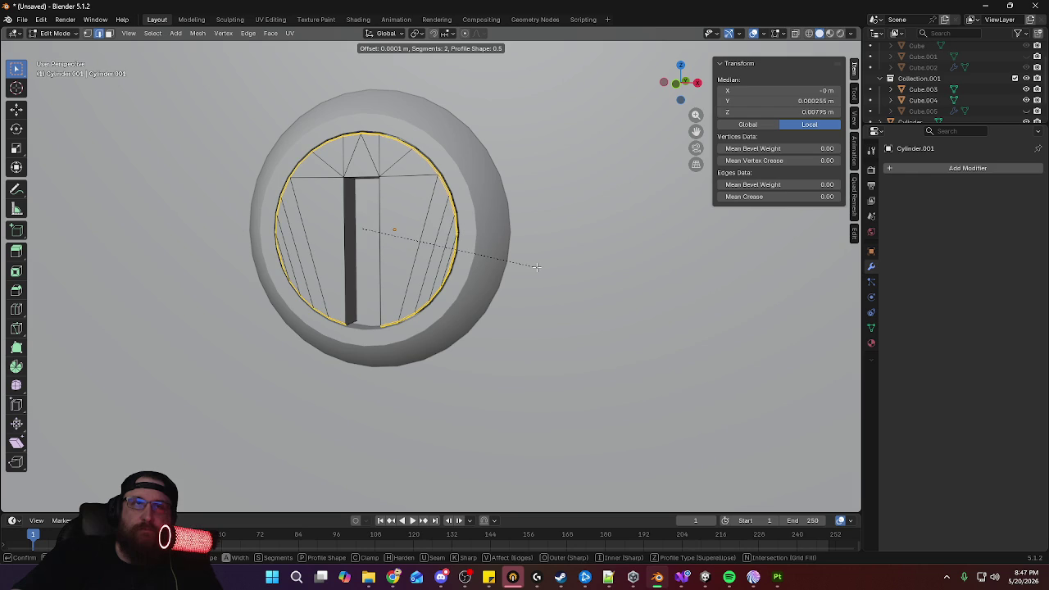
pyautogui.click(536, 266)
pyautogui.scroll(4, 529, 238)
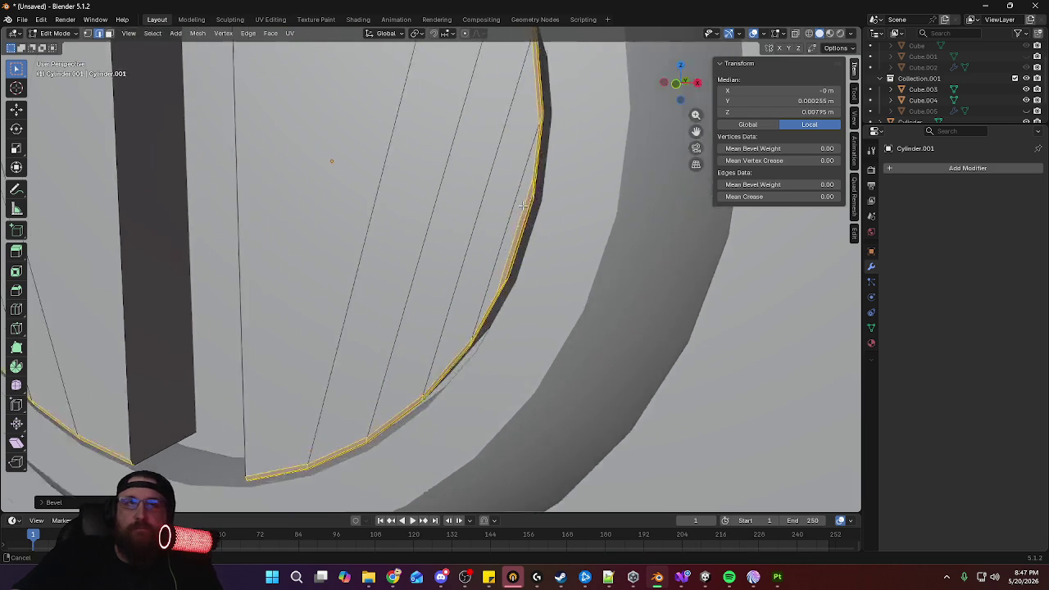
pyautogui.scroll(3, 522, 199)
pyautogui.scroll(-5, 517, 217)
pyautogui.moveTo(511, 227); pyautogui.dragTo(510, 230, button='middle')
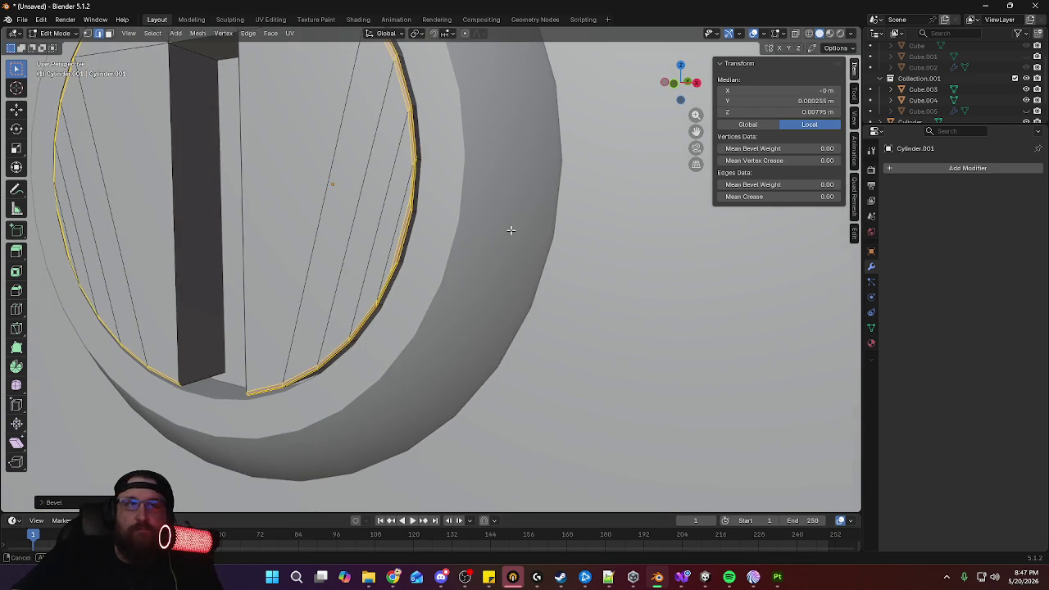
pyautogui.press('Tab')
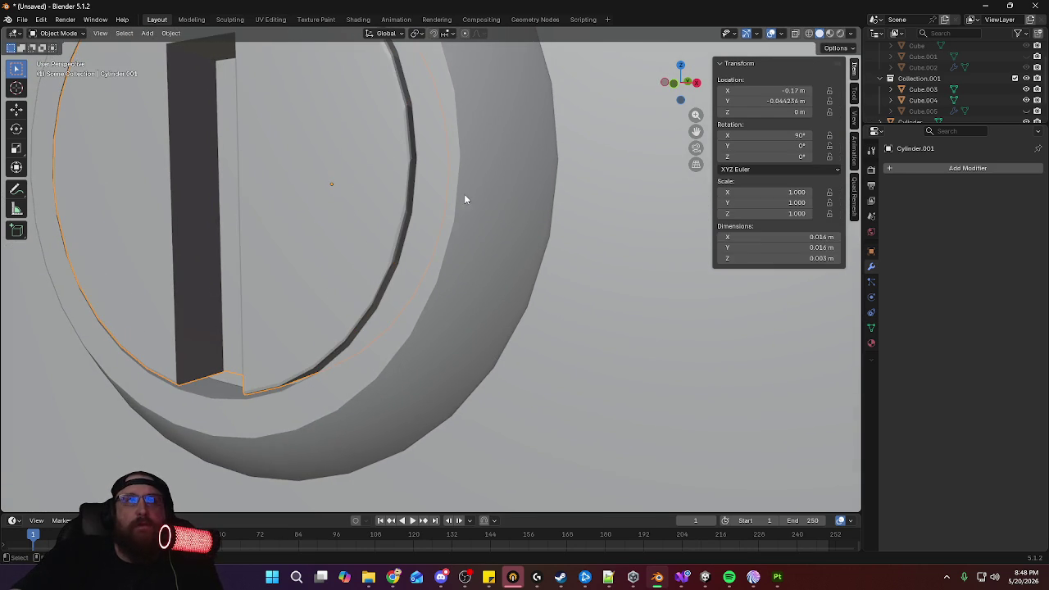
# Shade the cap smooth and select the slot's vertical edges in Edit Mode
pyautogui.click(170, 33)
pyautogui.click(197, 283)
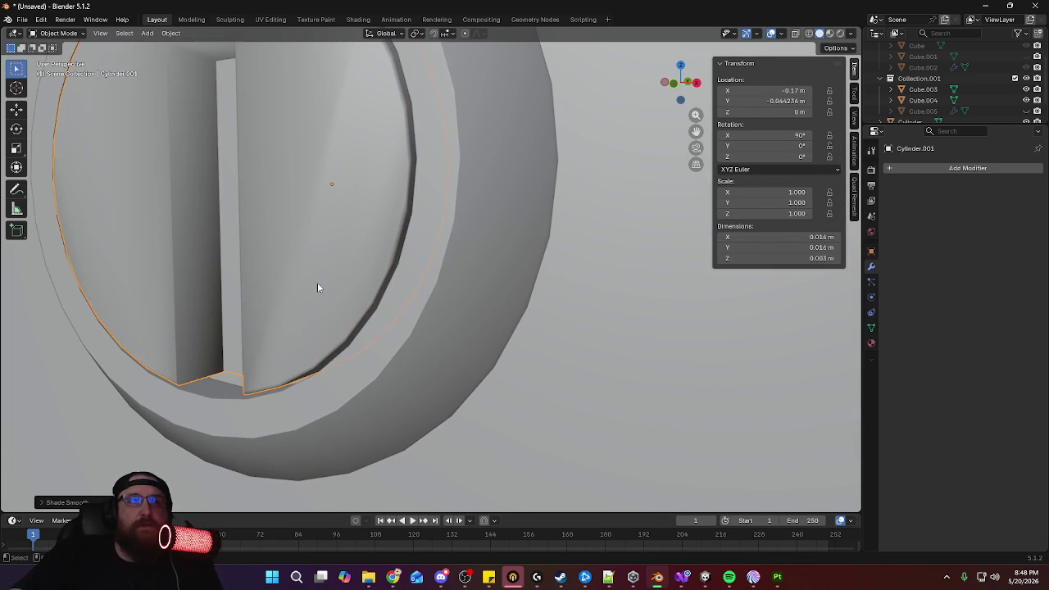
pyautogui.press('Tab')
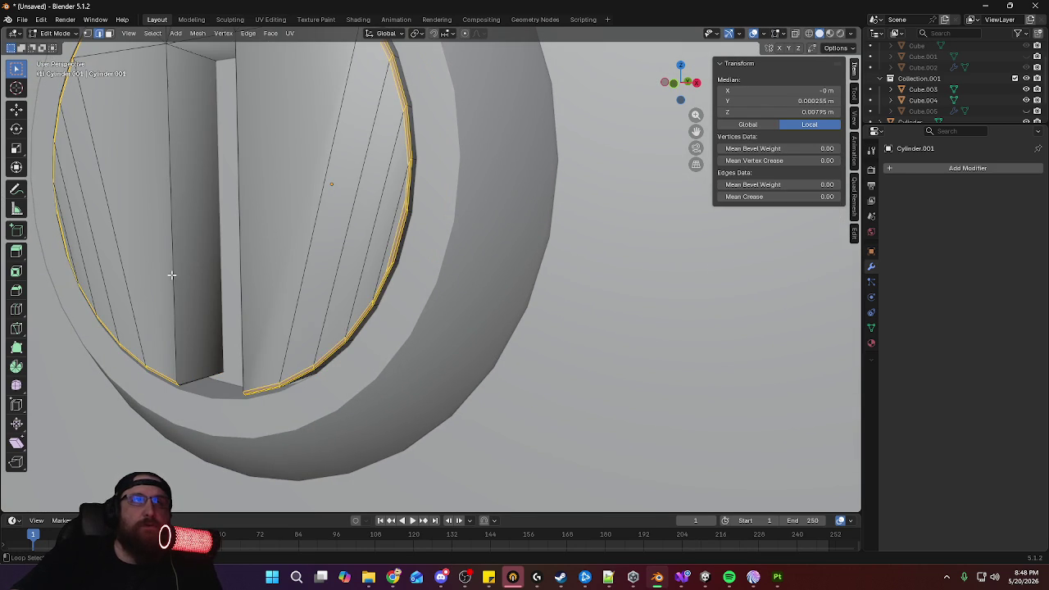
pyautogui.click(174, 279)
pyautogui.keyDown('shift'); pyautogui.click(240, 224); pyautogui.keyUp('shift')
pyautogui.scroll(-2, 243, 224)
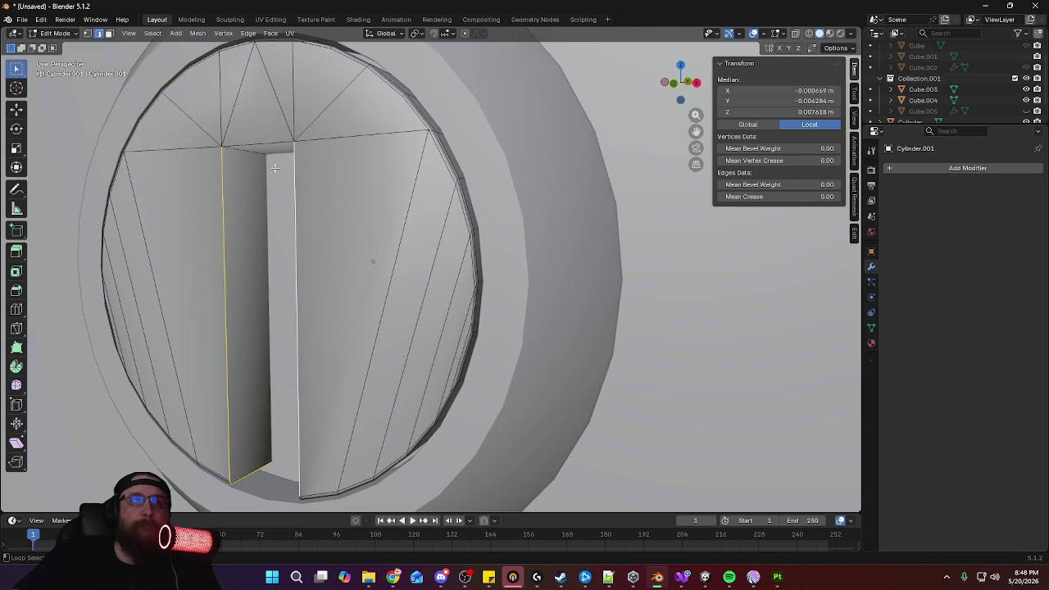
pyautogui.keyDown('alt'); pyautogui.keyDown('shift'); pyautogui.click(296, 332); pyautogui.keyUp('shift'); pyautogui.keyUp('alt')
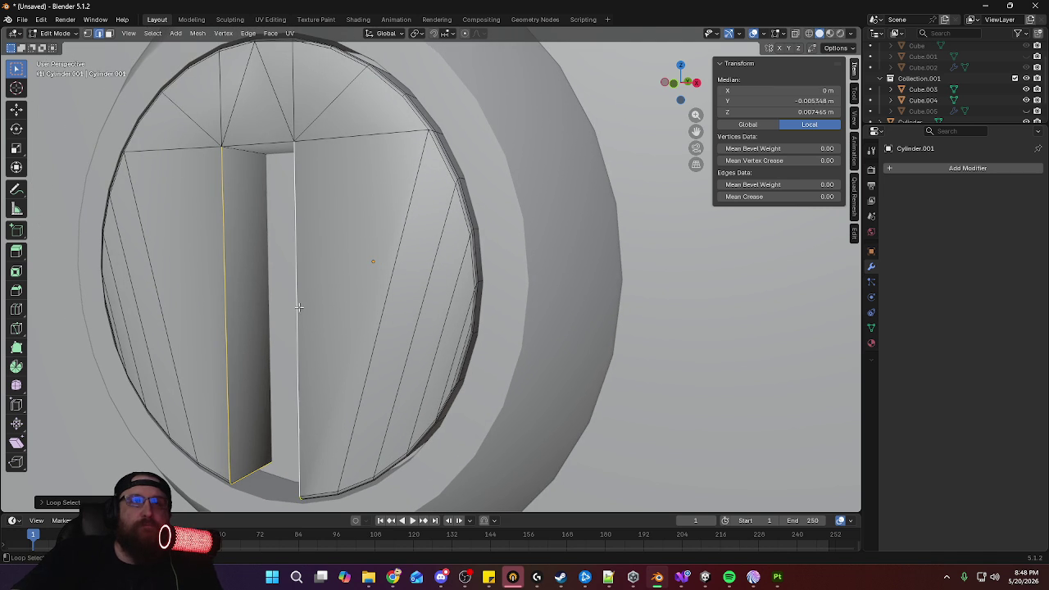
# Mark the selected slot edge loop sharp
pyautogui.moveTo(267, 145)
pyautogui.mouseDown(button='middle')
pyautogui.moveTo(333, 172)
pyautogui.moveTo(290, 165)
pyautogui.mouseUp(button='middle')
pyautogui.hotkey('ctrl', 'z')
pyautogui.moveTo(313, 124); pyautogui.dragTo(518, 142, button='middle')
pyautogui.rightClick(547, 133)
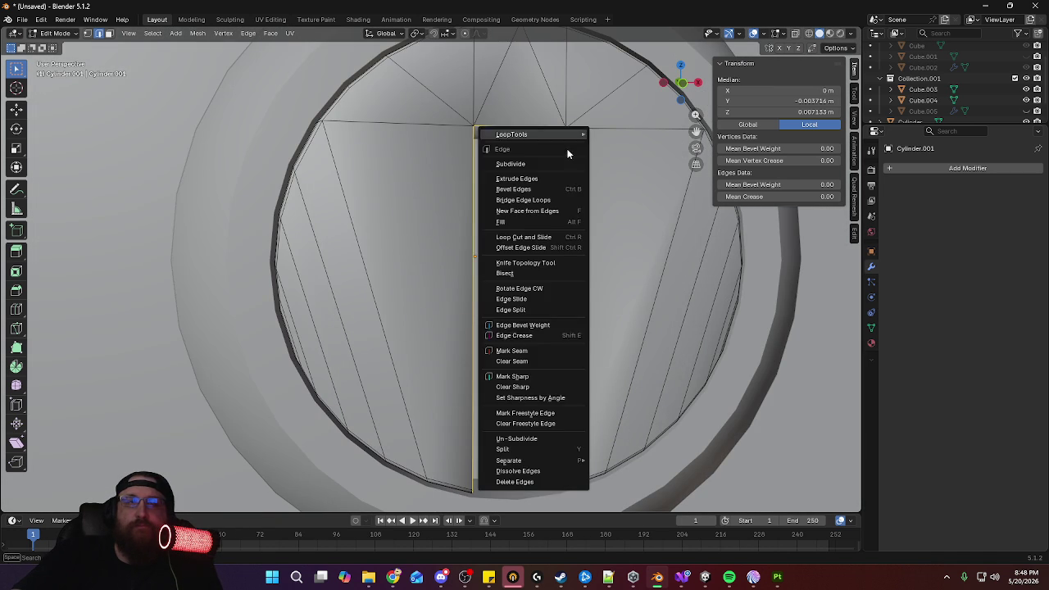
pyautogui.click(522, 375)
pyautogui.moveTo(577, 271); pyautogui.dragTo(392, 89, button='middle')
# With X-ray on, mark the remaining slot edges sharp, then exit with X-ray off
pyautogui.hotkey('alt', 'z')
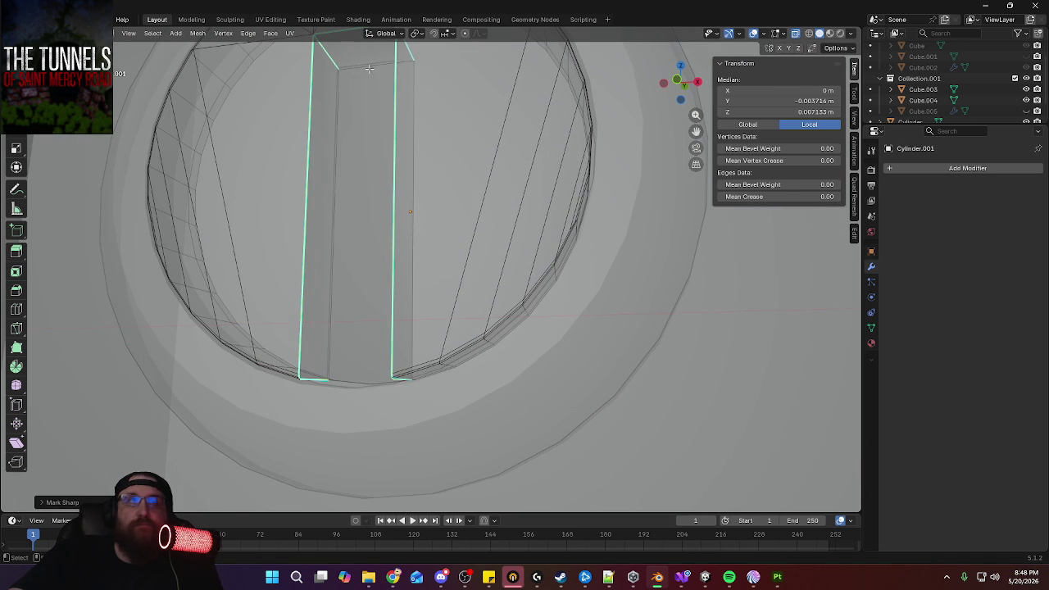
pyautogui.click(369, 70)
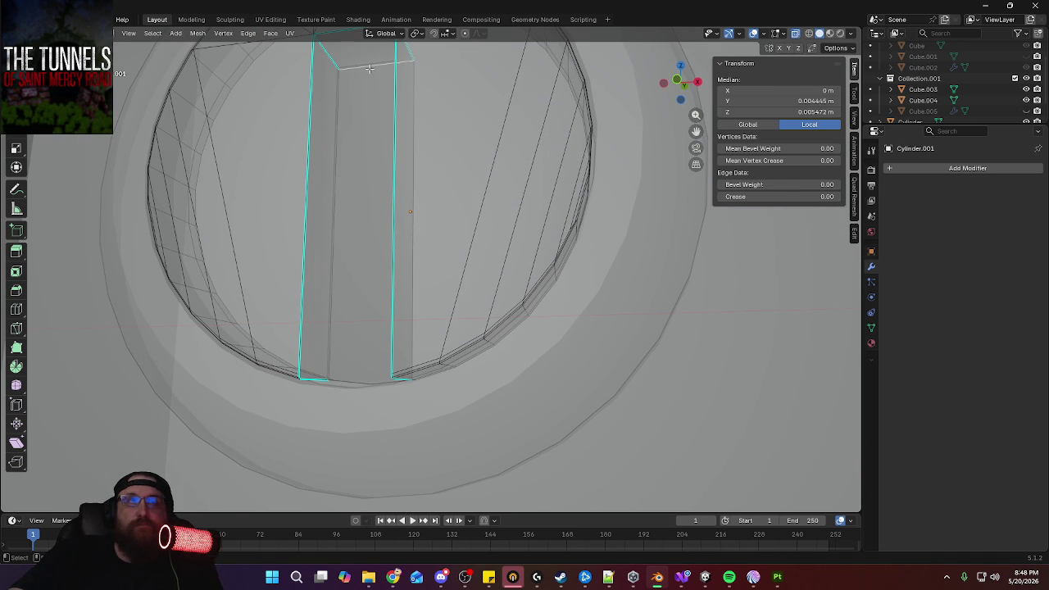
pyautogui.keyDown('shift'); pyautogui.click(338, 160); pyautogui.keyUp('shift')
pyautogui.hotkey('ctrl', 'e')
pyautogui.click(320, 267)
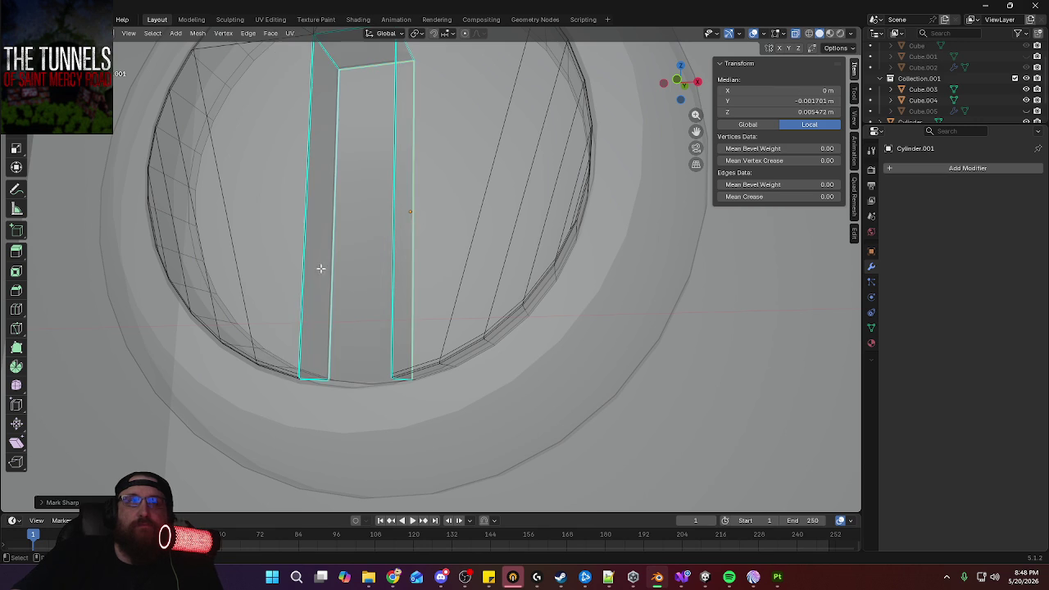
pyautogui.press('Tab')
pyautogui.scroll(-2, 429, 155)
pyautogui.scroll(-3, 435, 180)
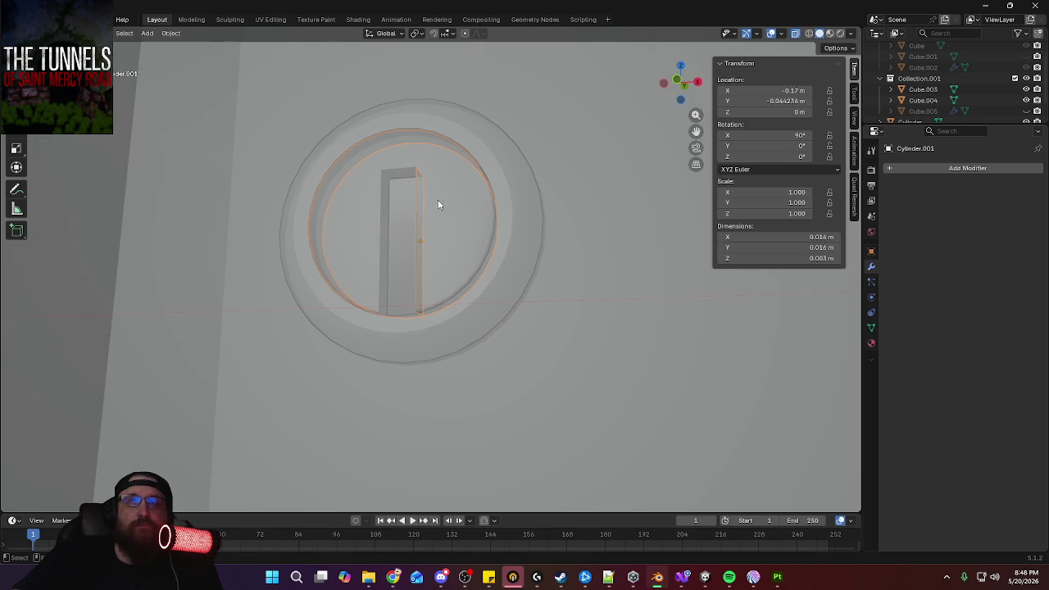
pyautogui.click(796, 34)
# Select the cap's slot face in X-ray, seen from the front view
pyautogui.scroll(-1, 450, 226)
pyautogui.scroll(-4, 487, 269)
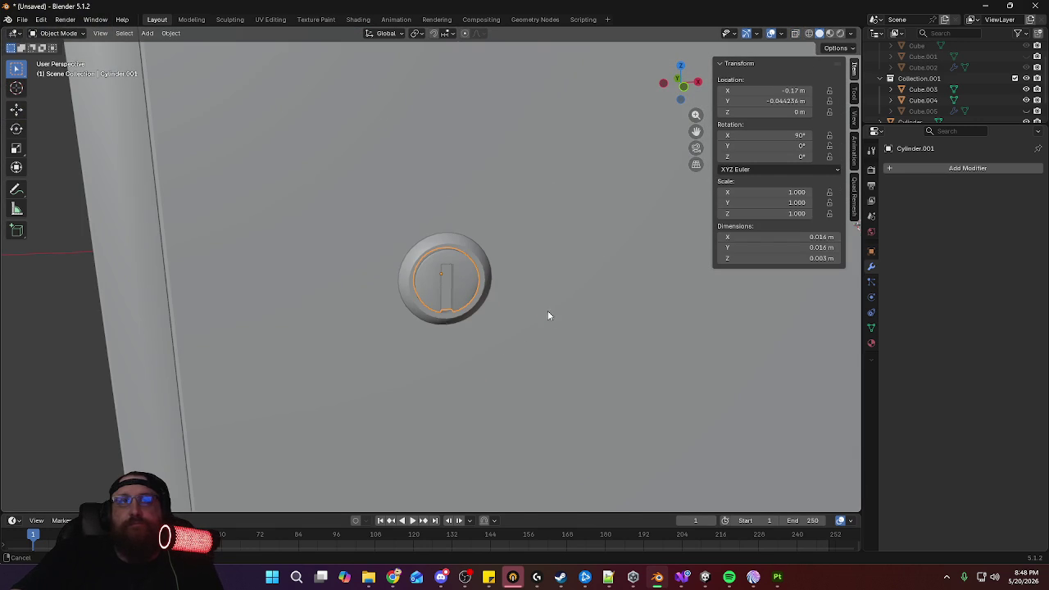
pyautogui.moveTo(73, 259)
pyautogui.mouseDown(button='middle')
pyautogui.moveTo(402, 258)
pyautogui.moveTo(392, 279)
pyautogui.moveTo(445, 335)
pyautogui.mouseUp(button='middle')
pyautogui.scroll(-3, 493, 286)
pyautogui.moveTo(493, 286)
pyautogui.mouseDown(button='middle')
pyautogui.moveTo(651, 317)
pyautogui.moveTo(445, 269)
pyautogui.moveTo(439, 192)
pyautogui.moveTo(575, 121)
pyautogui.mouseUp(button='middle')
pyautogui.press('Tab')
pyautogui.hotkey('alt', 'a')
pyautogui.click(361, 163)
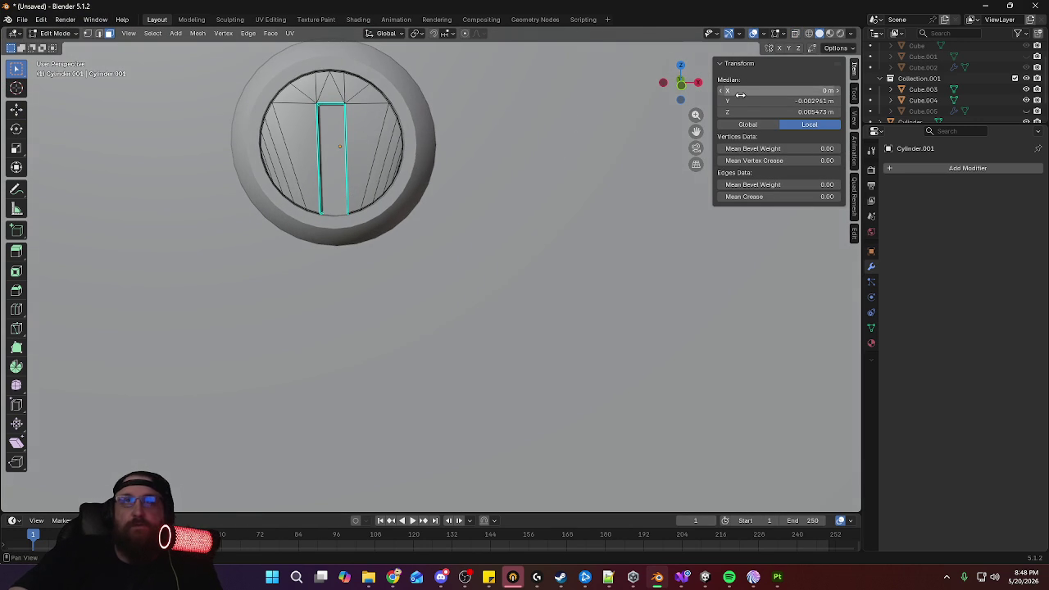
pyautogui.click(794, 38)
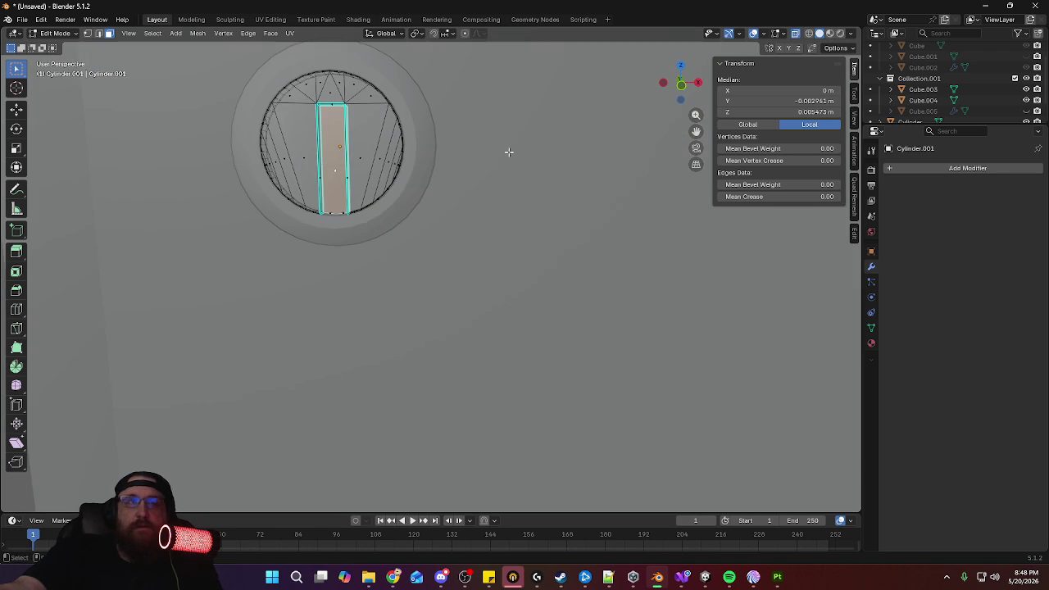
pyautogui.press('KP_1')
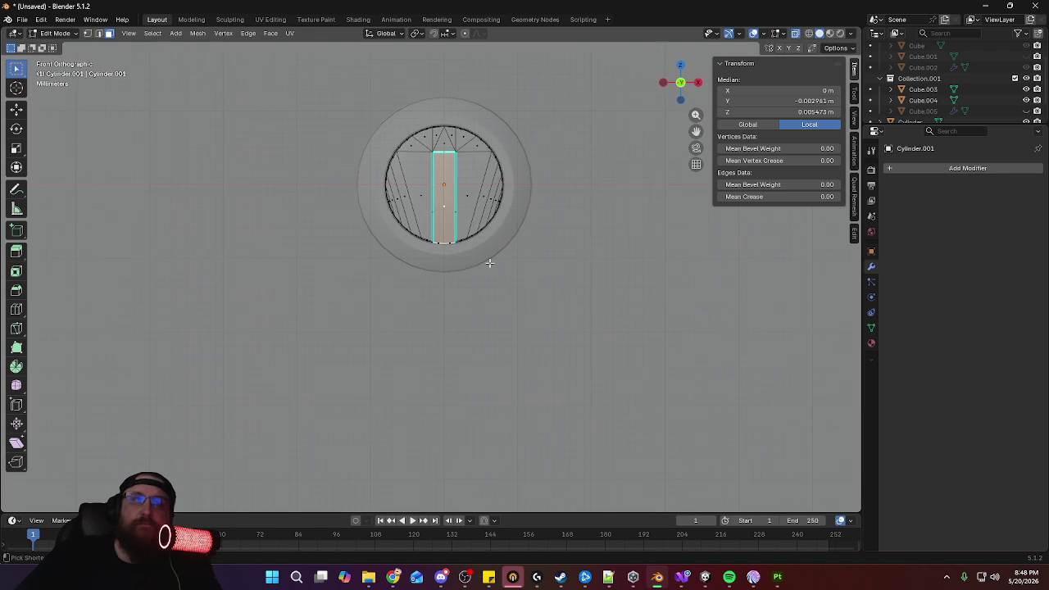
pyautogui.moveTo(489, 262)
pyautogui.keyDown('ctrl'); pyautogui.mouseDown(button='middle')
pyautogui.moveTo(549, 332)
pyautogui.moveTo(553, 307)
pyautogui.mouseUp(button='middle'); pyautogui.keyUp('ctrl')
# Narrow the slot by scaling along X and extrude it inward as a recess
pyautogui.press('s')
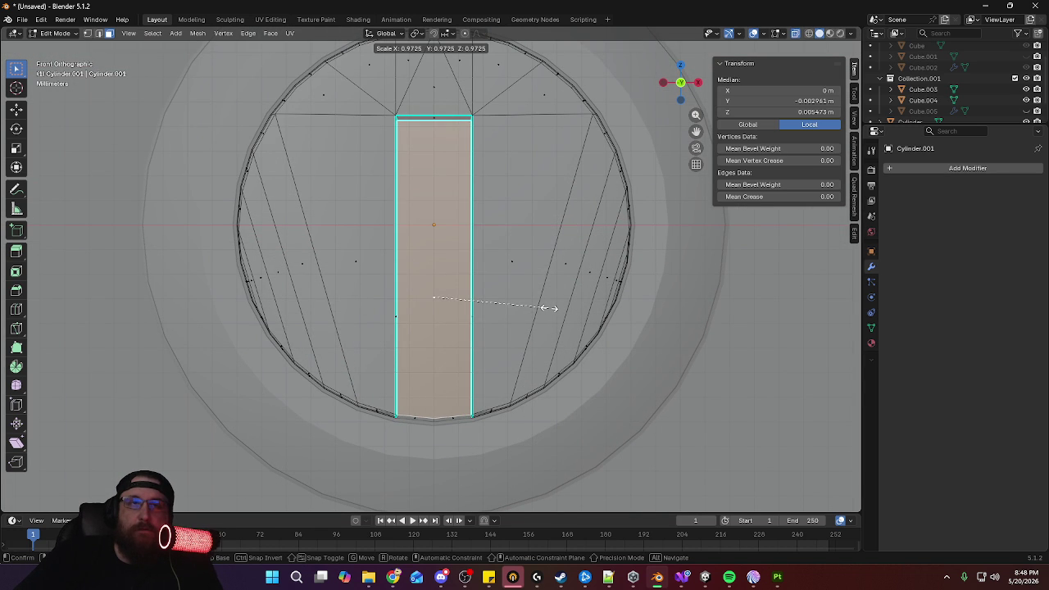
pyautogui.press('x')
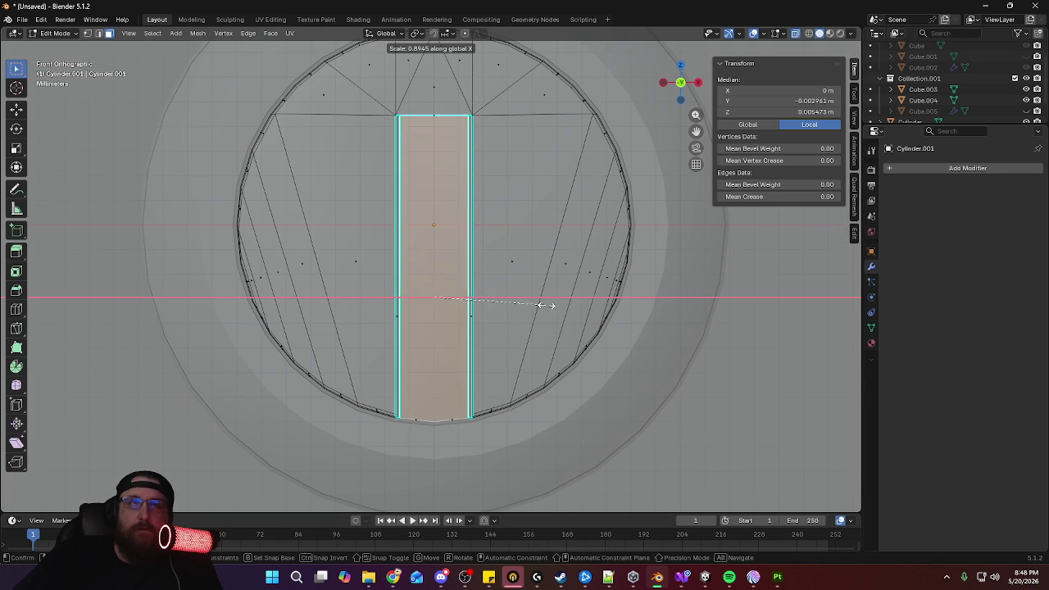
pyautogui.click(542, 305)
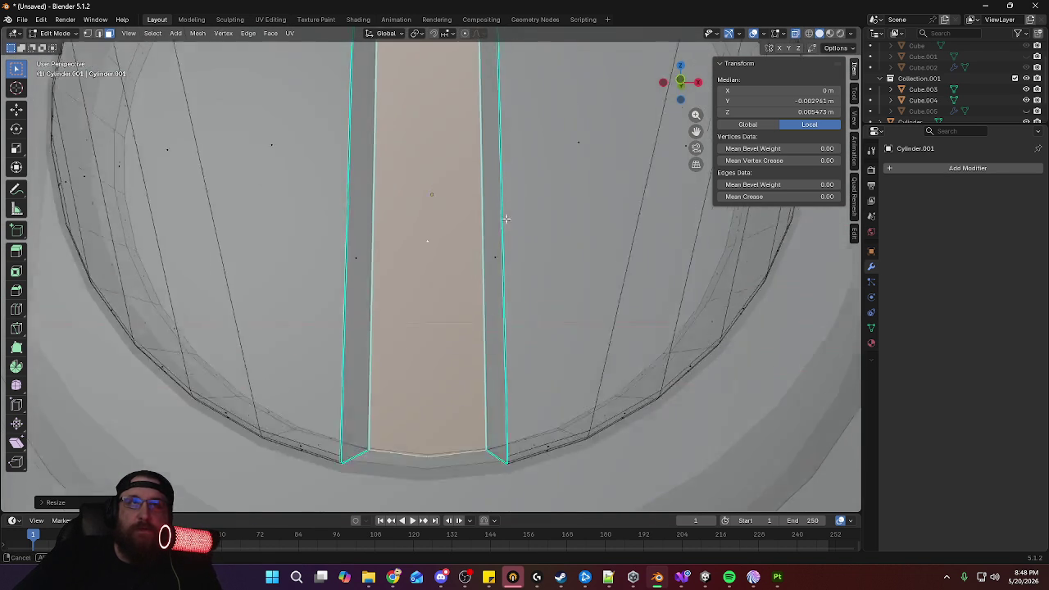
pyautogui.moveTo(507, 239); pyautogui.dragTo(519, 319, button='middle')
pyautogui.press('e')
# Move the slot's top edge vertically along Z
pyautogui.click(479, 150)
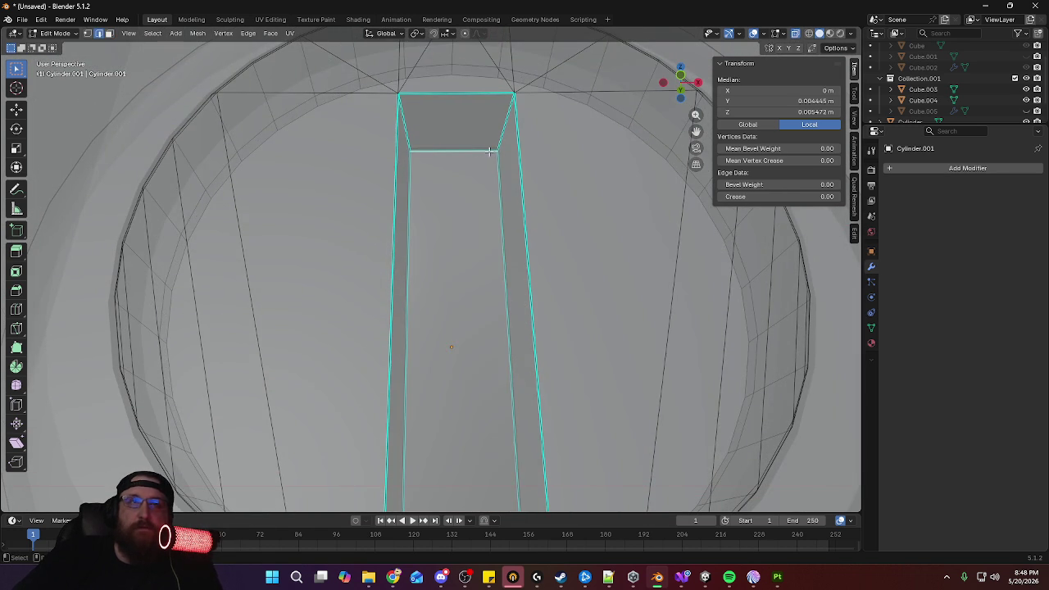
pyautogui.press('KP_7')
pyautogui.press('KP_1')
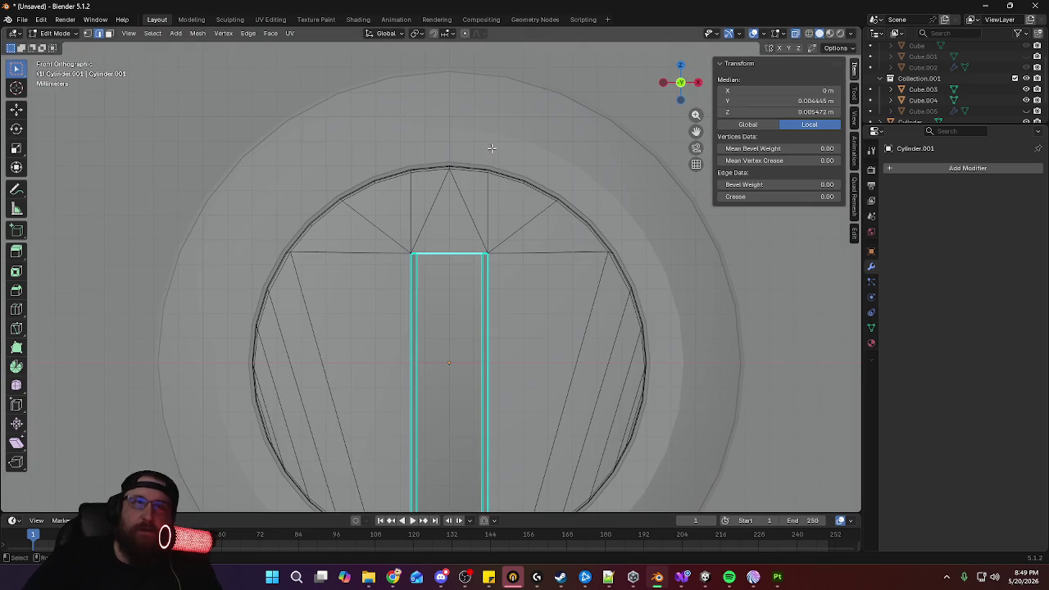
pyautogui.press('g')
pyautogui.press('z')
pyautogui.click(523, 228)
# Return to Object Mode with X-ray off and view the whole panel in perspective
pyautogui.keyDown('shift'); pyautogui.moveTo(560, 352); pyautogui.dragTo(571, 212, button='middle'); pyautogui.keyUp('shift')
pyautogui.scroll(-1, 571, 212)
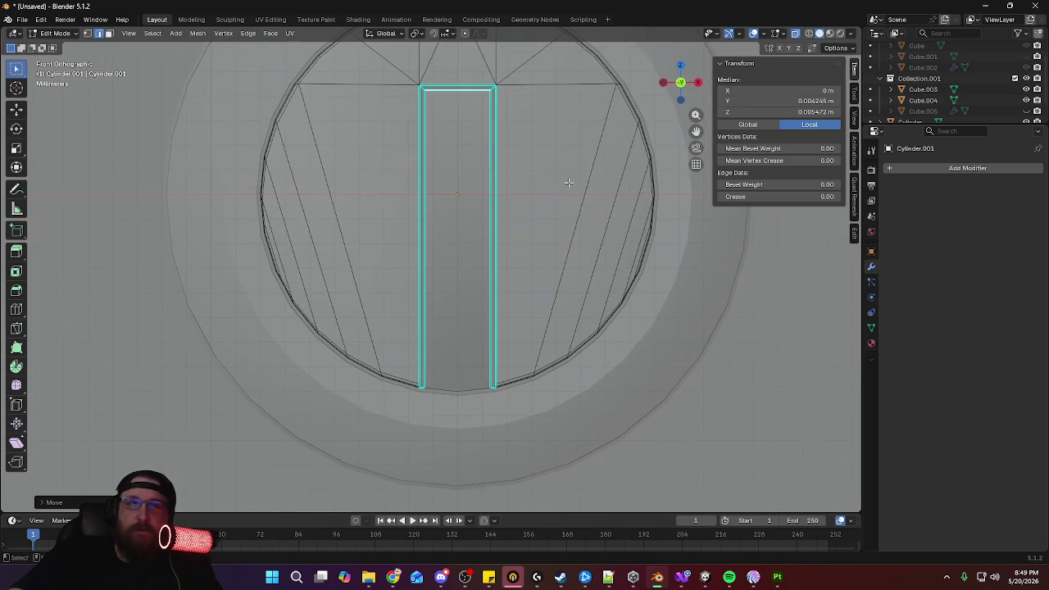
pyautogui.scroll(-3, 586, 218)
pyautogui.press('Tab')
pyautogui.scroll(-2, 574, 209)
pyautogui.scroll(-5, 559, 262)
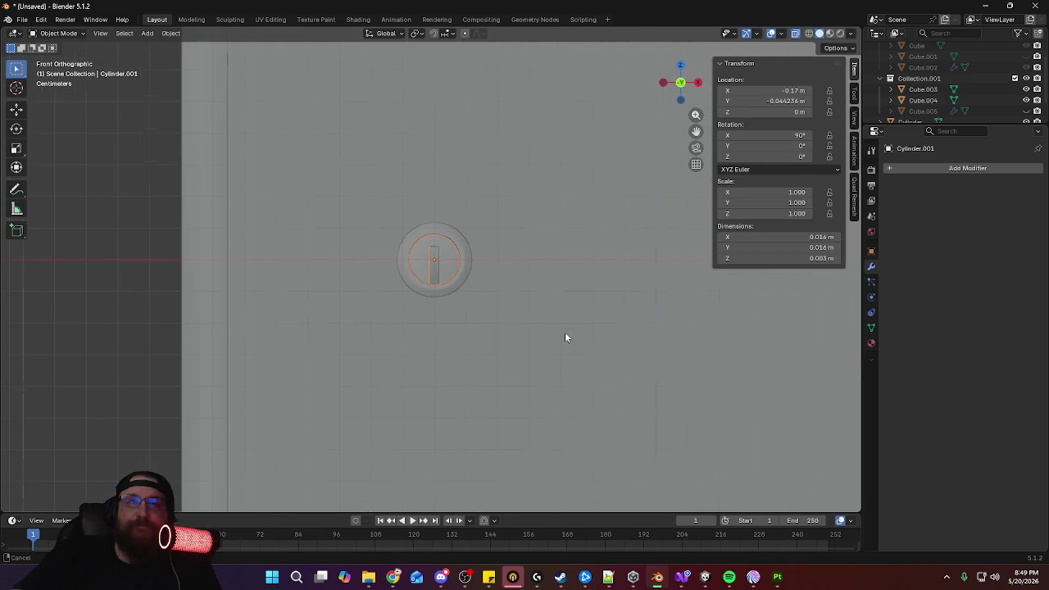
pyautogui.click(793, 37)
pyautogui.moveTo(544, 199)
pyautogui.mouseDown(button='middle')
pyautogui.moveTo(447, 206)
pyautogui.moveTo(478, 326)
pyautogui.moveTo(600, 266)
pyautogui.mouseUp(button='middle')
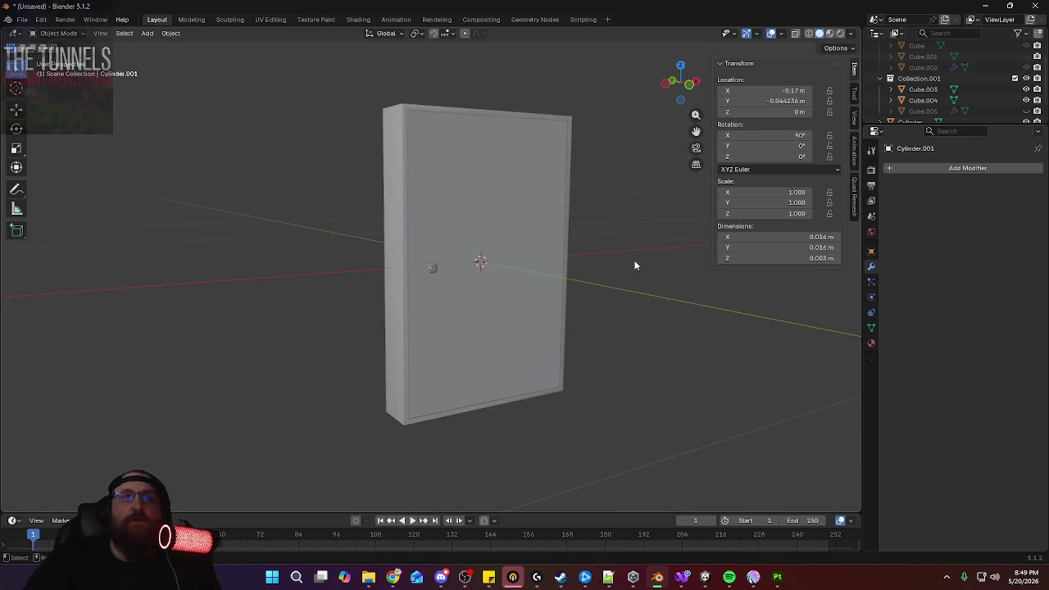
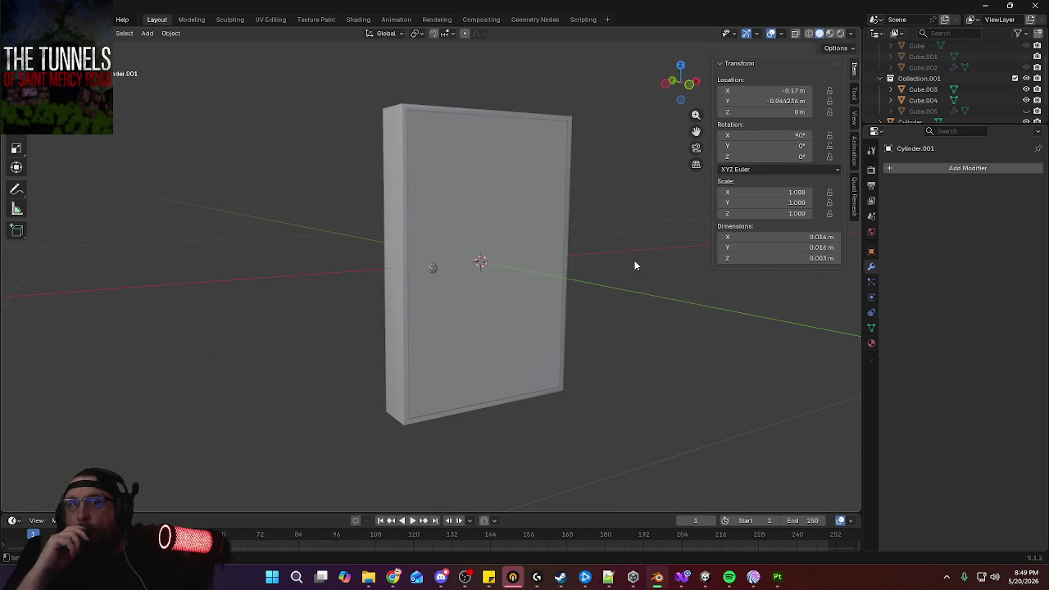
# Drag the Cylinder and Cylinder.001 knobs together into Collection.001
pyautogui.moveTo(594, 221)
pyautogui.mouseDown(button='middle')
pyautogui.moveTo(549, 270)
pyautogui.moveTo(488, 258)
pyautogui.moveTo(535, 225)
pyautogui.moveTo(614, 216)
pyautogui.mouseUp(button='middle')
pyautogui.scroll(-2, 909, 98)
pyautogui.click(909, 100)
pyautogui.keyDown('ctrl'); pyautogui.click(909, 112); pyautogui.keyUp('ctrl')
pyautogui.moveTo(911, 112); pyautogui.dragTo(921, 59)
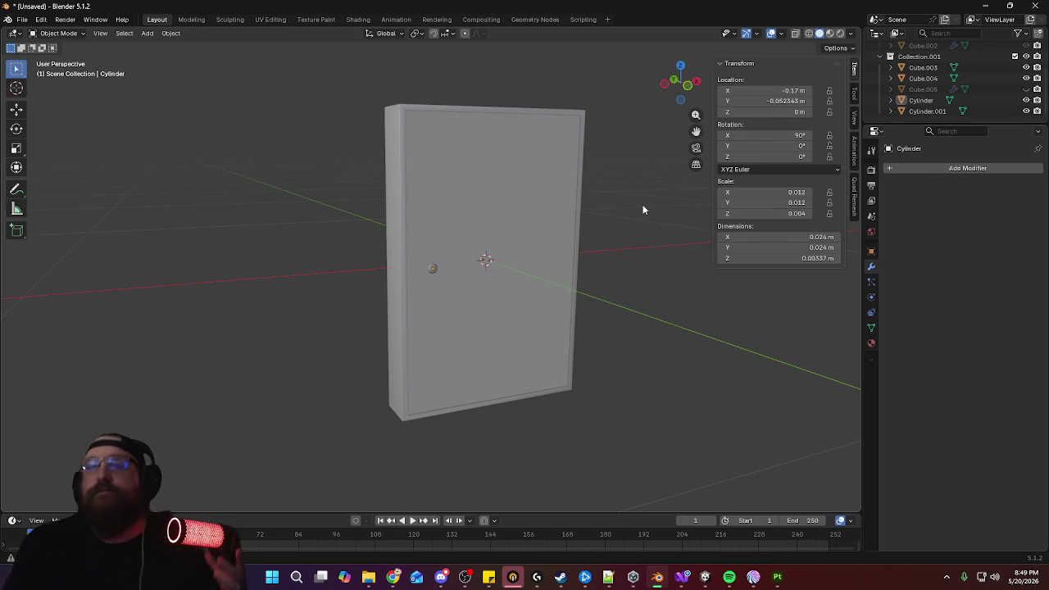
# Inspect the door model, selecting panel Cube.004, the small knob, then plane Cube.001
pyautogui.moveTo(624, 218)
pyautogui.mouseDown(button='middle')
pyautogui.moveTo(638, 237)
pyautogui.moveTo(578, 236)
pyautogui.mouseUp(button='middle')
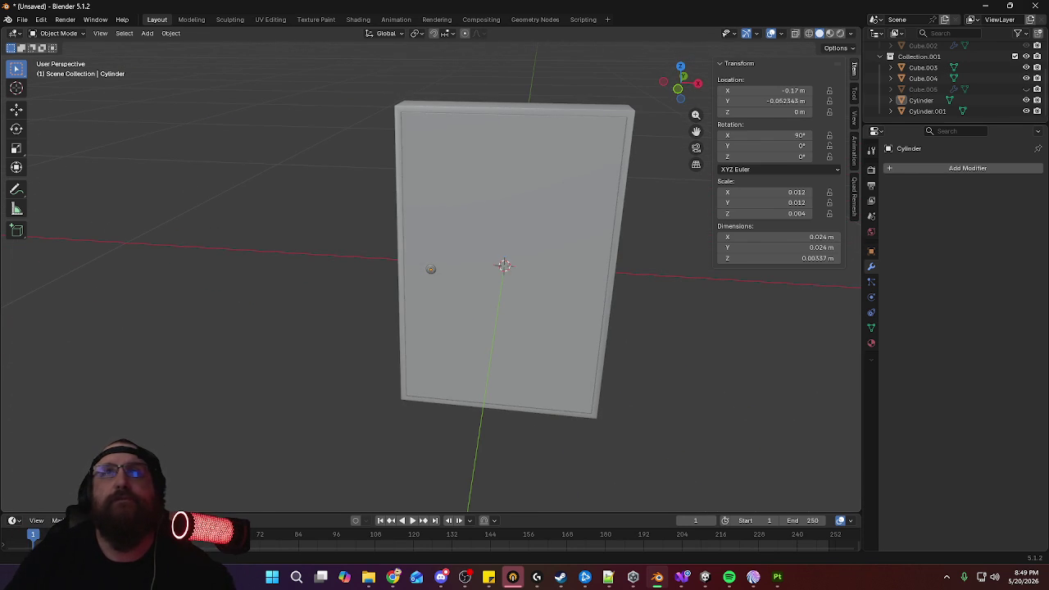
pyautogui.scroll(3, 1006, 79)
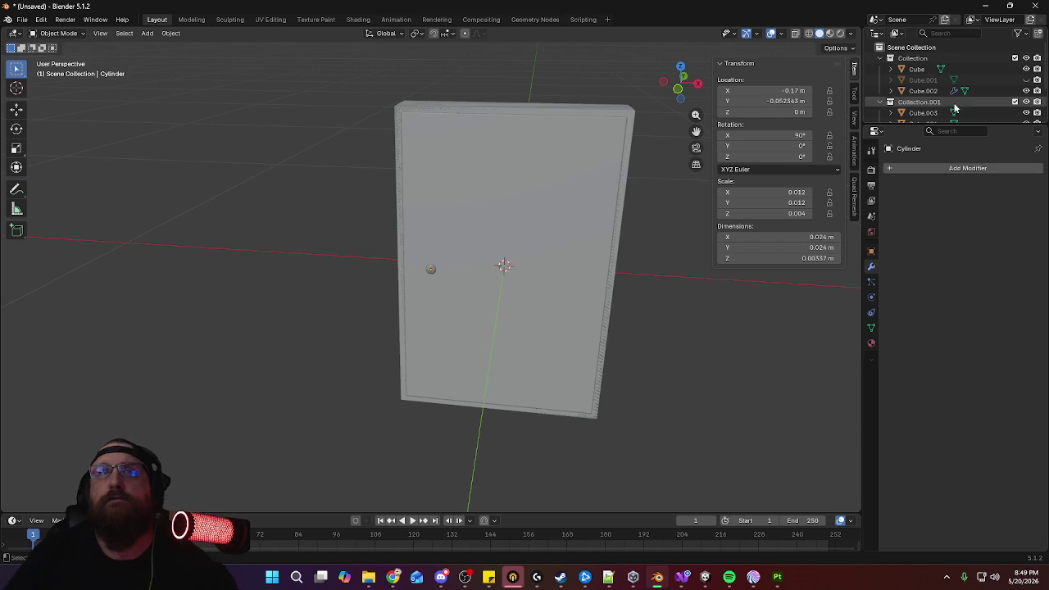
pyautogui.click(536, 228)
pyautogui.scroll(2, 483, 244)
pyautogui.scroll(5, 435, 253)
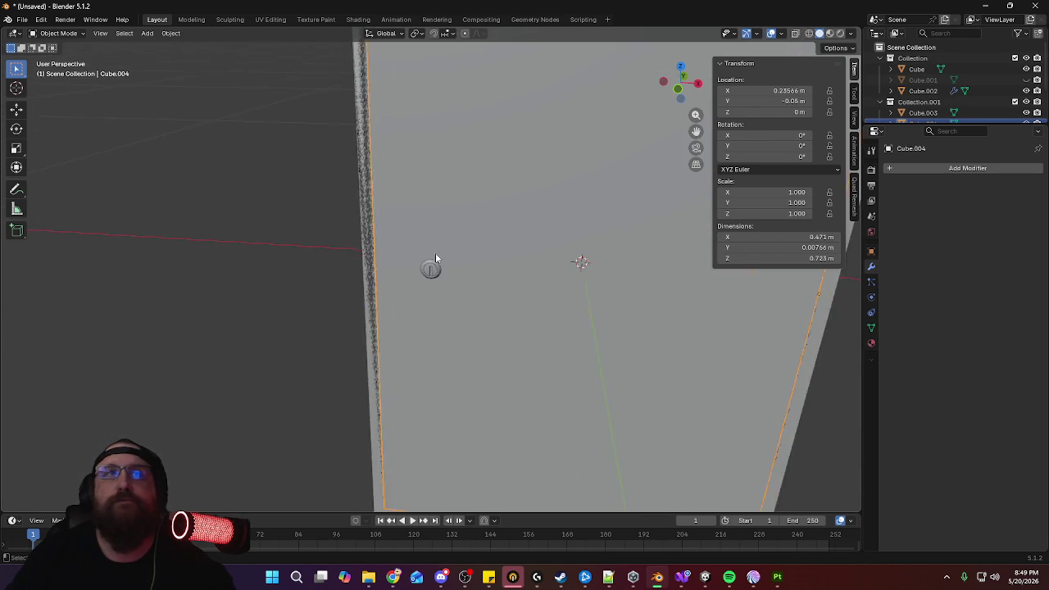
pyautogui.scroll(2, 442, 266)
pyautogui.click(438, 274)
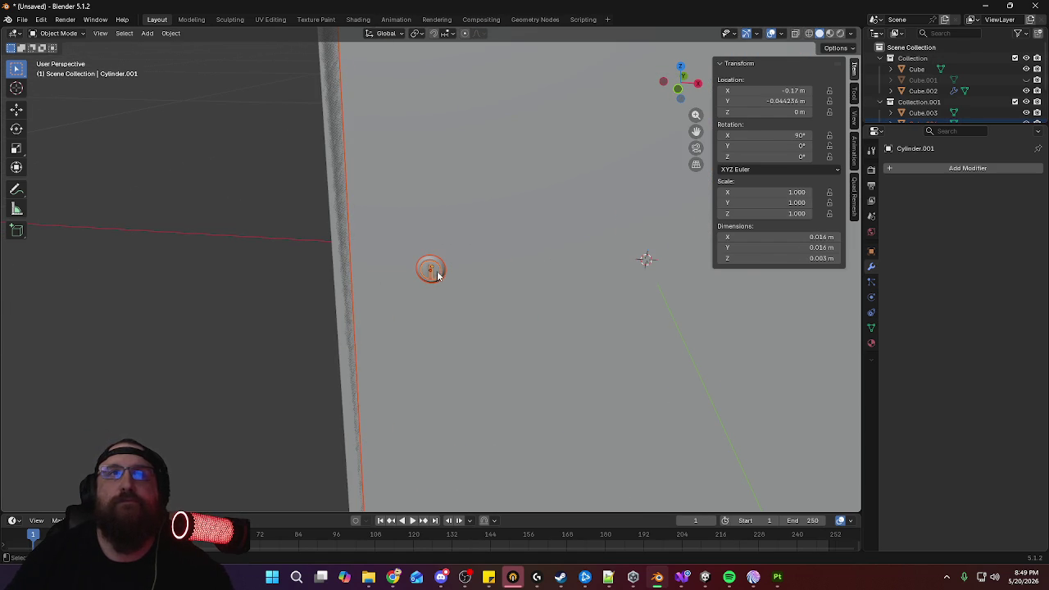
pyautogui.scroll(-2, 936, 112)
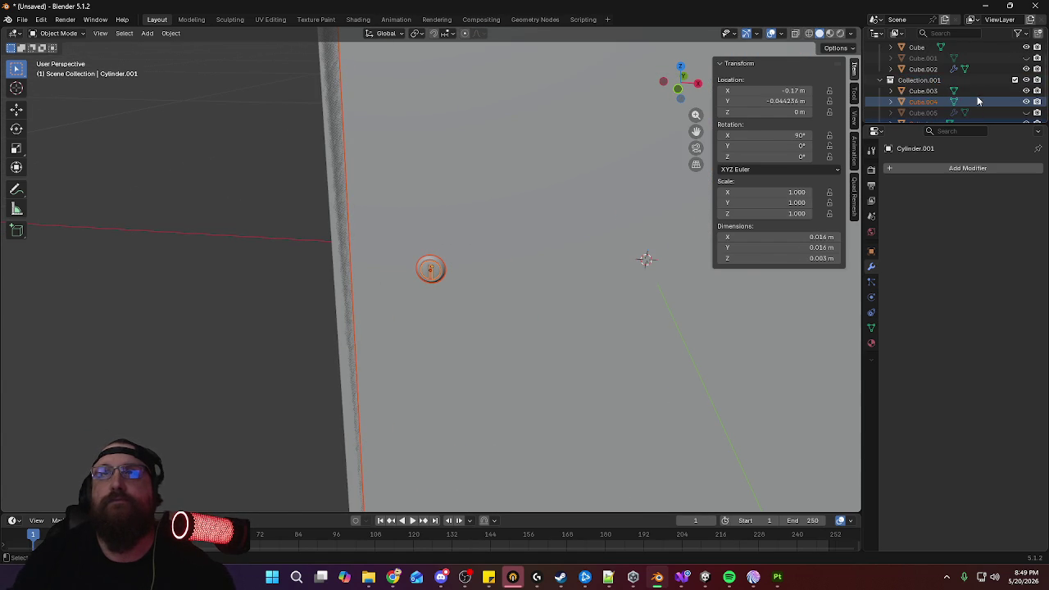
pyautogui.click(923, 58)
pyautogui.moveTo(687, 182); pyautogui.dragTo(606, 297, button='middle')
# Move plane Cube.001 1 m along X with G X 1
pyautogui.scroll(-5, 607, 297)
pyautogui.moveTo(616, 362); pyautogui.dragTo(553, 286, button='middle')
pyautogui.write('gx')
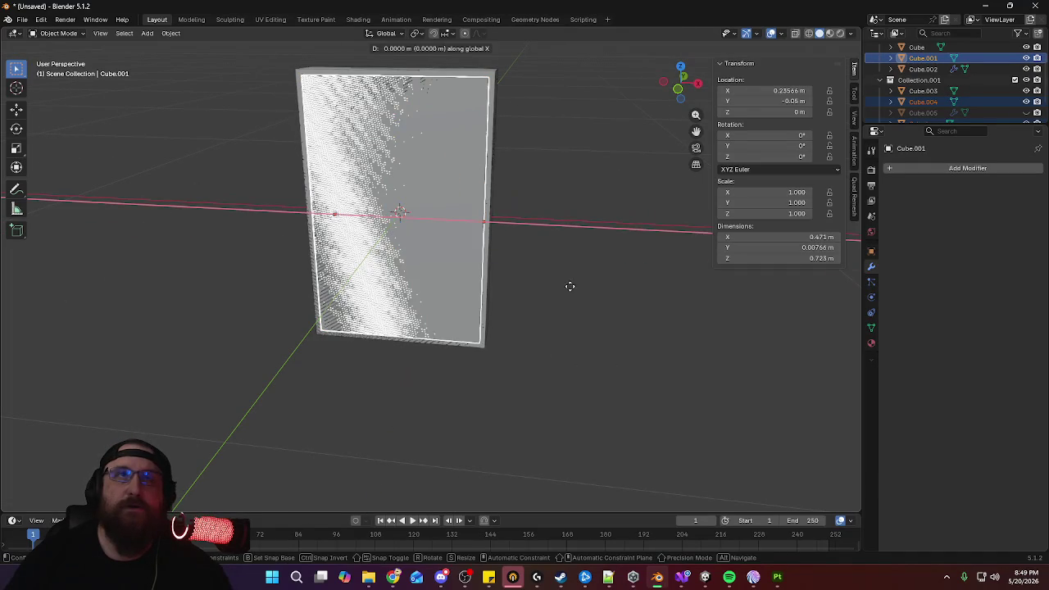
pyautogui.write('1')
pyautogui.press('Return')
pyautogui.moveTo(647, 312); pyautogui.dragTo(436, 300, button='middle')
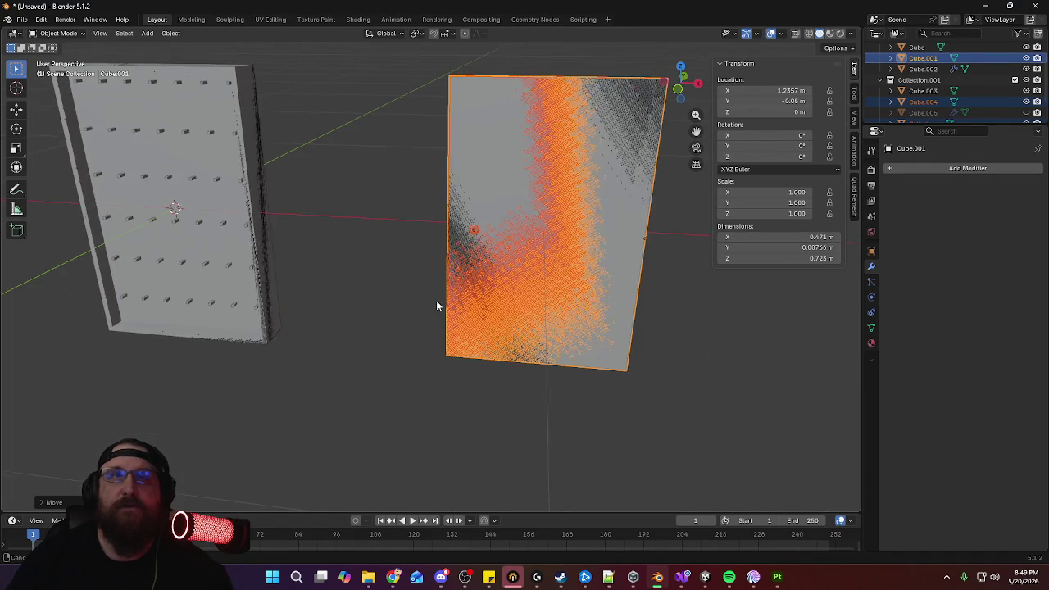
pyautogui.moveTo(638, 290)
pyautogui.mouseDown(button='middle')
pyautogui.moveTo(551, 283)
pyautogui.moveTo(663, 298)
pyautogui.mouseUp(button='middle')
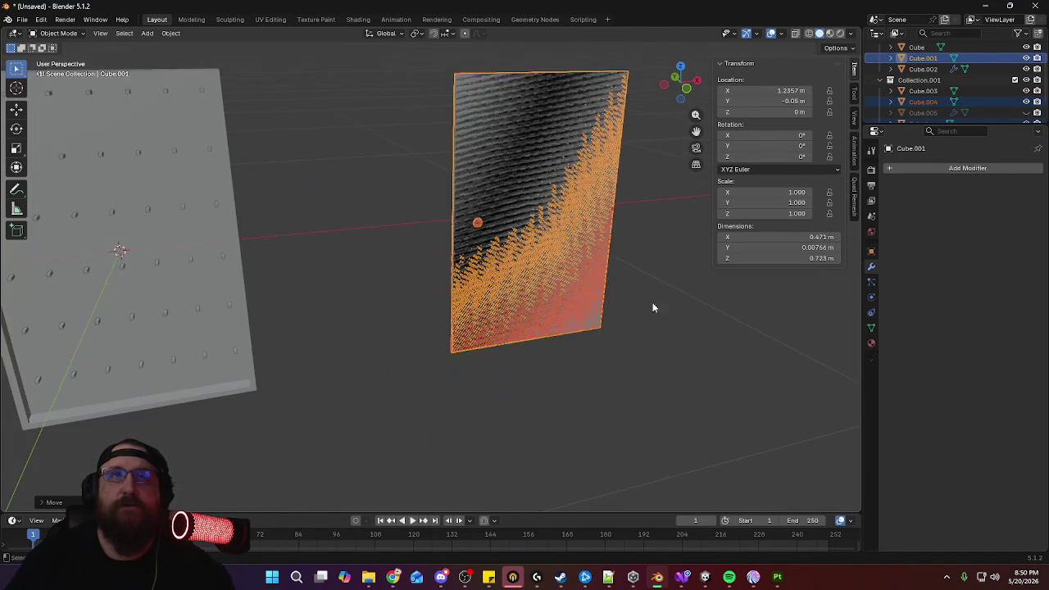
pyautogui.moveTo(457, 293); pyautogui.dragTo(554, 288, button='middle')
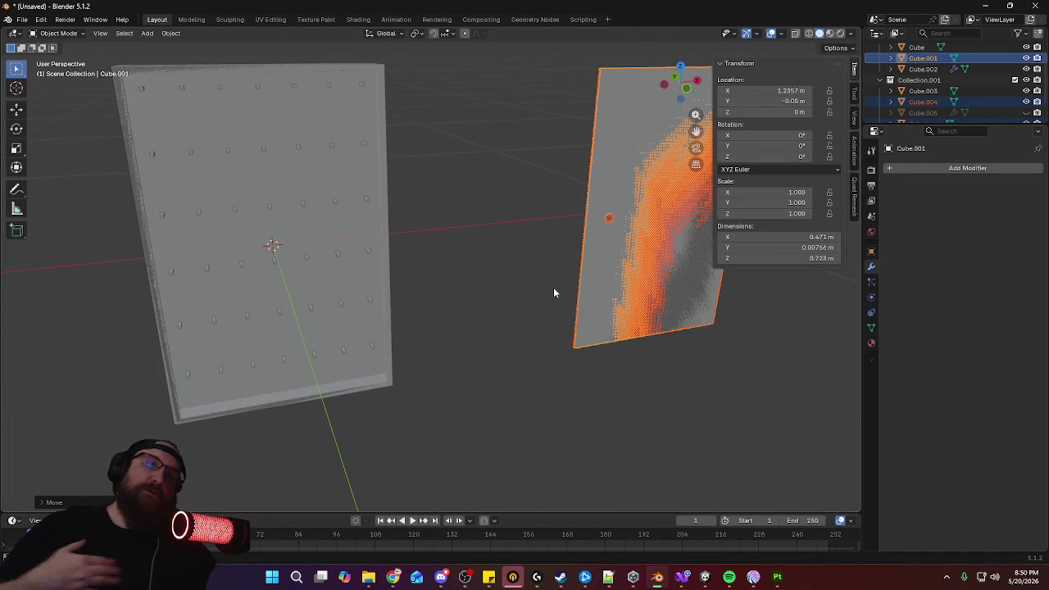
# Deselect the plane and hide Collection.001 from the viewport
pyautogui.click(504, 281)
pyautogui.scroll(-3, 500, 274)
pyautogui.scroll(1, 983, 90)
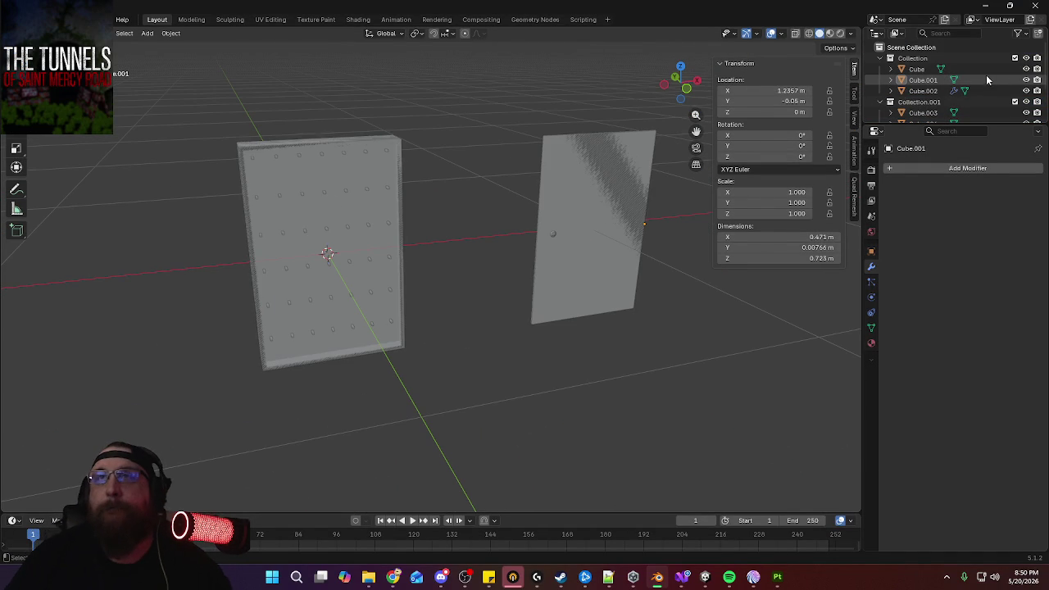
pyautogui.click(1026, 101)
pyautogui.moveTo(431, 211)
pyautogui.mouseDown(button='middle')
pyautogui.moveTo(490, 205)
pyautogui.moveTo(483, 227)
pyautogui.mouseUp(button='middle')
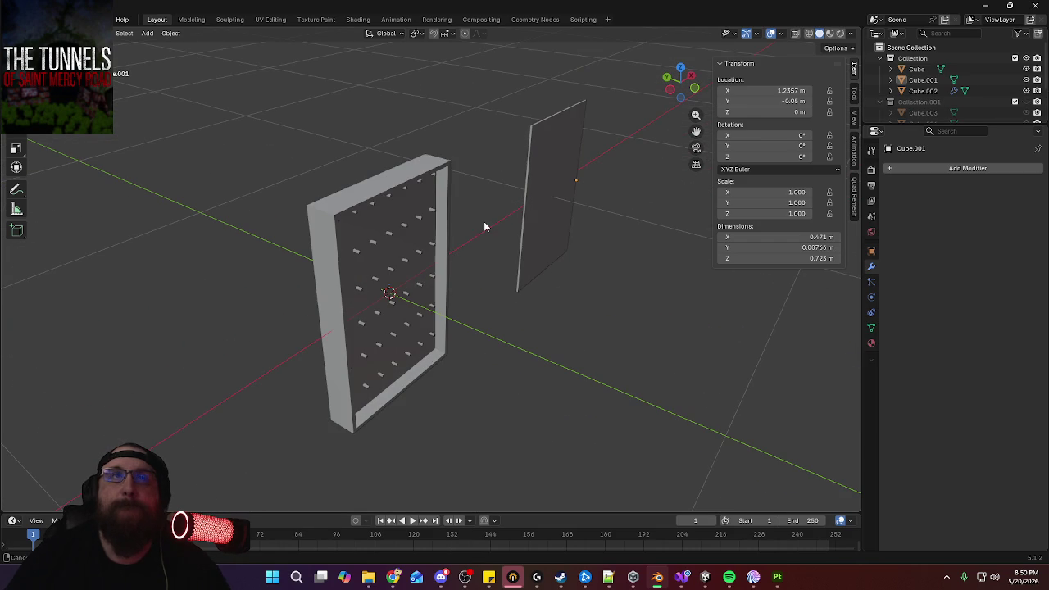
# Select the plane, enter Edit Mode and frame the view on it
pyautogui.click(554, 169)
pyautogui.press('Tab')
pyautogui.moveTo(555, 169)
pyautogui.mouseDown(button='middle')
pyautogui.moveTo(609, 204)
pyautogui.moveTo(359, 161)
pyautogui.mouseUp(button='middle')
pyautogui.press('KP_Decimal')
pyautogui.moveTo(516, 206)
pyautogui.mouseDown(button='middle')
pyautogui.moveTo(489, 211)
pyautogui.moveTo(568, 233)
pyautogui.moveTo(533, 225)
pyautogui.mouseUp(button='middle')
# Mark a single edge of the plane as a UV seam
pyautogui.click(538, 204)
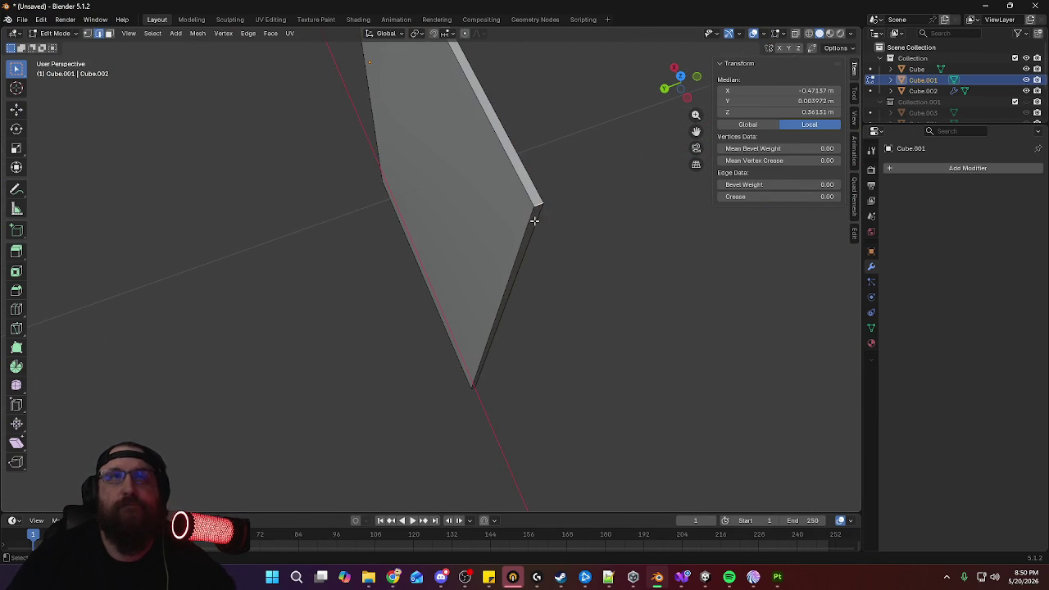
pyautogui.moveTo(404, 201)
pyautogui.mouseDown(button='middle')
pyautogui.moveTo(560, 204)
pyautogui.moveTo(480, 162)
pyautogui.moveTo(352, 250)
pyautogui.mouseUp(button='middle')
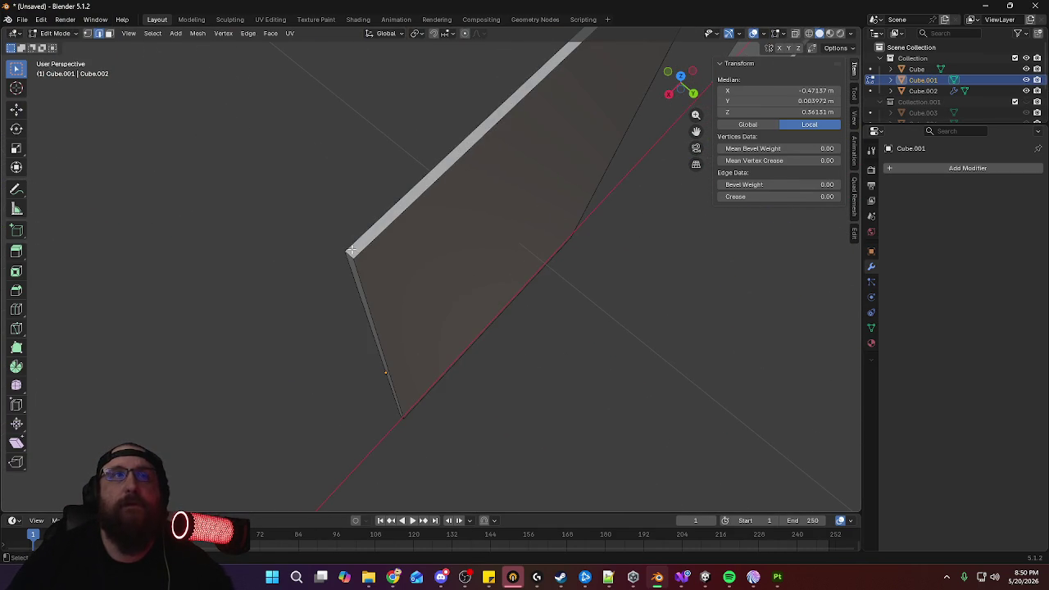
pyautogui.moveTo(462, 360)
pyautogui.mouseDown(button='middle')
pyautogui.moveTo(503, 189)
pyautogui.moveTo(469, 371)
pyautogui.mouseUp(button='middle')
pyautogui.moveTo(617, 425)
pyautogui.mouseDown(button='middle')
pyautogui.moveTo(480, 429)
pyautogui.moveTo(517, 446)
pyautogui.mouseUp(button='middle')
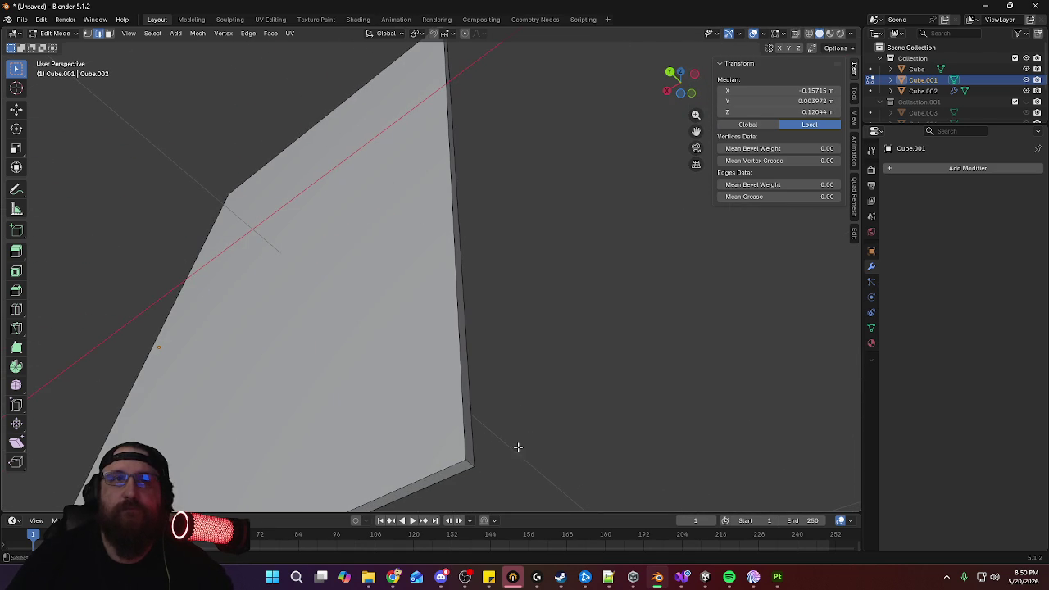
pyautogui.rightClick(471, 463)
pyautogui.click(428, 419)
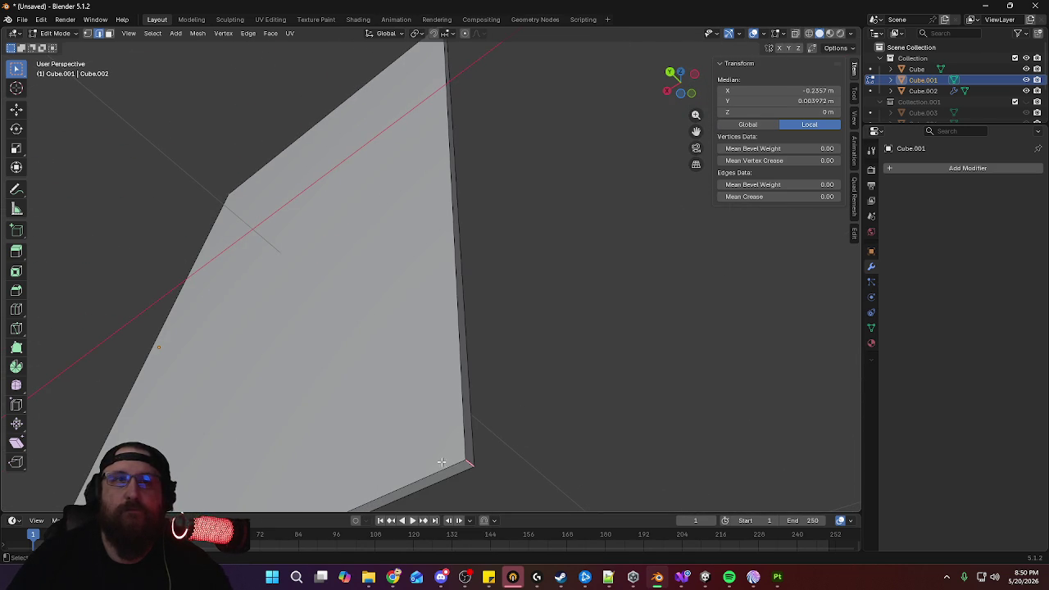
# Select the whole plane mesh and mark all its edges as seams
pyautogui.hotkey('alt', 'a')
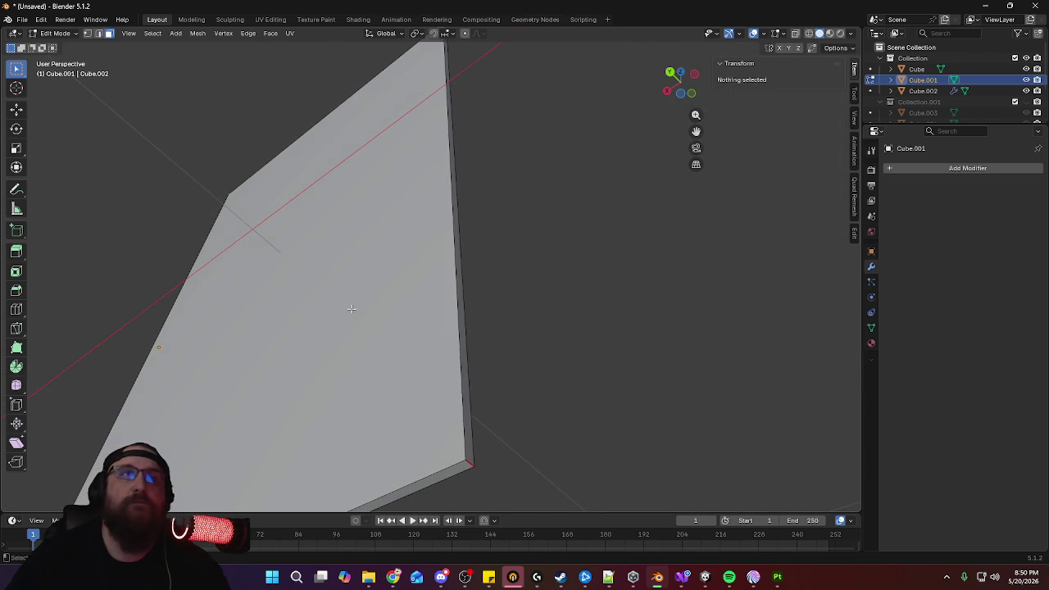
pyautogui.press('a')
pyautogui.rightClick(514, 312)
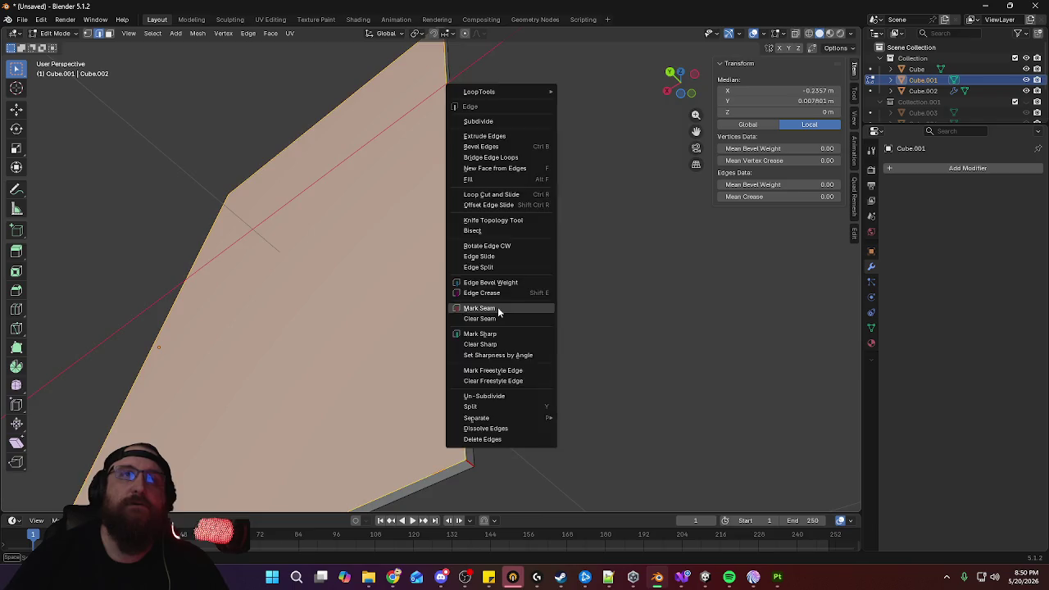
pyautogui.click(497, 306)
pyautogui.moveTo(497, 307)
pyautogui.mouseDown(button='middle')
pyautogui.moveTo(542, 281)
pyautogui.moveTo(491, 311)
pyautogui.moveTo(368, 344)
pyautogui.moveTo(263, 286)
pyautogui.mouseUp(button='middle')
# Switch to the pegboard wall Cube in Edit Mode, inspect it, then return to Object Mode
pyautogui.press('Tab')
pyautogui.click(228, 269)
pyautogui.press('Tab')
pyautogui.moveTo(409, 319)
pyautogui.mouseDown(button='middle')
pyautogui.moveTo(361, 307)
pyautogui.moveTo(426, 300)
pyautogui.moveTo(414, 288)
pyautogui.moveTo(490, 305)
pyautogui.moveTo(499, 291)
pyautogui.moveTo(434, 286)
pyautogui.moveTo(447, 295)
pyautogui.moveTo(525, 180)
pyautogui.mouseUp(button='middle')
pyautogui.scroll(3, 499, 291)
pyautogui.scroll(2, 499, 290)
pyautogui.scroll(-3, 499, 289)
pyautogui.scroll(3, 529, 177)
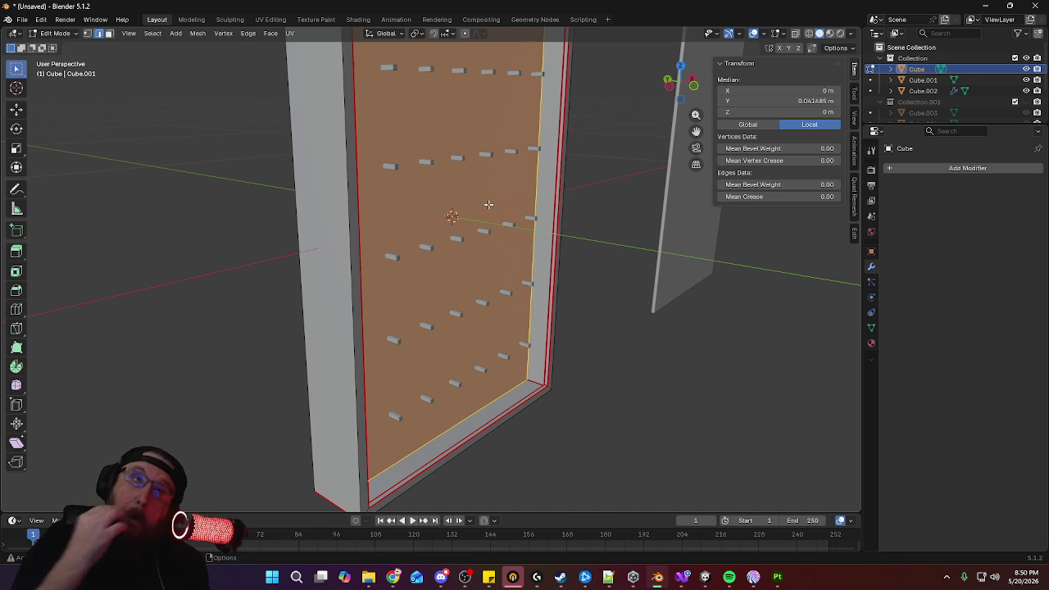
pyautogui.moveTo(489, 204)
pyautogui.mouseDown(button='middle')
pyautogui.moveTo(477, 262)
pyautogui.moveTo(324, 238)
pyautogui.moveTo(508, 299)
pyautogui.moveTo(324, 112)
pyautogui.mouseUp(button='middle')
pyautogui.press('Tab')
# Briefly inspect the peg object Cube.002 in Edit Mode, then return to Object Mode
pyautogui.click(280, 109)
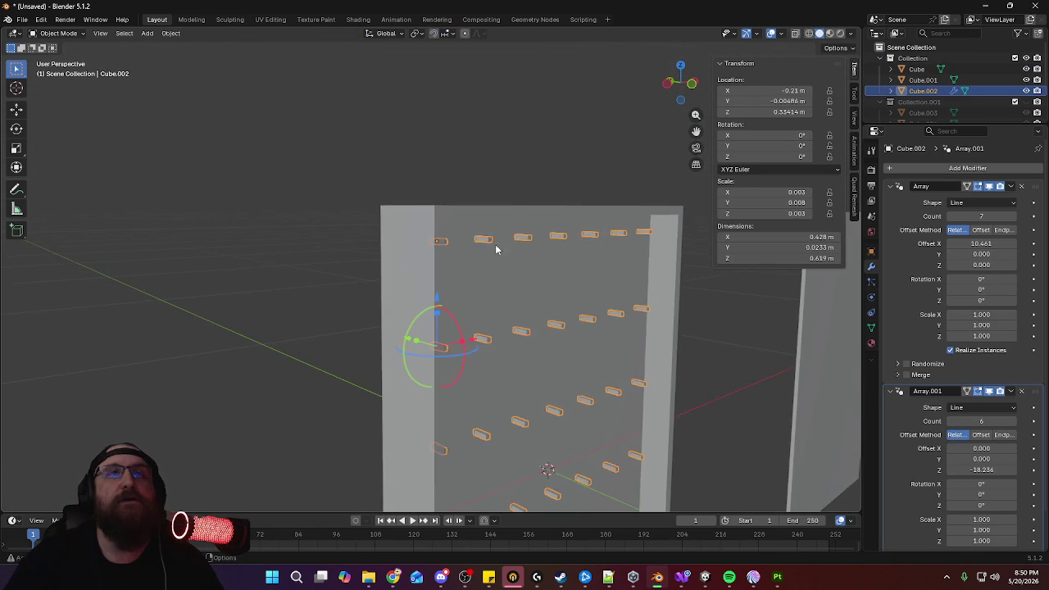
pyautogui.press('Tab')
pyautogui.scroll(3, 343, 205)
pyautogui.moveTo(343, 205); pyautogui.dragTo(351, 202, button='middle')
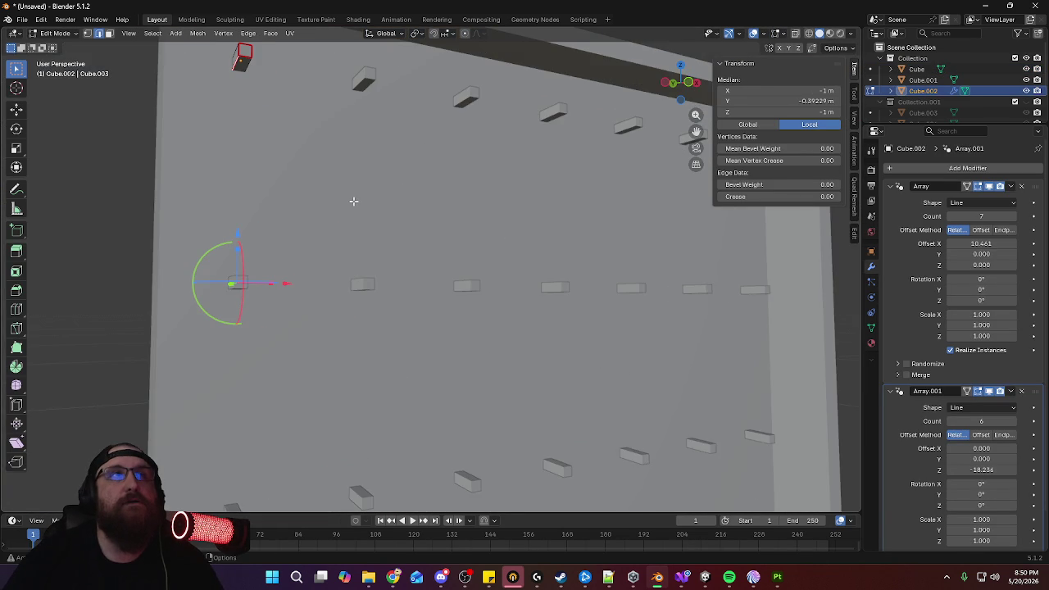
pyautogui.press('Tab')
pyautogui.scroll(-5, 357, 195)
pyautogui.moveTo(456, 275); pyautogui.dragTo(474, 259, button='middle')
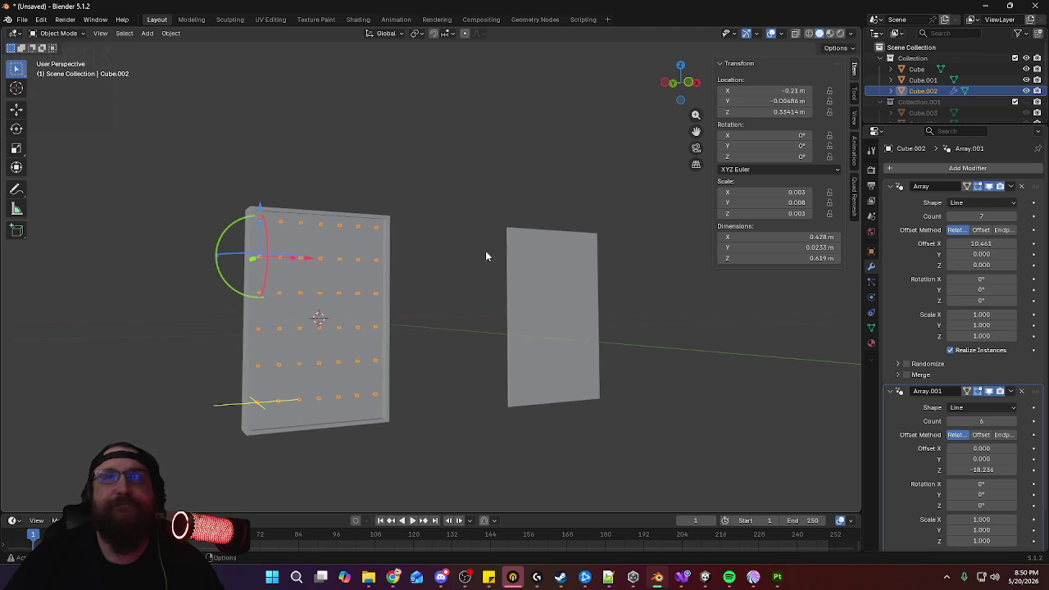
pyautogui.scroll(-2, 932, 300)
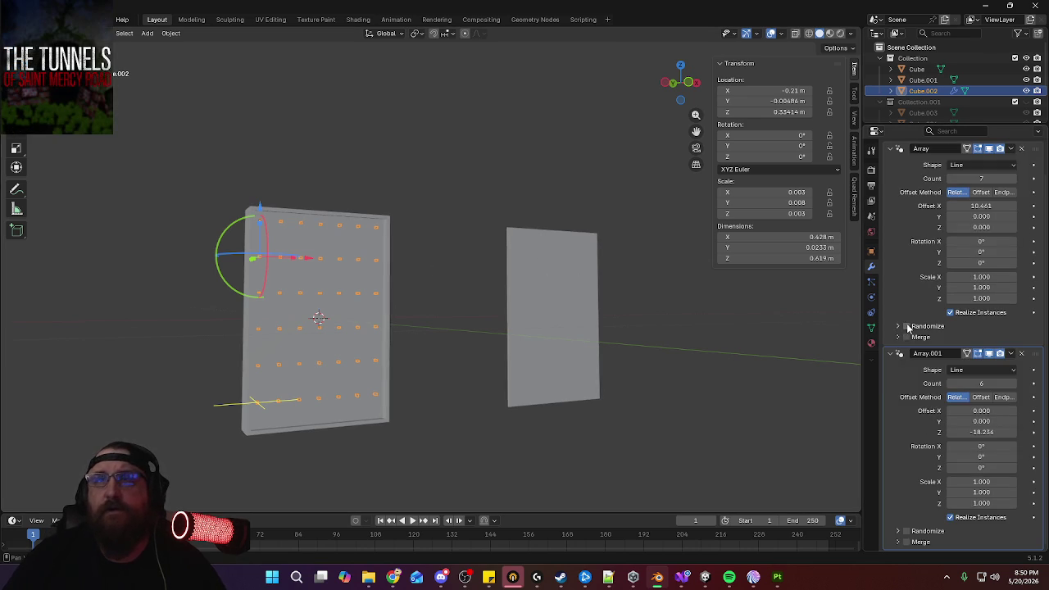
# Apply Cube.002's Array.001 and Array modifiers
pyautogui.click(1010, 353)
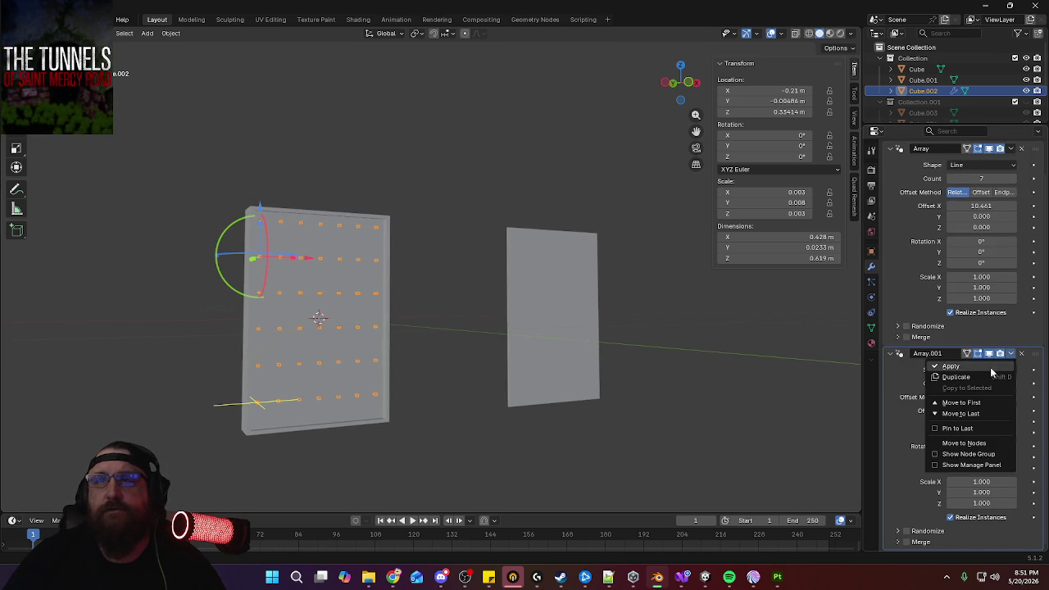
pyautogui.click(950, 366)
pyautogui.click(1012, 187)
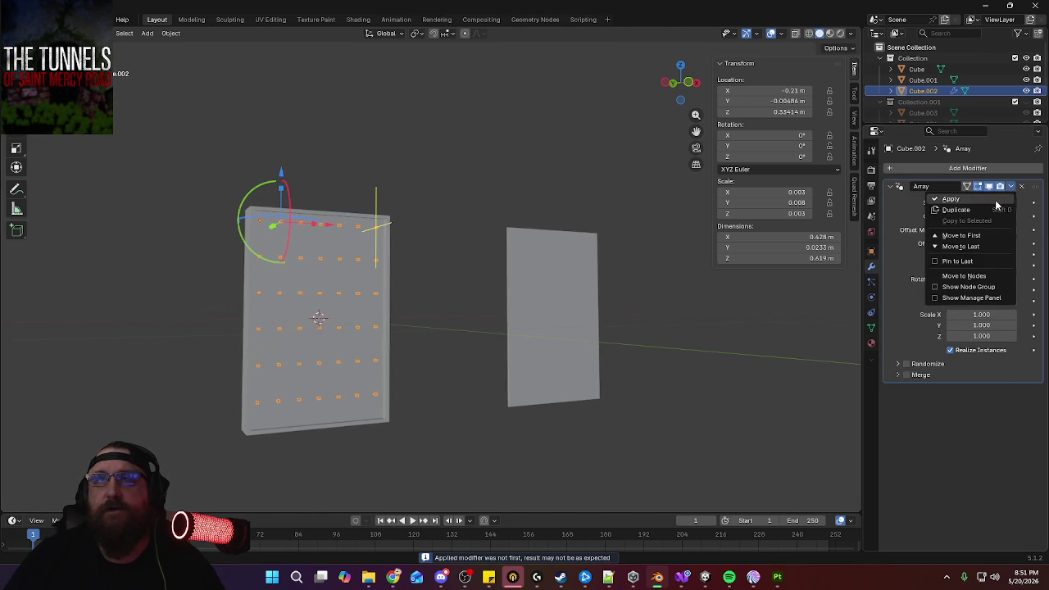
pyautogui.click(989, 200)
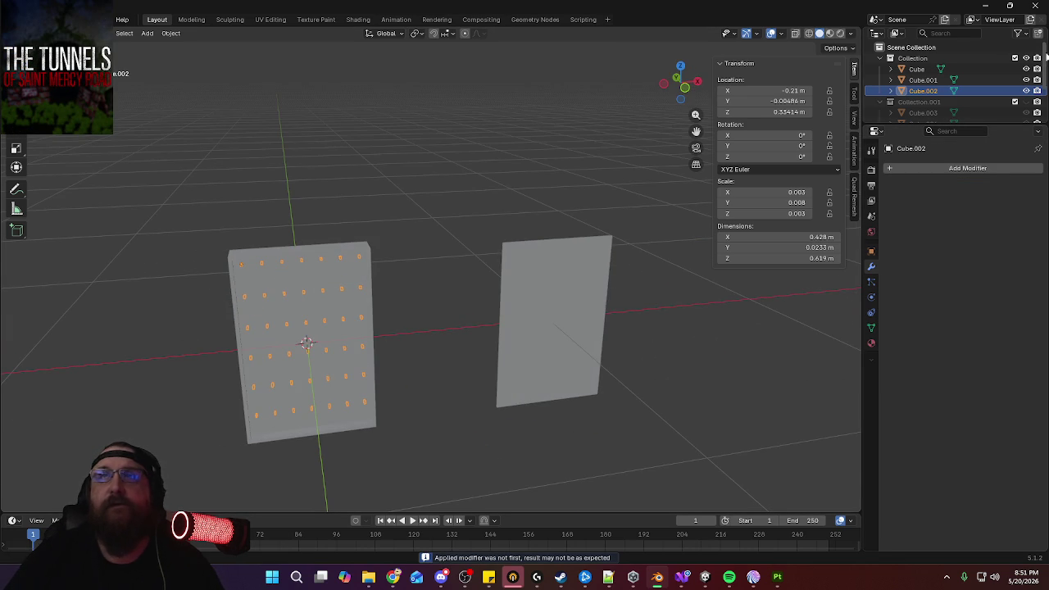
# Select peg array Cube.005 and apply its Array.001 and Array modifiers
pyautogui.click(1026, 59)
pyautogui.click(1026, 58)
pyautogui.moveTo(468, 276)
pyautogui.mouseDown(button='middle')
pyautogui.moveTo(403, 302)
pyautogui.moveTo(460, 265)
pyautogui.mouseUp(button='middle')
pyautogui.scroll(-2, 983, 82)
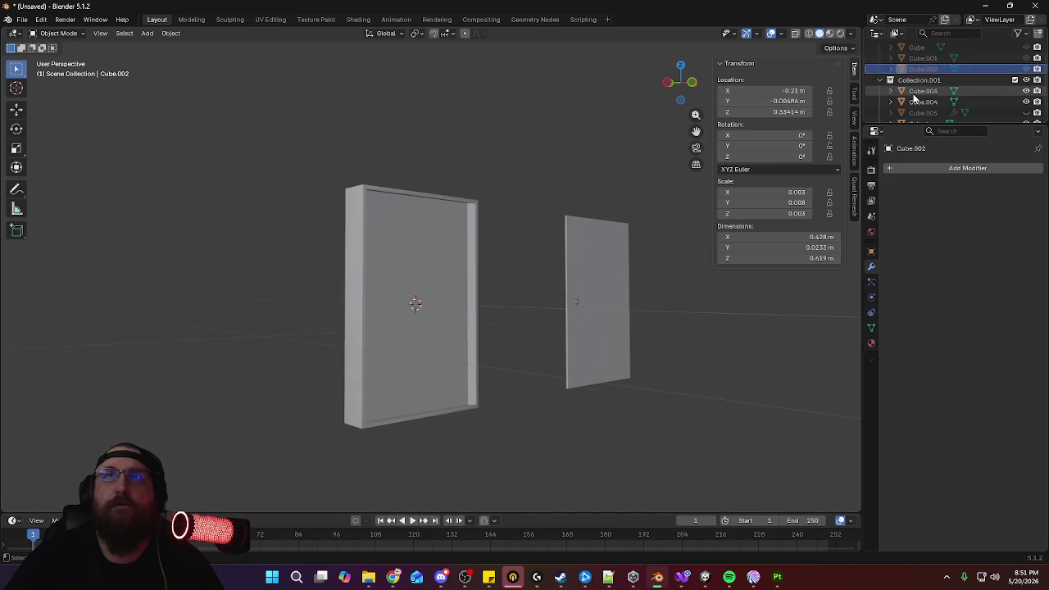
pyautogui.scroll(-2, 999, 86)
pyautogui.scroll(4, 436, 189)
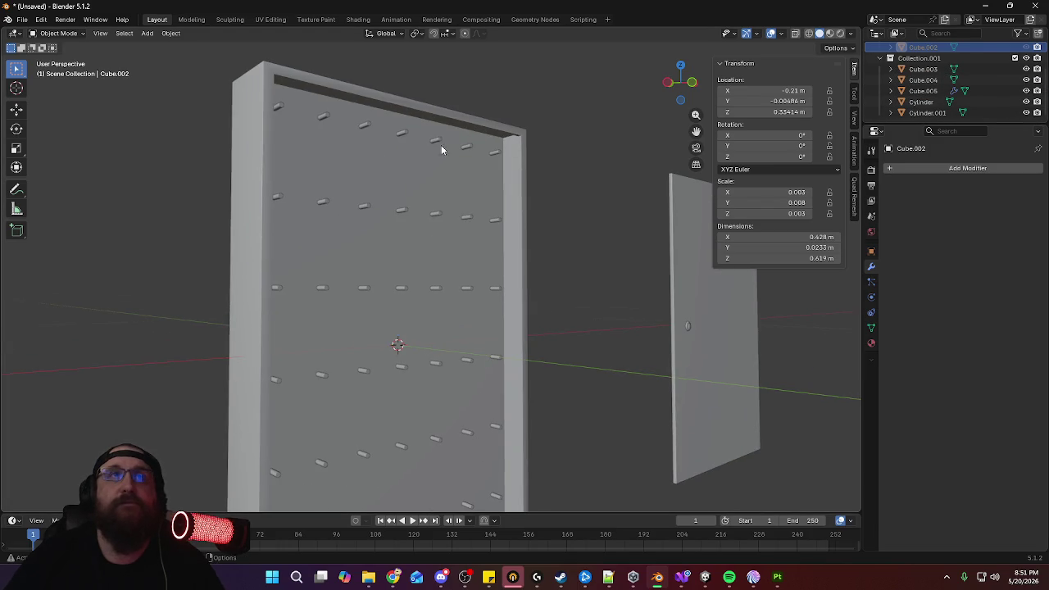
pyautogui.click(437, 143)
pyautogui.scroll(-1, 1009, 363)
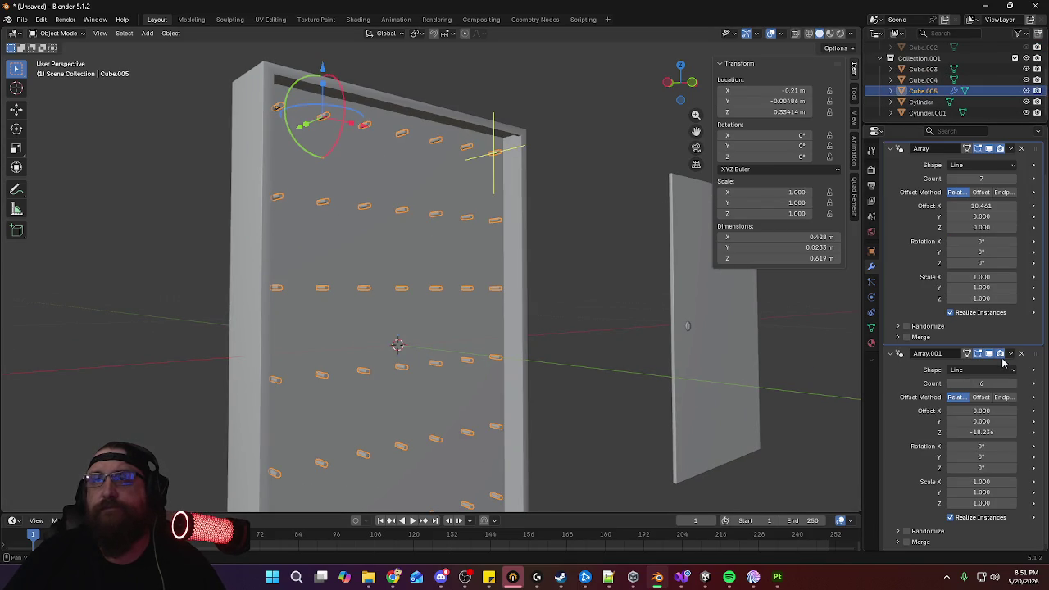
pyautogui.click(1010, 353)
pyautogui.click(974, 368)
pyautogui.click(1010, 187)
pyautogui.click(967, 203)
# Hide the peg cylinders and their collection, show the other panels, and select the flat panel
pyautogui.moveTo(414, 246)
pyautogui.mouseDown(button='middle')
pyautogui.moveTo(443, 240)
pyautogui.moveTo(407, 234)
pyautogui.mouseUp(button='middle')
pyautogui.scroll(5, 407, 234)
pyautogui.press('Tab')
pyautogui.press('Tab')
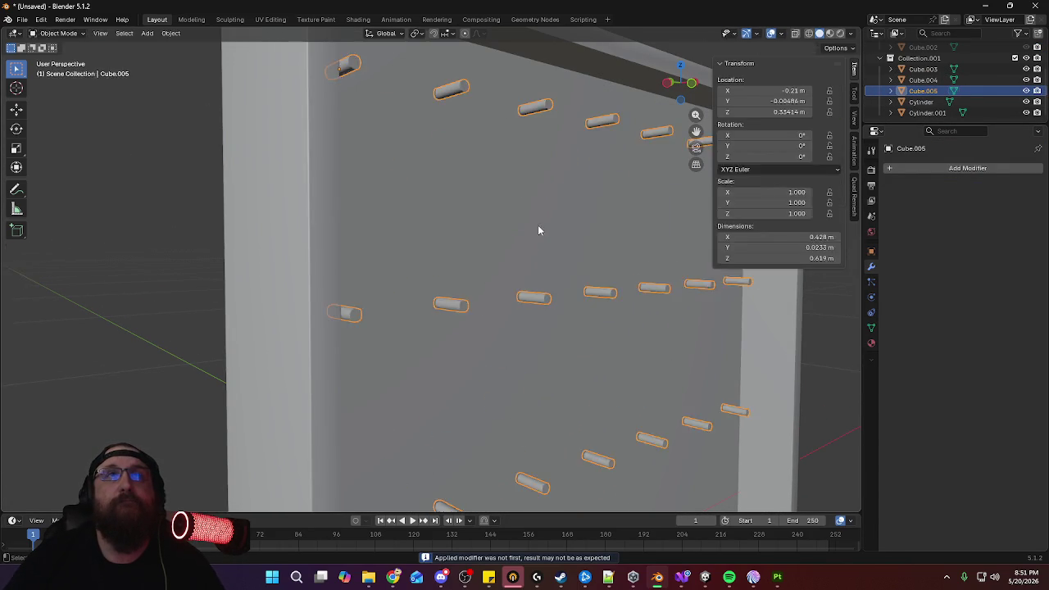
pyautogui.scroll(-6, 538, 230)
pyautogui.moveTo(544, 296)
pyautogui.mouseDown(button='middle')
pyautogui.moveTo(597, 264)
pyautogui.moveTo(542, 272)
pyautogui.mouseUp(button='middle')
pyautogui.scroll(3, 542, 272)
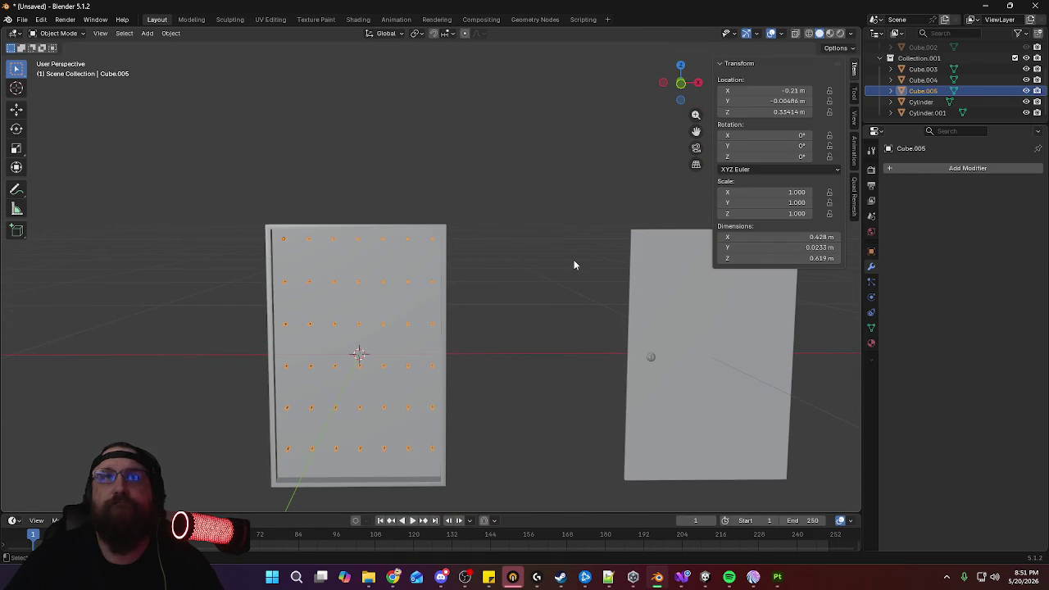
pyautogui.click(1036, 90)
pyautogui.scroll(3, 967, 81)
pyautogui.click(1029, 65)
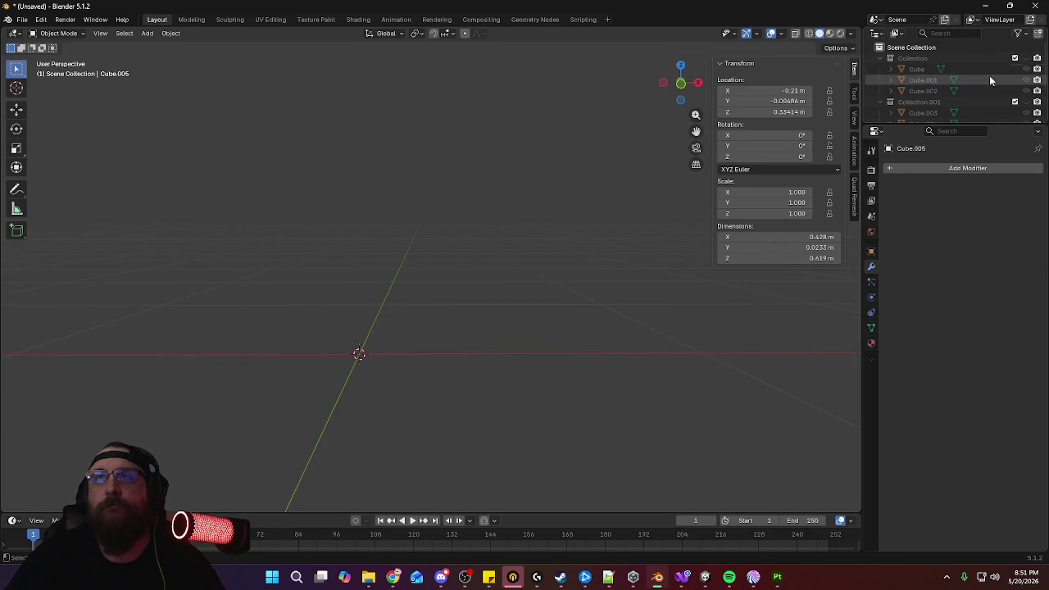
pyautogui.click(1026, 57)
pyautogui.moveTo(531, 207)
pyautogui.mouseDown(button='middle')
pyautogui.moveTo(579, 291)
pyautogui.moveTo(556, 283)
pyautogui.moveTo(519, 226)
pyautogui.mouseUp(button='middle')
pyautogui.click(623, 215)
# Select the pegboard, switch to UV Editing and apply its scale
pyautogui.press('a')
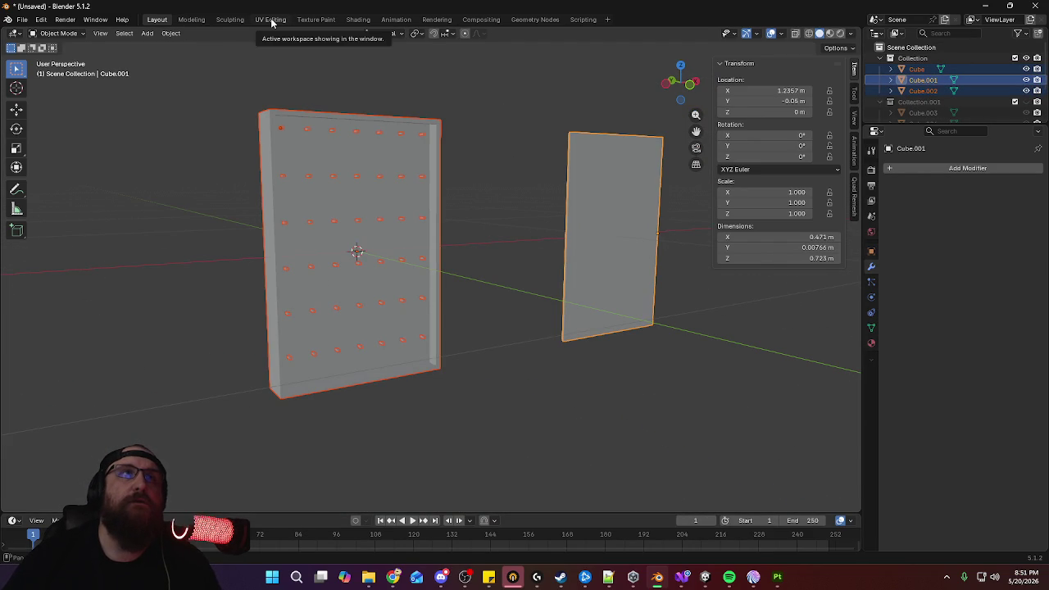
pyautogui.click(271, 18)
pyautogui.keyDown('ctrl'); pyautogui.moveTo(664, 295); pyautogui.dragTo(766, 256, button='middle'); pyautogui.keyUp('ctrl')
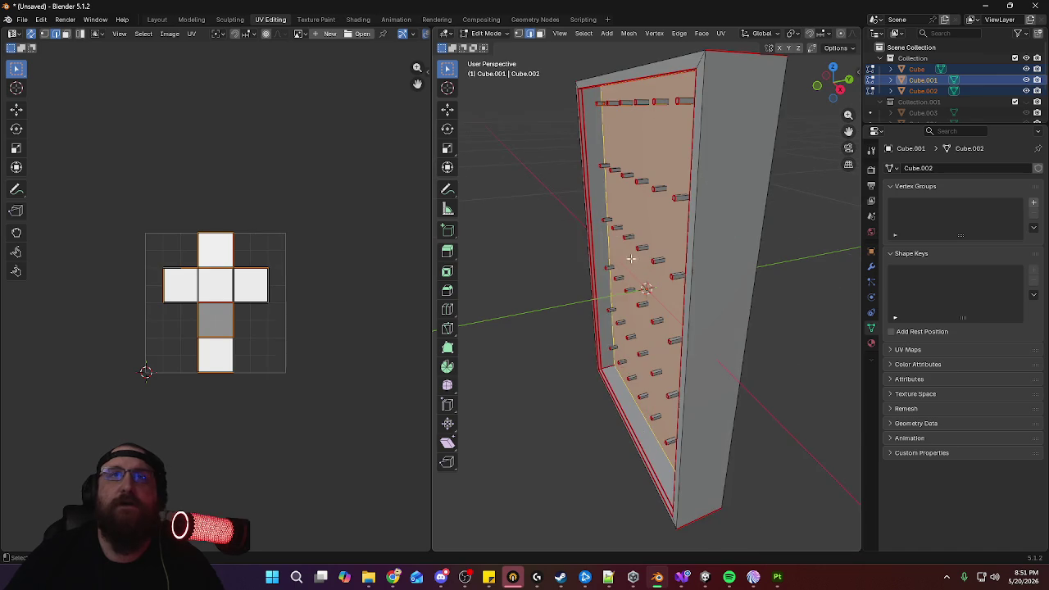
pyautogui.press('Tab')
pyautogui.hotkey('ctrl', 'a')
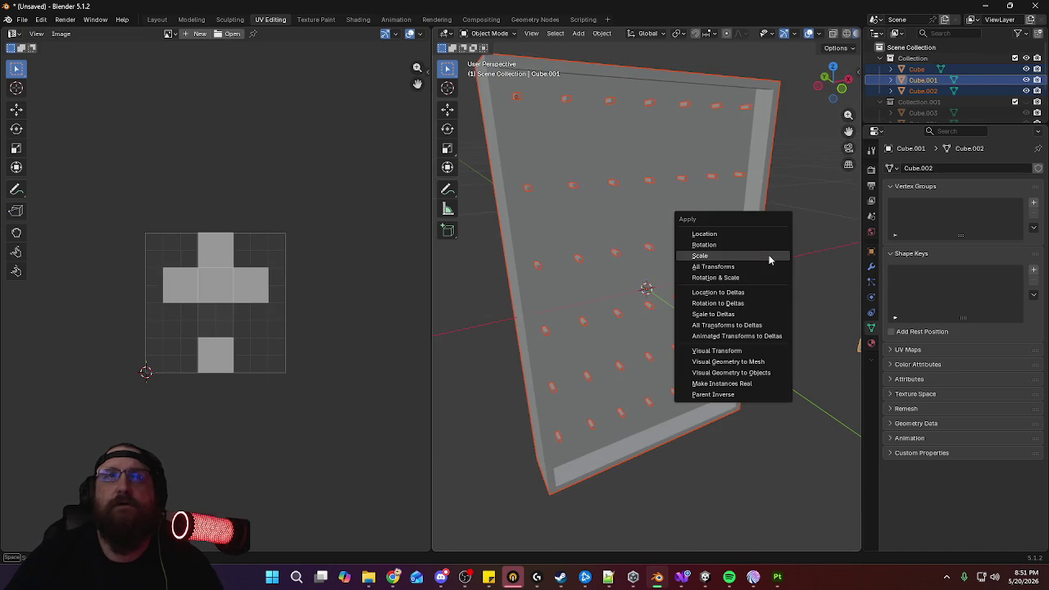
pyautogui.click(769, 255)
# Unwrap the whole mesh and raise the unwrap margin to spread the islands
pyautogui.press('Tab')
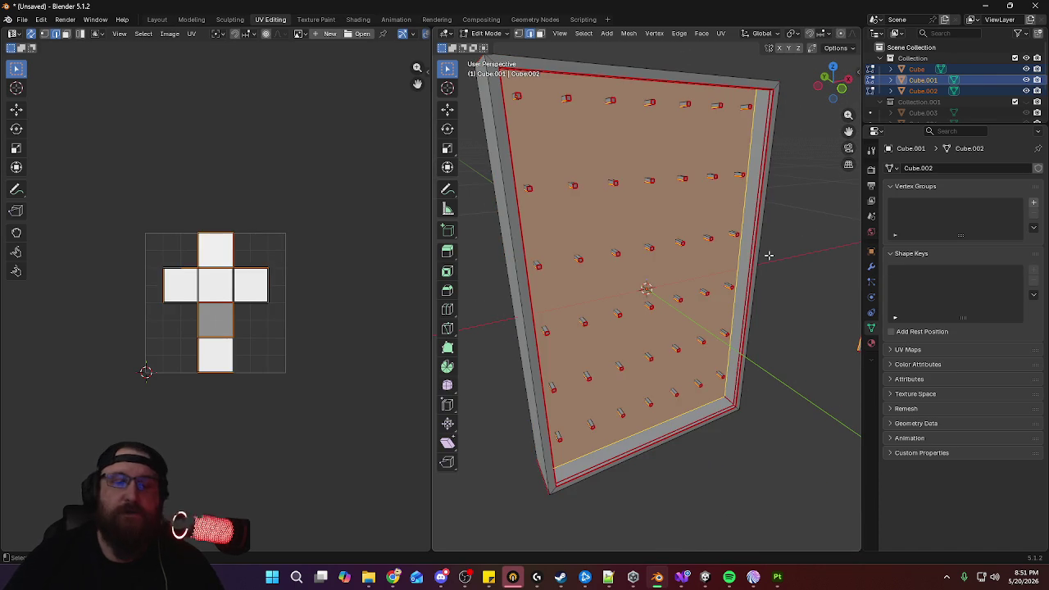
pyautogui.press('a')
pyautogui.press('u')
pyautogui.click(769, 259)
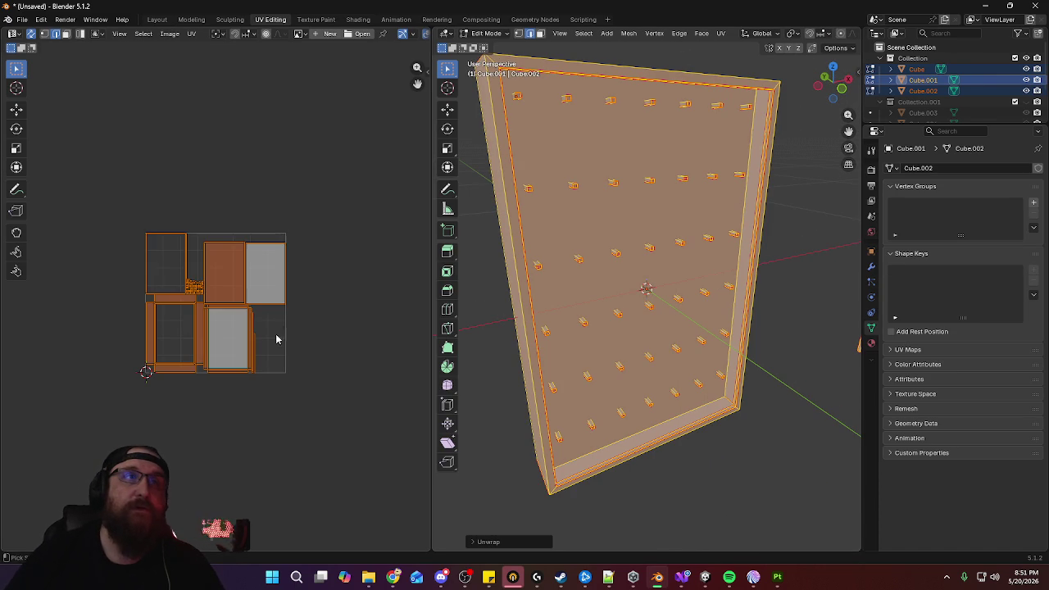
pyautogui.scroll(3, 278, 246)
pyautogui.scroll(2, 274, 197)
pyautogui.click(488, 541)
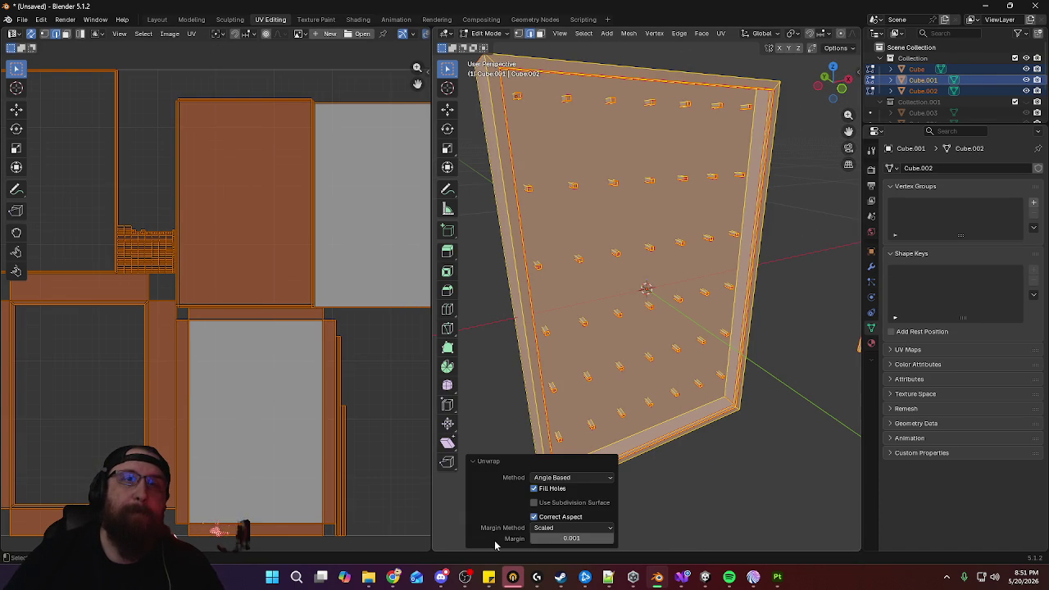
pyautogui.moveTo(556, 539); pyautogui.dragTo(602, 538)
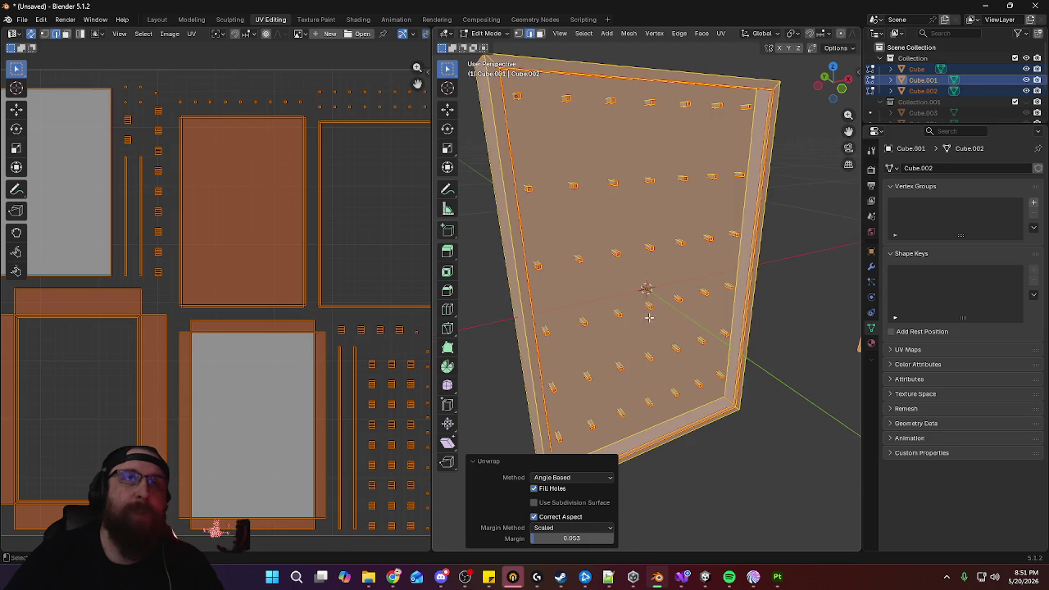
pyautogui.scroll(-3, 648, 317)
pyautogui.scroll(-3, 672, 324)
# Swap collection visibility, select both objects and apply their scale
pyautogui.press('Tab')
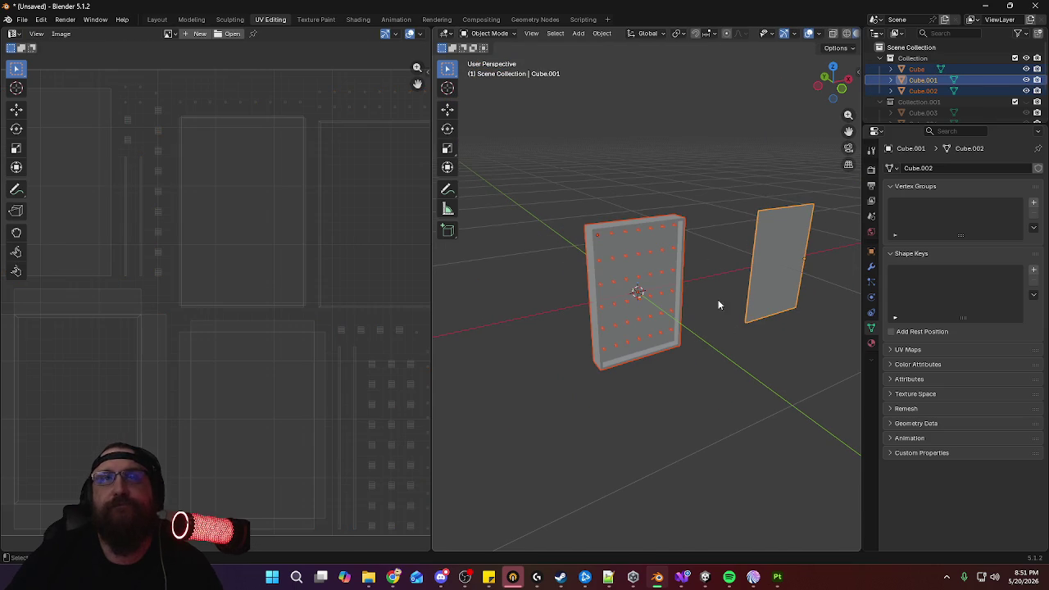
pyautogui.click(1026, 58)
pyautogui.click(1026, 101)
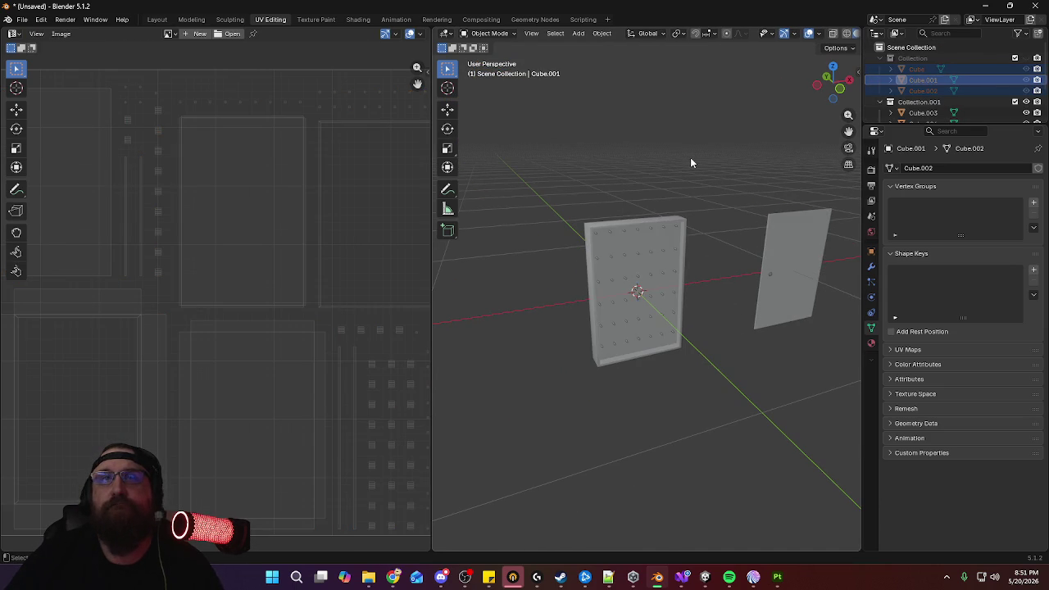
pyautogui.press('a')
pyautogui.hotkey('ctrl', 'a')
pyautogui.click(693, 159)
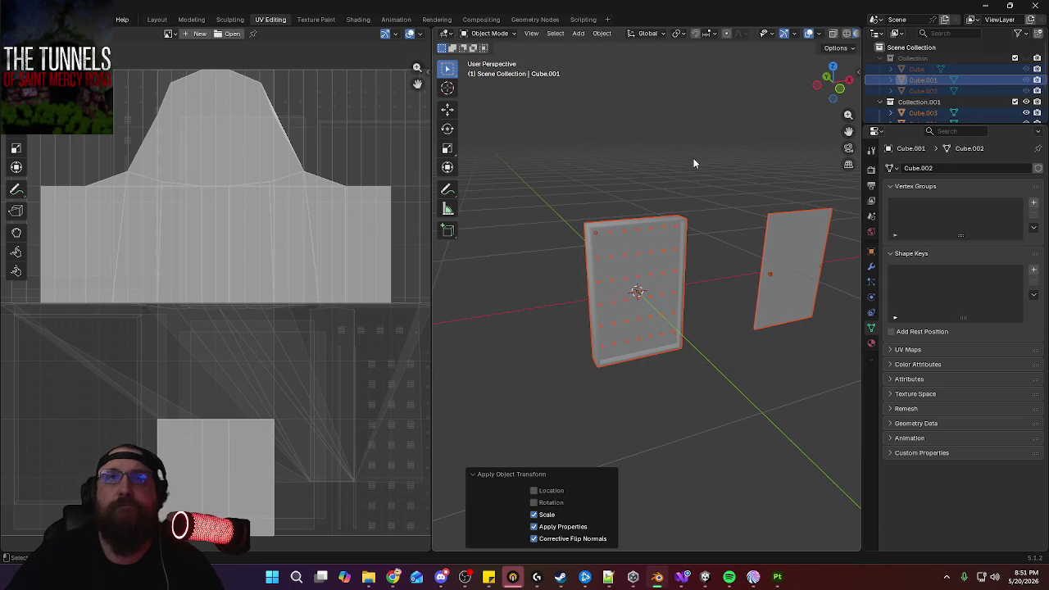
# Check the UVs in Edit Mode, restore the two-object selection and frame the UV area
pyautogui.press('Tab')
pyautogui.click(1025, 101)
pyautogui.click(1026, 58)
pyautogui.click(737, 175)
pyautogui.press('Tab')
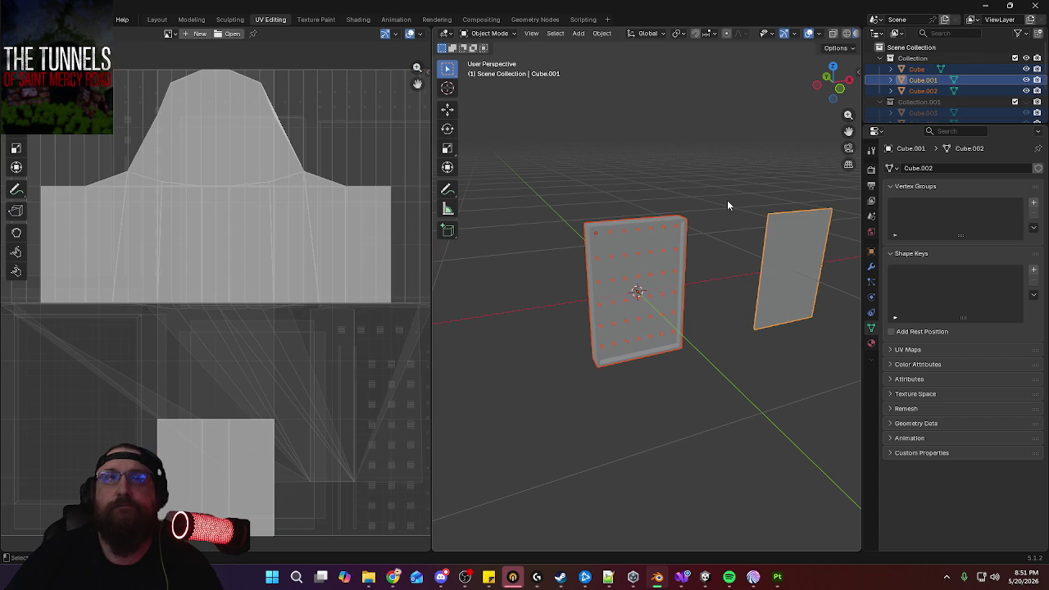
pyautogui.click(727, 200)
pyautogui.click(782, 249)
pyautogui.hotkey('ctrl', 'z')
pyautogui.hotkey('ctrl', 'z')
pyautogui.press('Home')
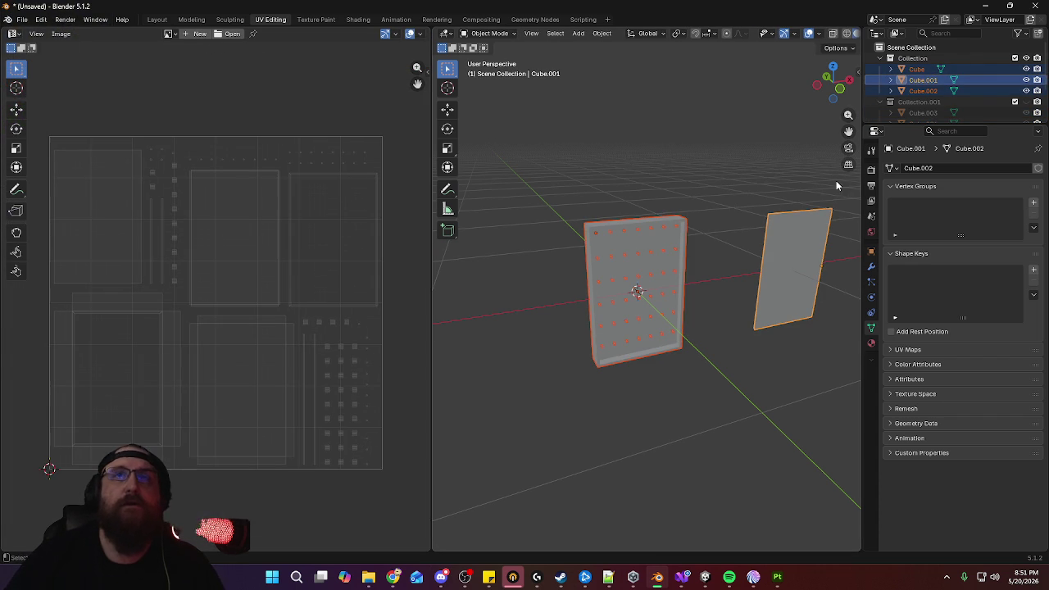
pyautogui.click(22, 19)
pyautogui.moveTo(40, 185)
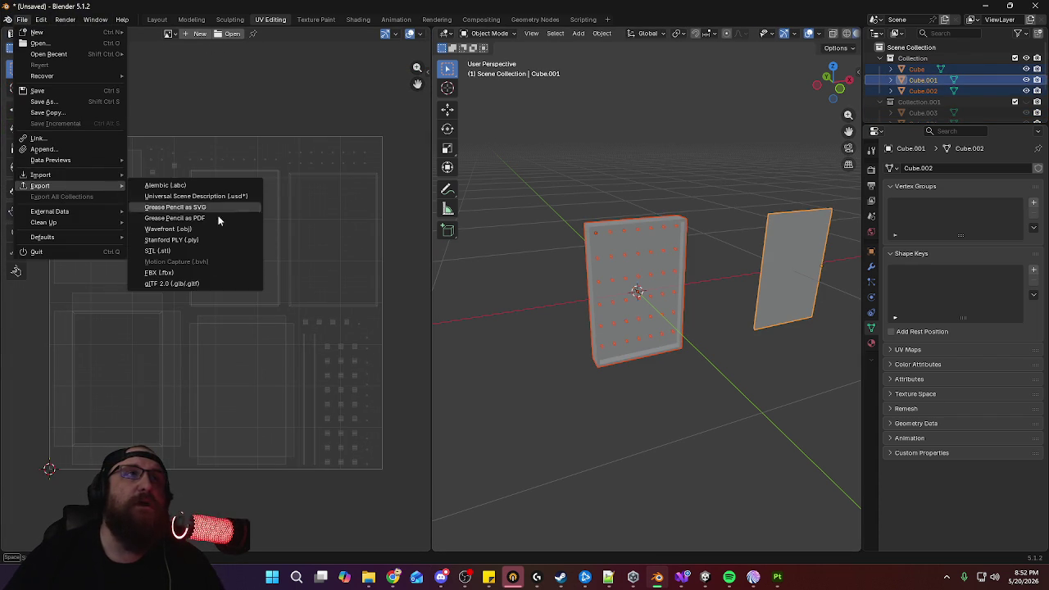
# Export the selection as KeyLockbox.fbx to Meshes\Static\Furniture using the saved Unity preset
pyautogui.click(202, 276)
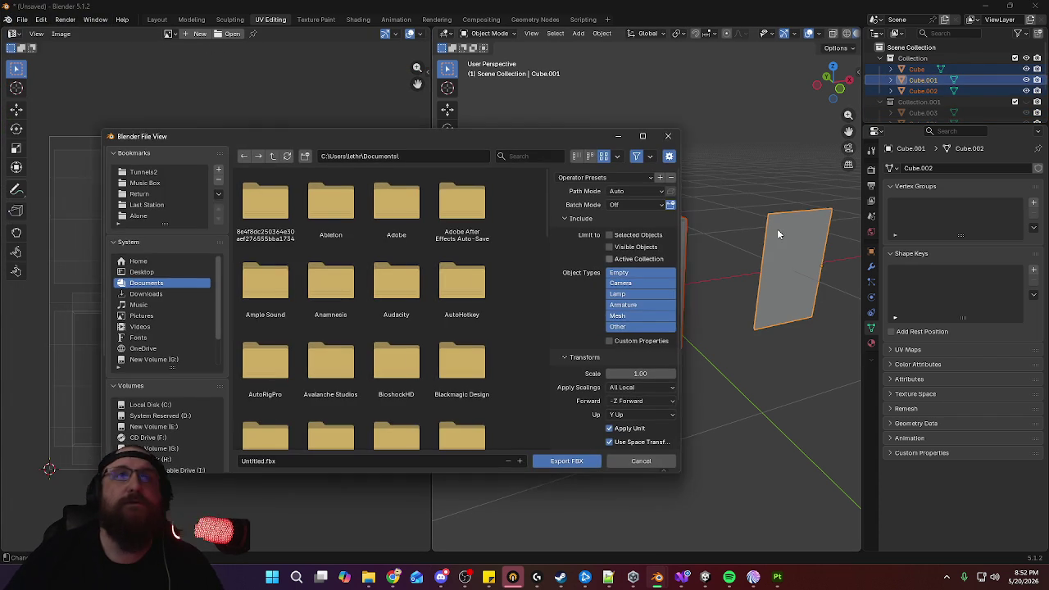
pyautogui.click(165, 193)
pyautogui.doubleClick(327, 195)
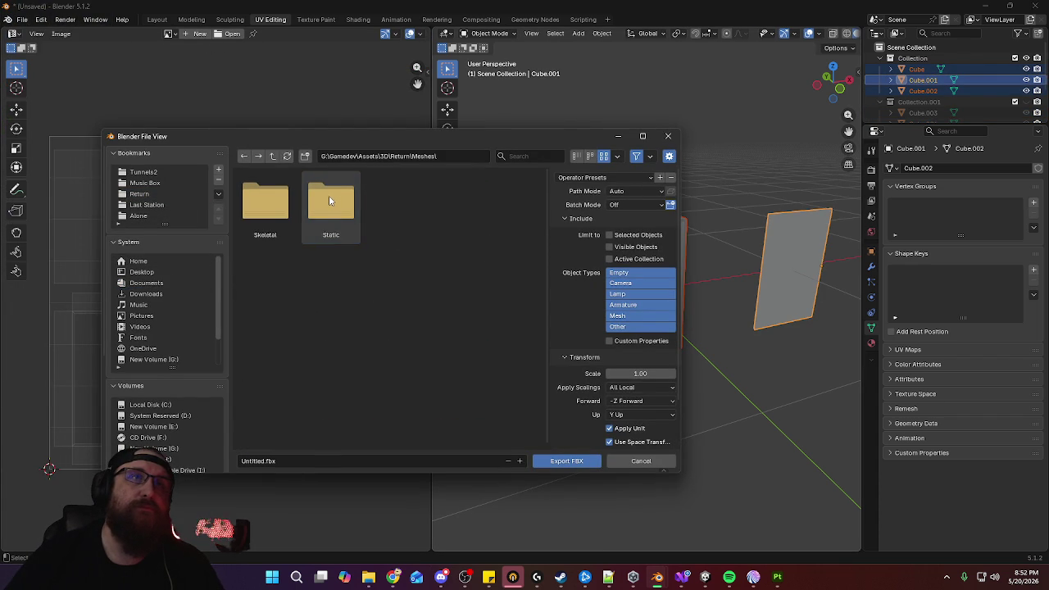
pyautogui.doubleClick(328, 195)
pyautogui.doubleClick(329, 199)
pyautogui.doubleClick(254, 206)
pyautogui.write('KeyLockbox')
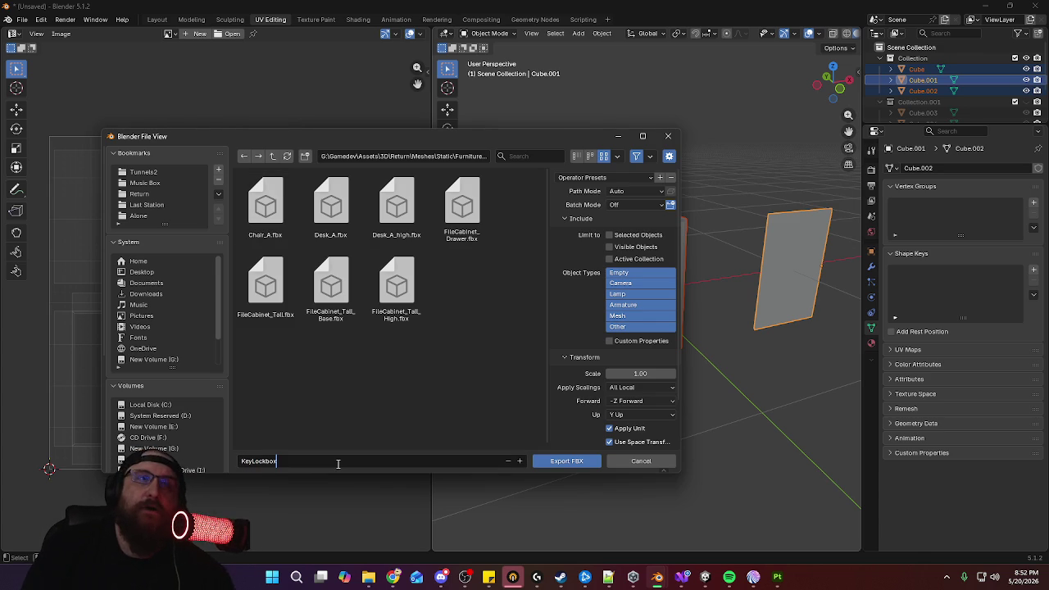
pyautogui.click(631, 178)
pyautogui.click(635, 177)
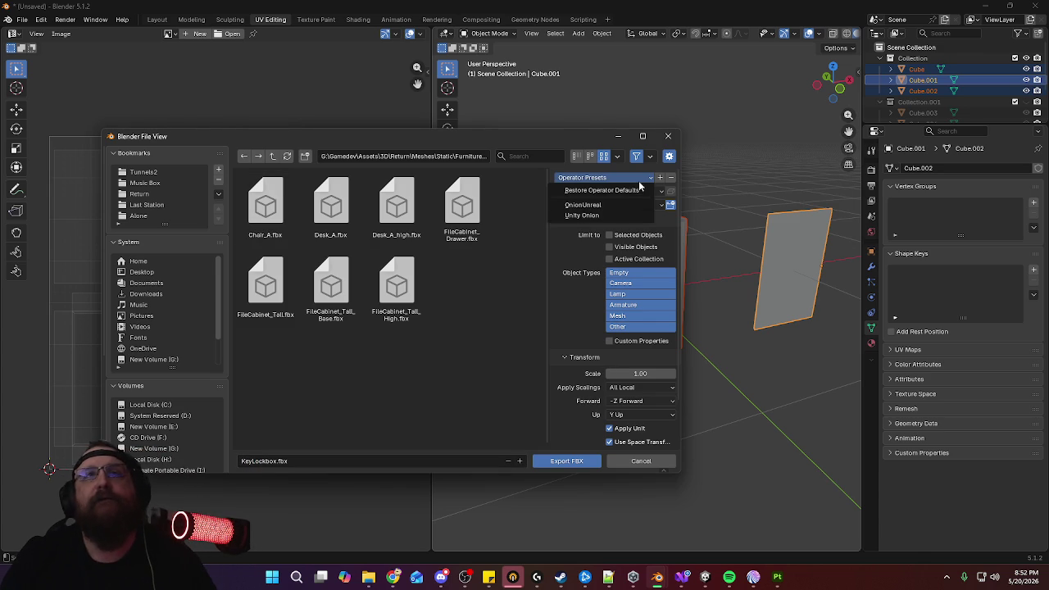
pyautogui.click(596, 216)
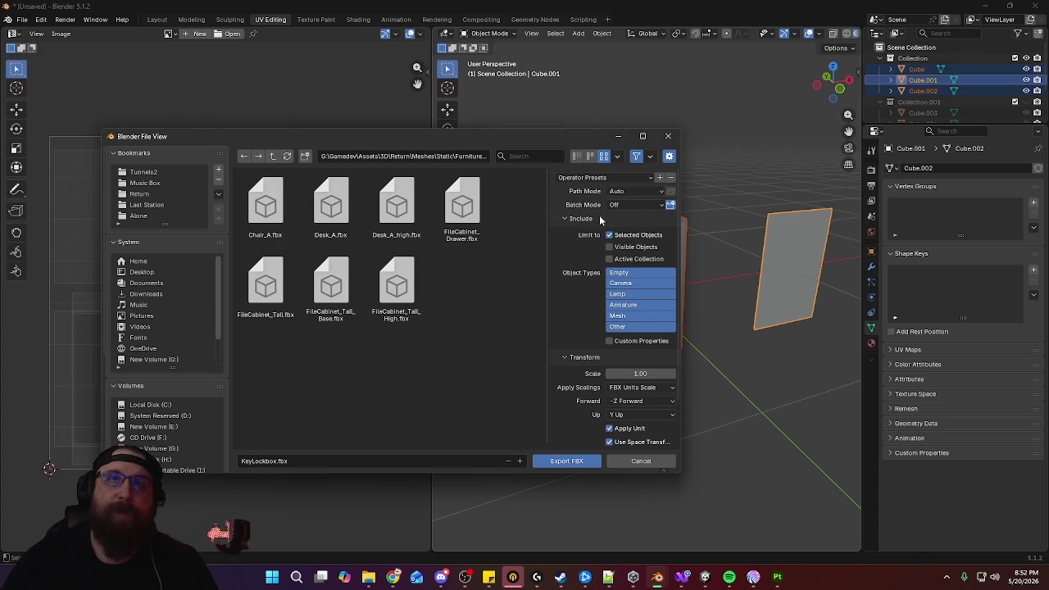
pyautogui.click(555, 464)
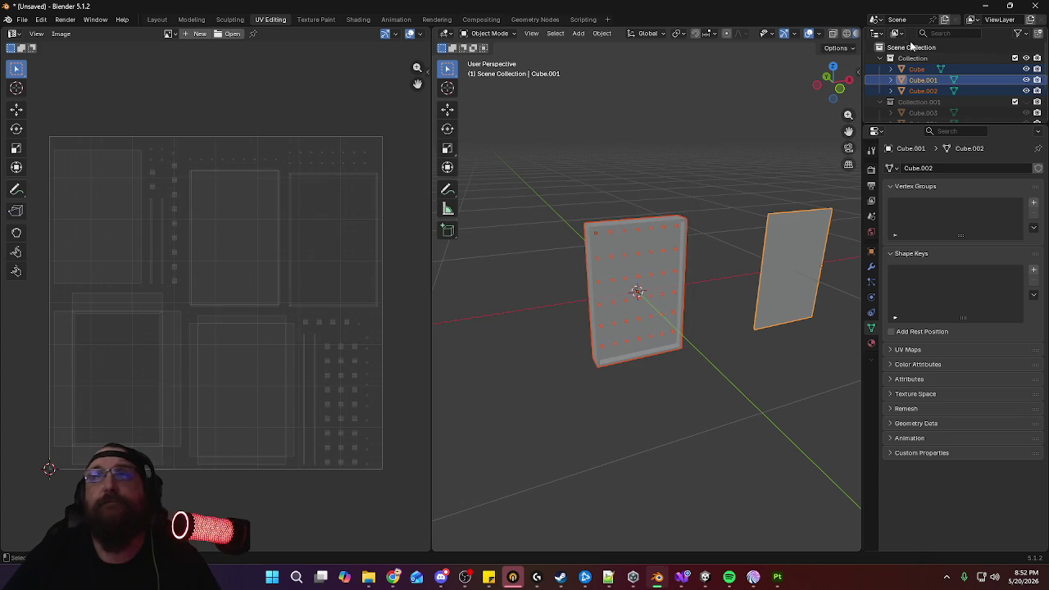
pyautogui.click(1026, 58)
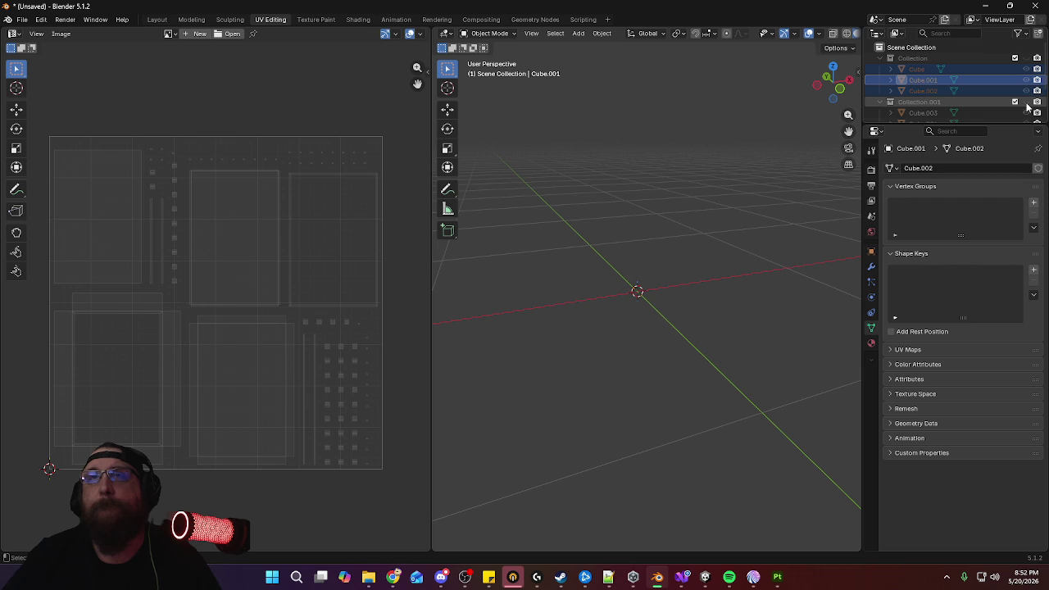
# Give the Cube the existing material and rename that material KeyLockbox
pyautogui.click(951, 69)
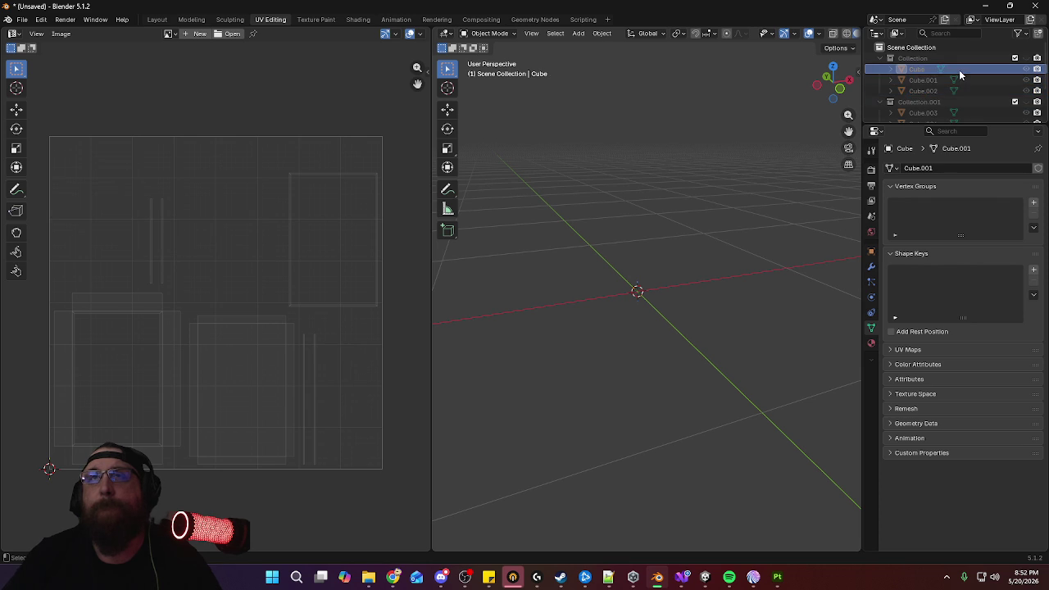
pyautogui.click(1027, 59)
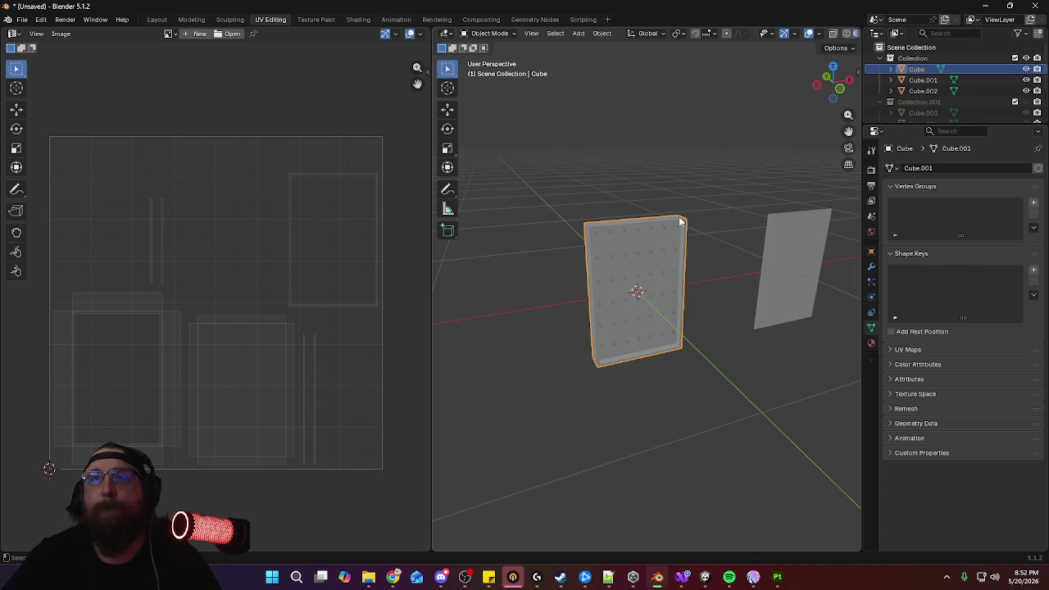
pyautogui.click(871, 343)
pyautogui.click(892, 213)
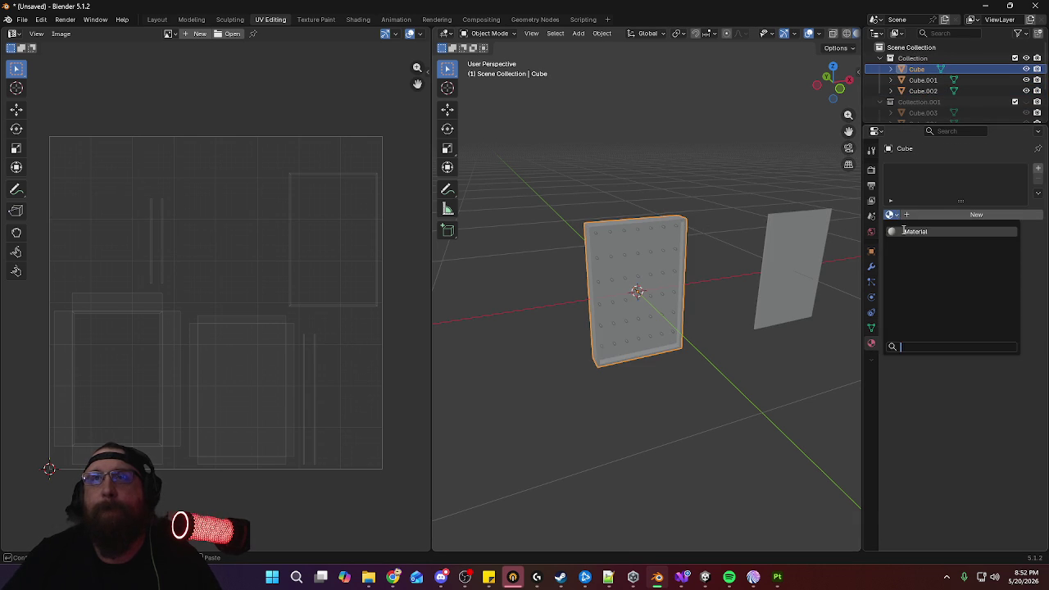
pyautogui.click(909, 231)
pyautogui.write('KeyLockbo')
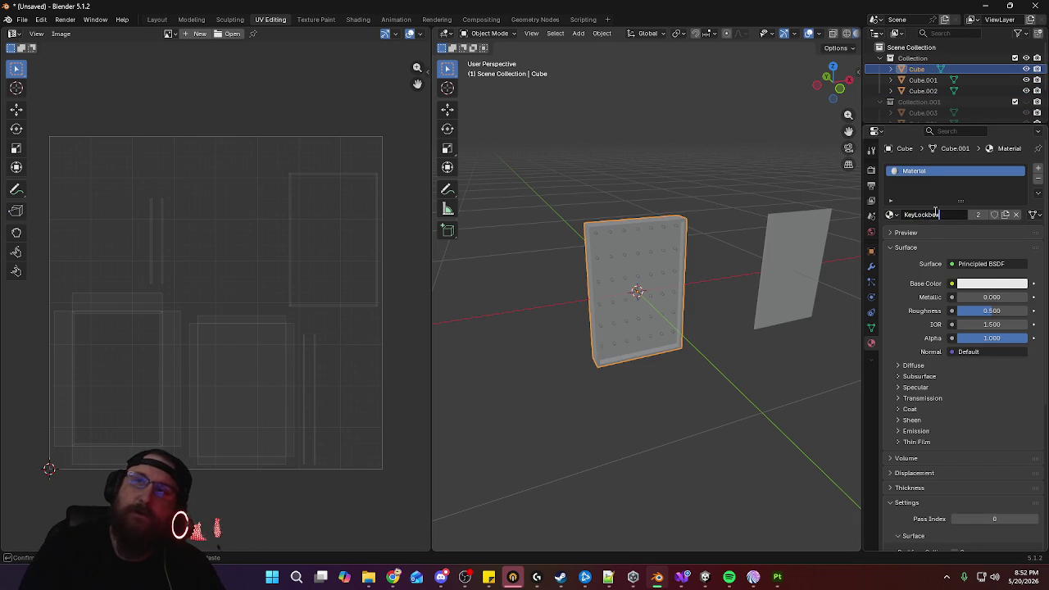
pyautogui.press('Return')
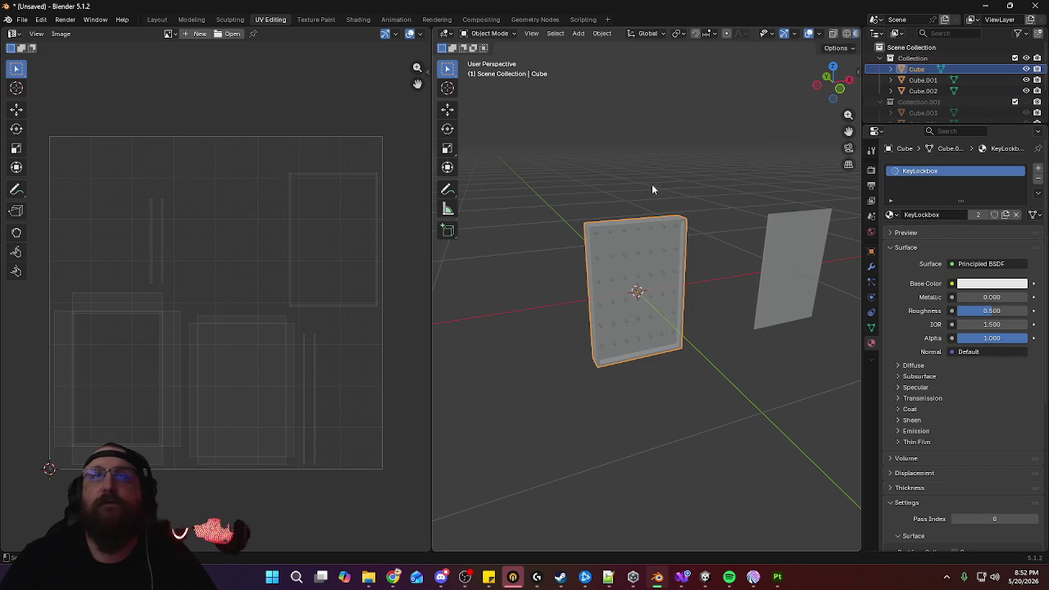
# Link the KeyLockbox material to the panel and pegs, select all lockbox pieces, and return to Layout
pyautogui.hotkey('ctrl', 'l')
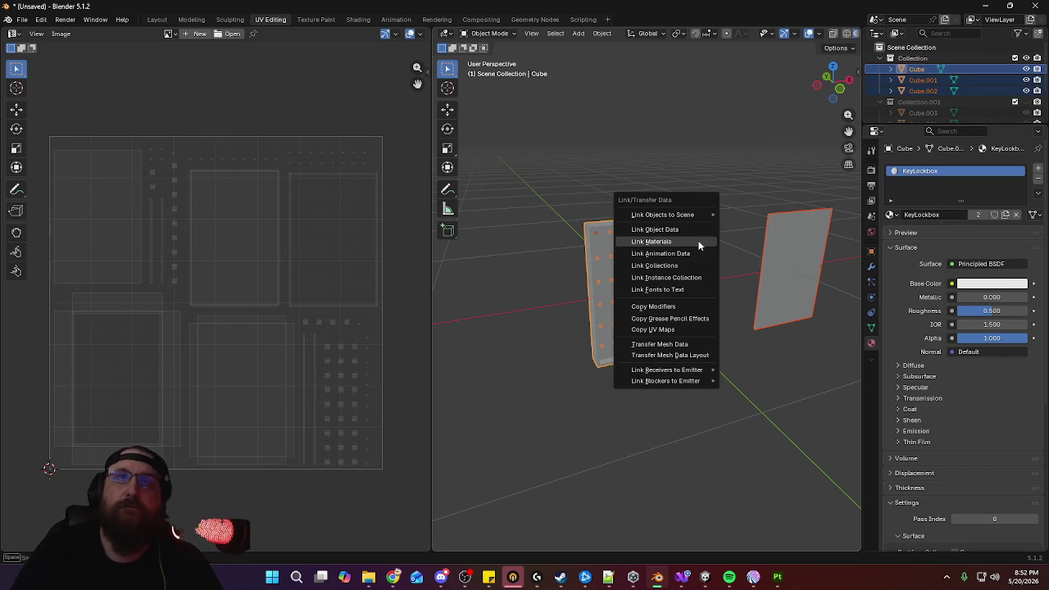
pyautogui.click(686, 241)
pyautogui.click(786, 260)
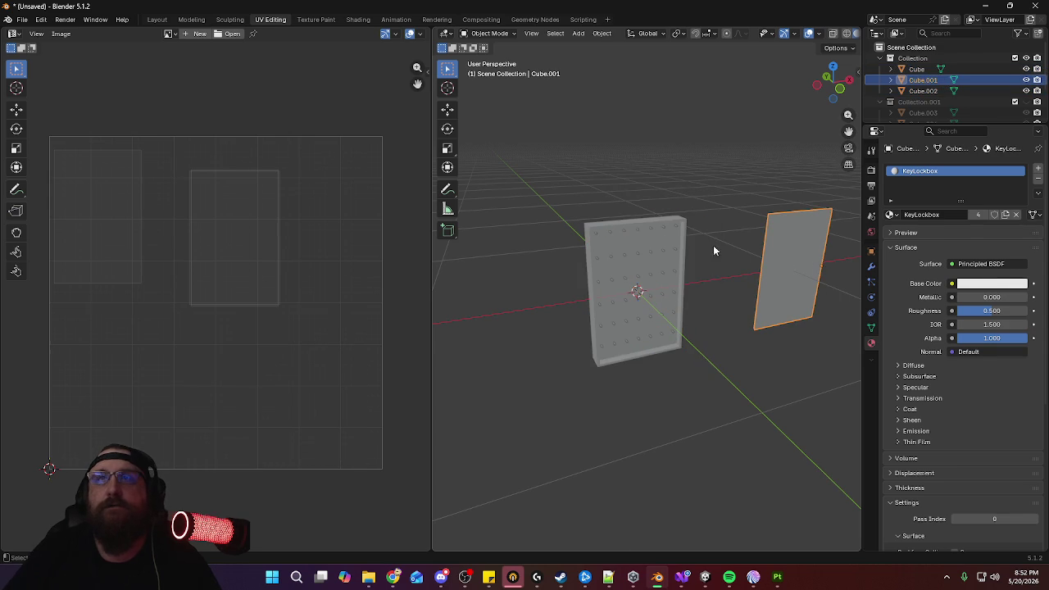
pyautogui.moveTo(629, 224); pyautogui.dragTo(665, 181, button='middle')
pyautogui.press('a')
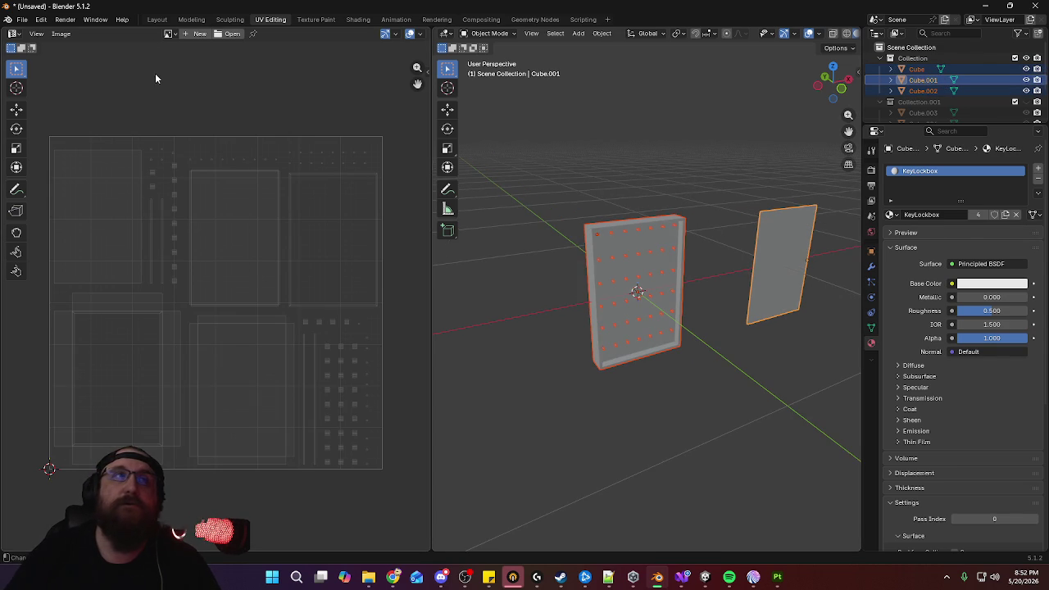
pyautogui.click(157, 20)
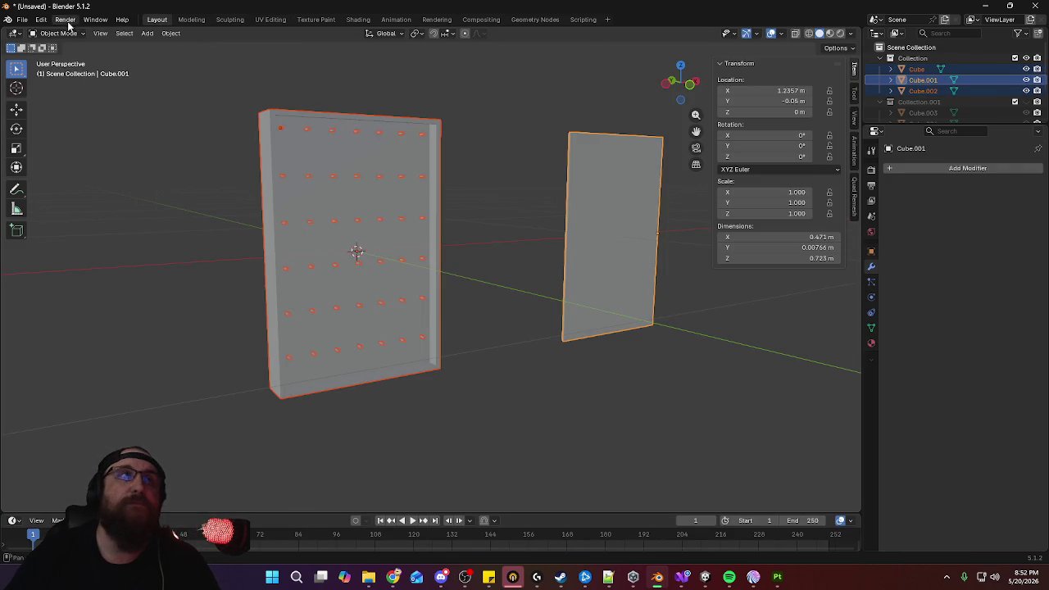
# Re-export the low-poly selection as FBX, overwriting KeyLockbox.fbx
pyautogui.click(22, 20)
pyautogui.moveTo(40, 186)
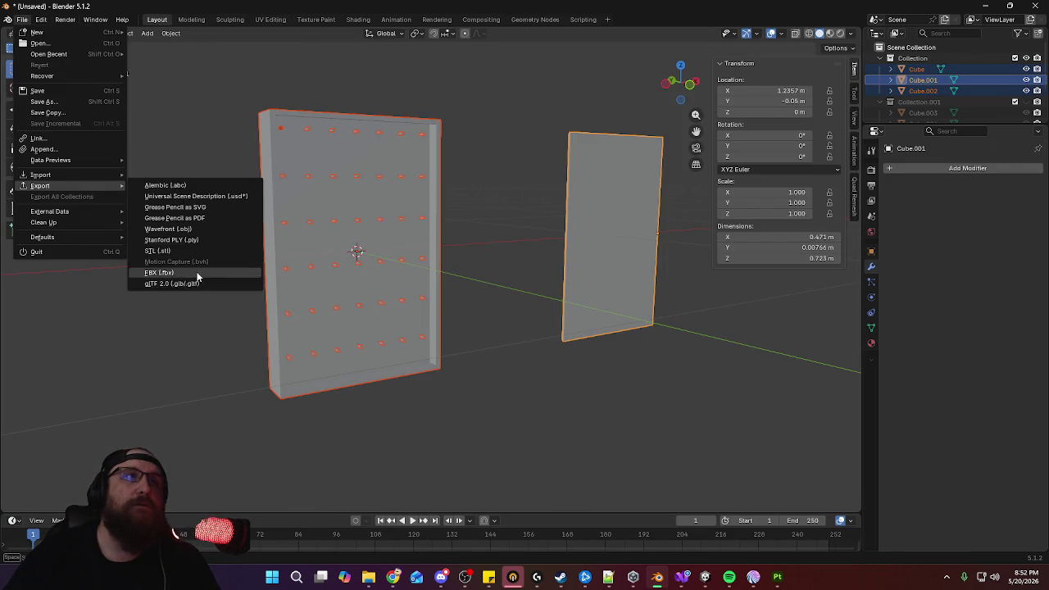
pyautogui.click(199, 274)
pyautogui.click(575, 463)
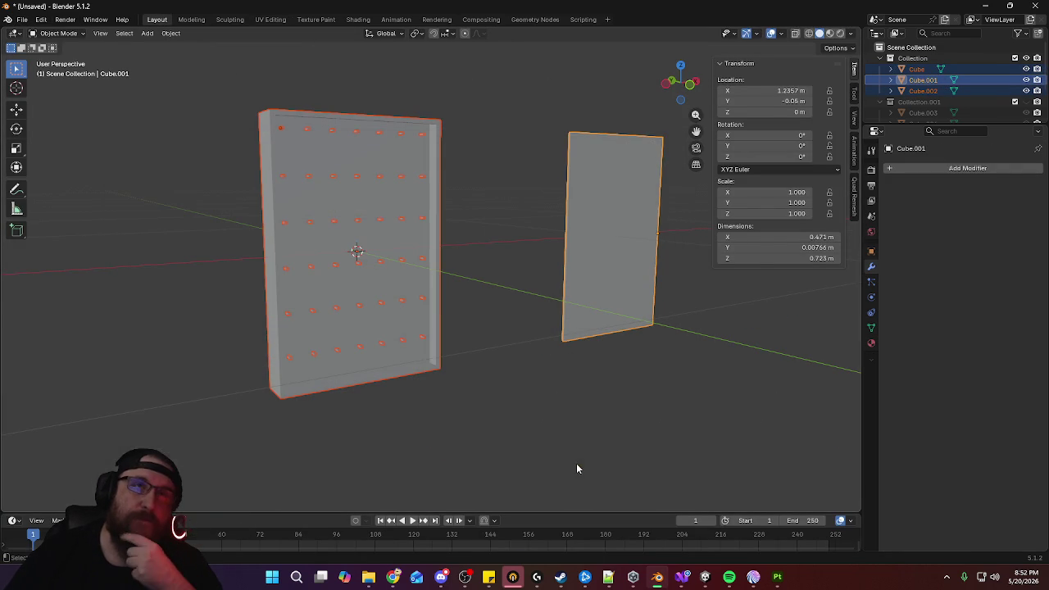
# Select the high-detail pegboard objects and export them as KeyLockbox_high.fbx
pyautogui.press('h')
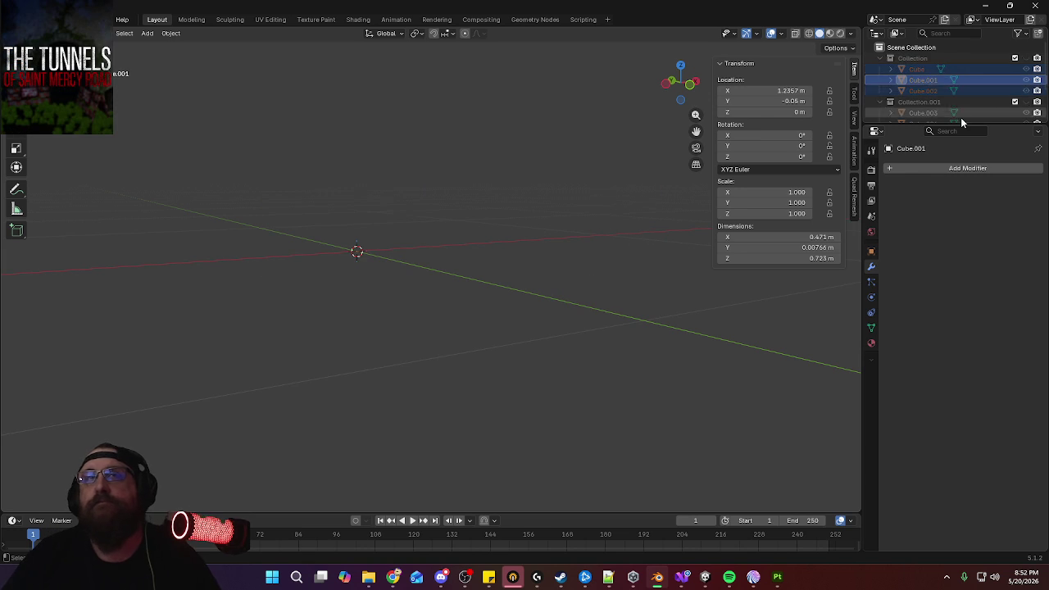
pyautogui.click(1026, 102)
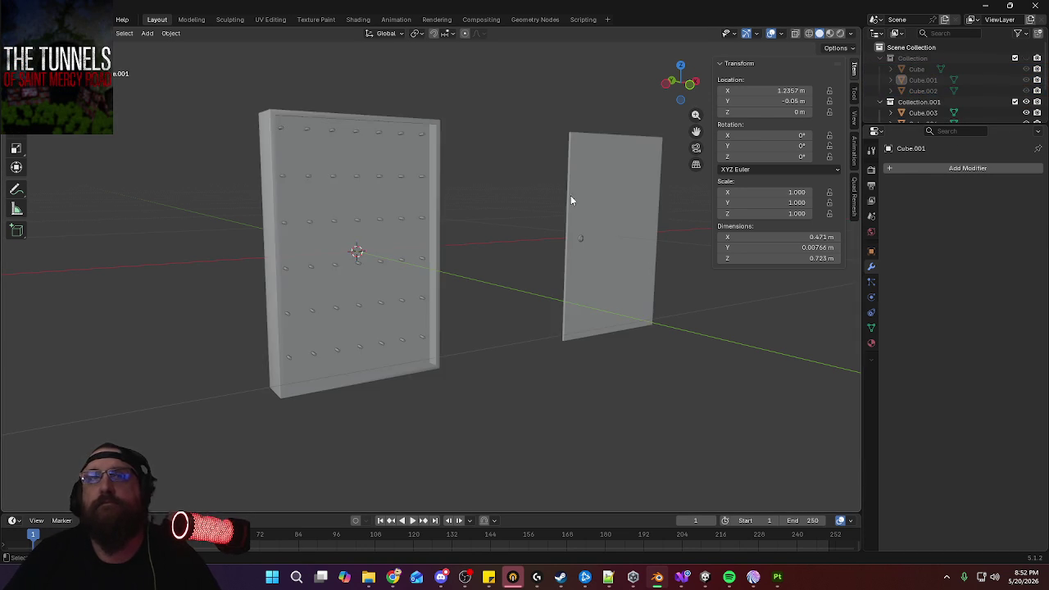
pyautogui.press('a')
pyautogui.click(27, 19)
pyautogui.moveTo(41, 185)
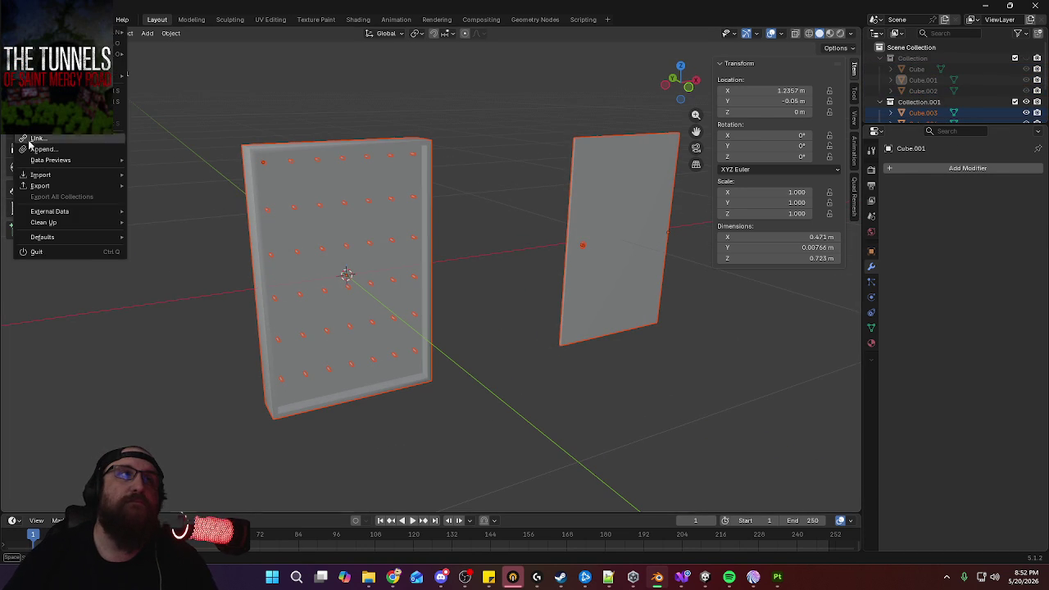
pyautogui.click(197, 273)
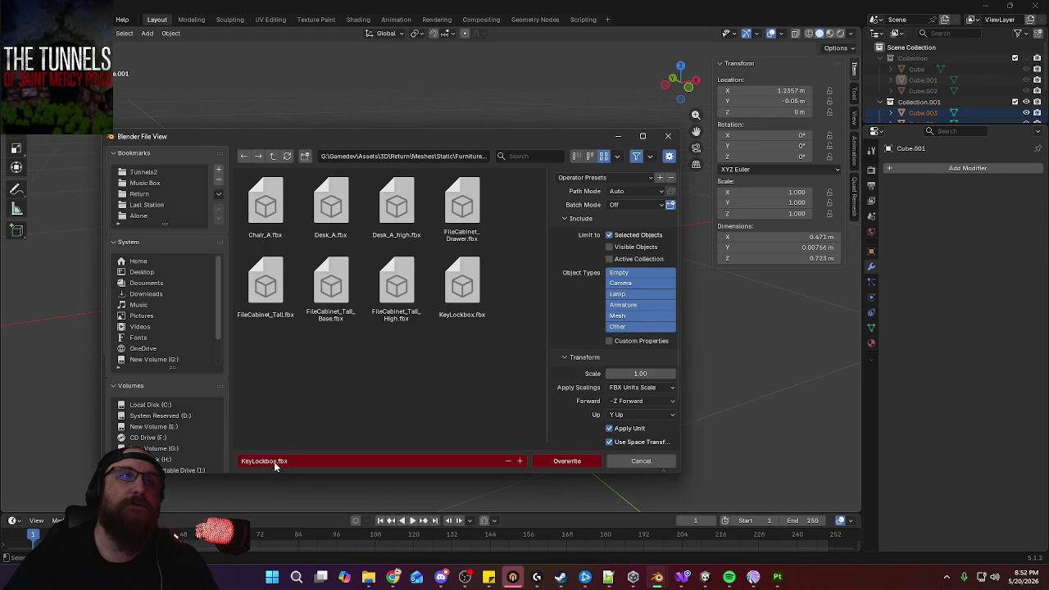
pyautogui.write('_')
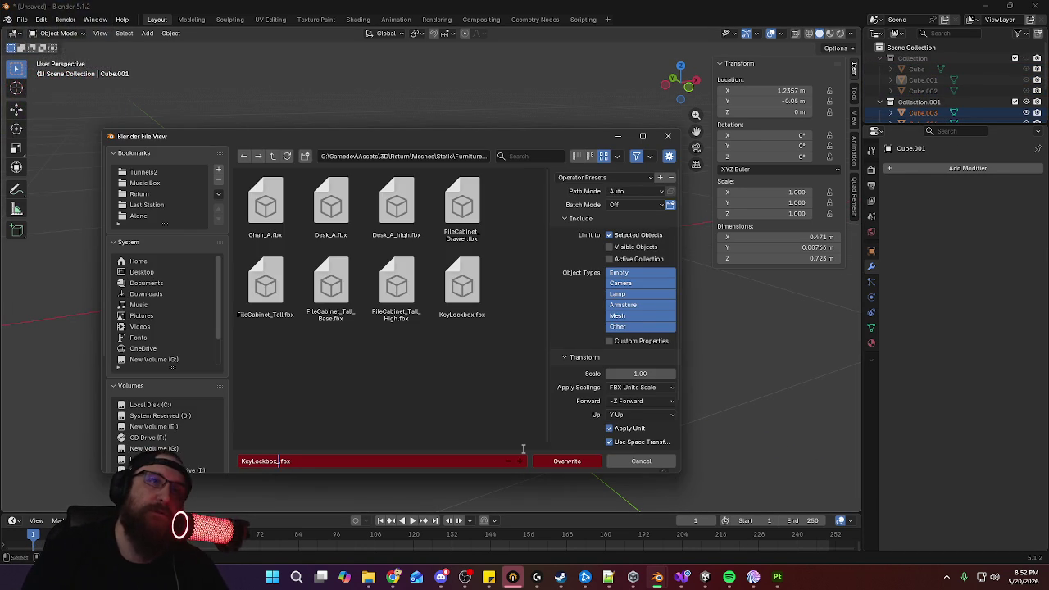
pyautogui.write('h')
pyautogui.press('Return')
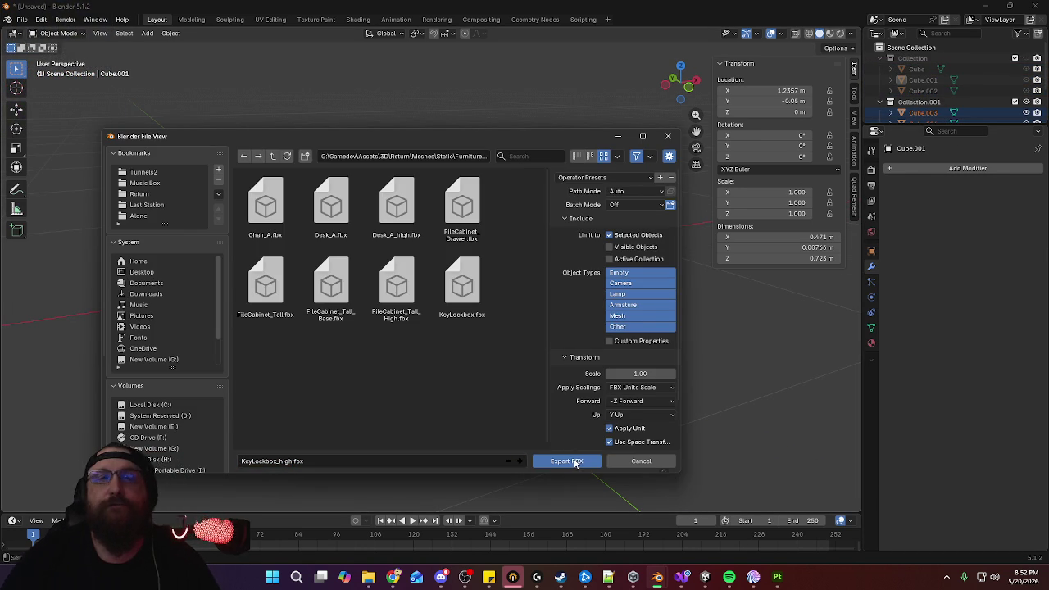
pyautogui.click(575, 461)
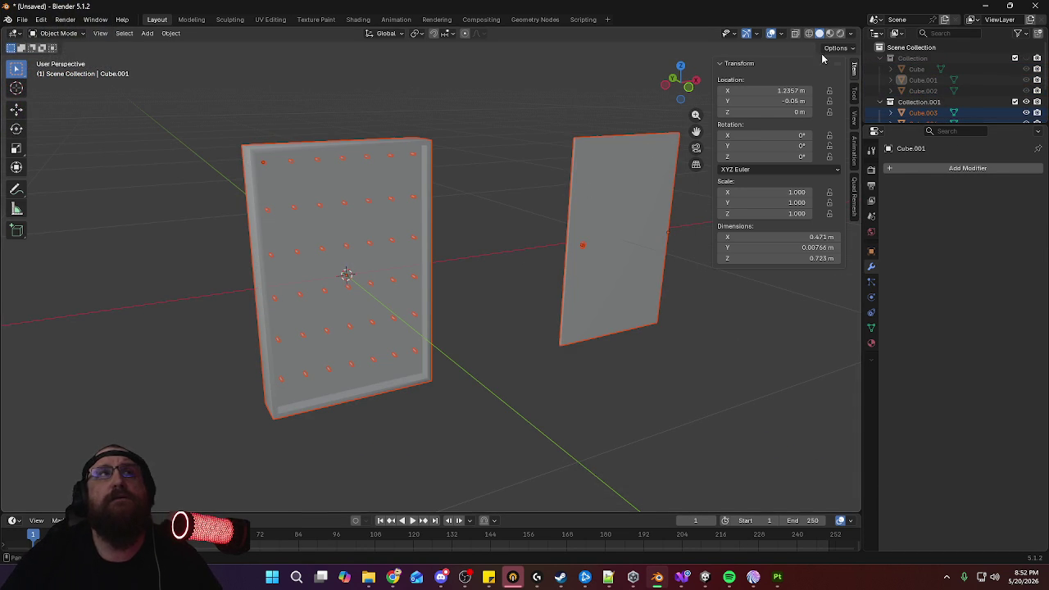
# Save the scene as KeyLockbox.blend and minimise Blender to reveal Unity
pyautogui.click(22, 19)
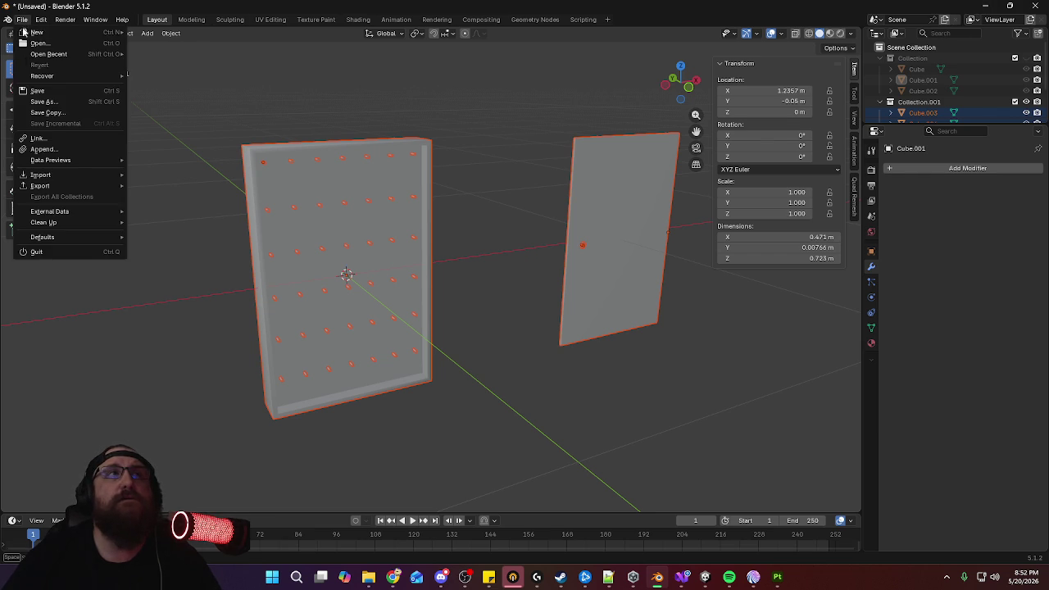
pyautogui.click(57, 103)
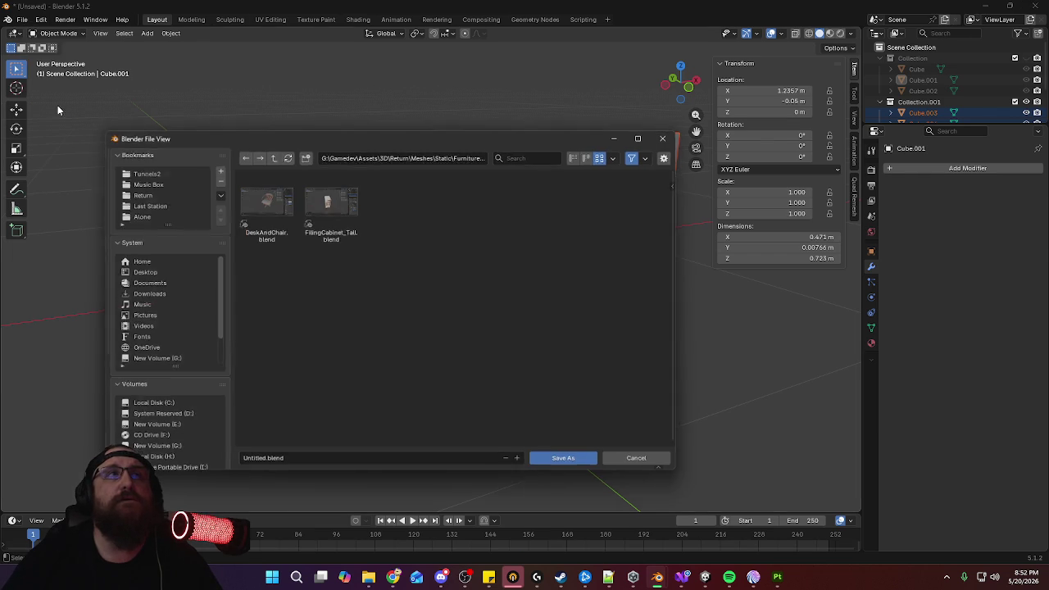
pyautogui.click(364, 463)
pyautogui.write('KeyLockbox')
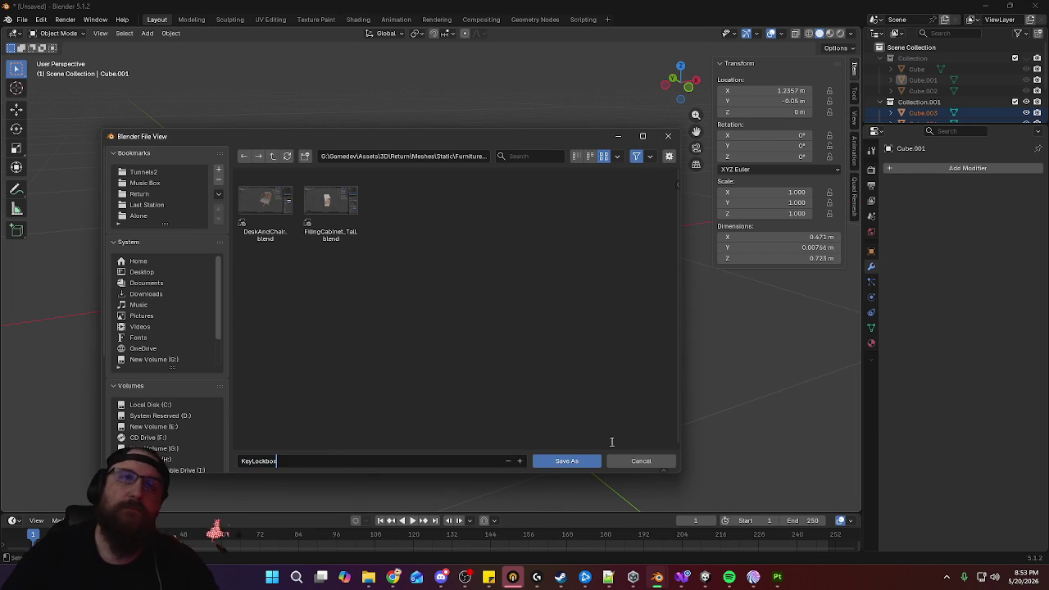
pyautogui.click(567, 460)
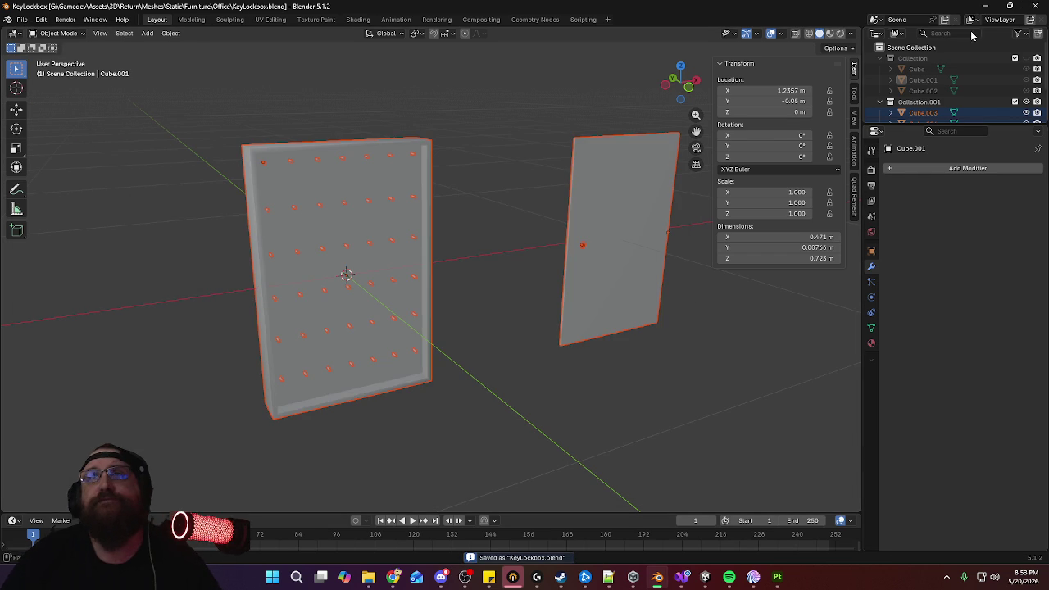
pyautogui.click(987, 5)
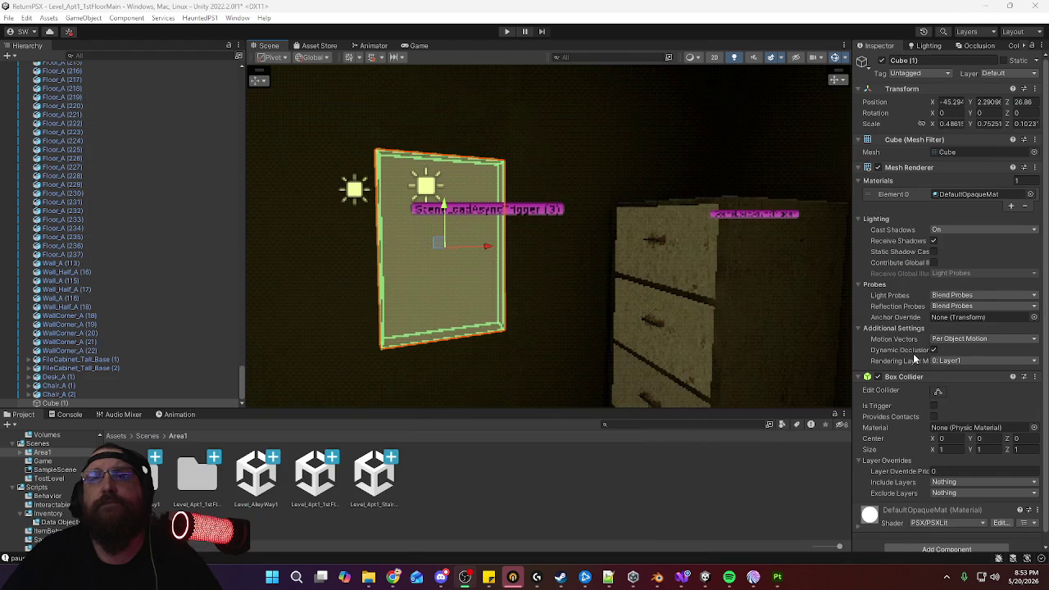
# Bring Substance Painter to the front and save the Chair_A project
pyautogui.click(776, 578)
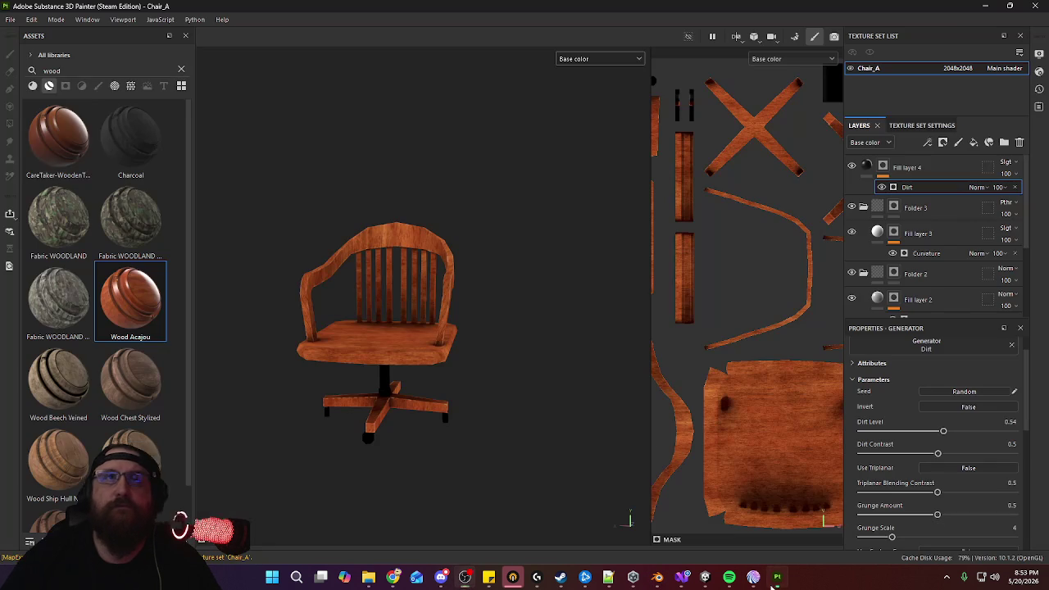
pyautogui.click(11, 19)
pyautogui.click(19, 111)
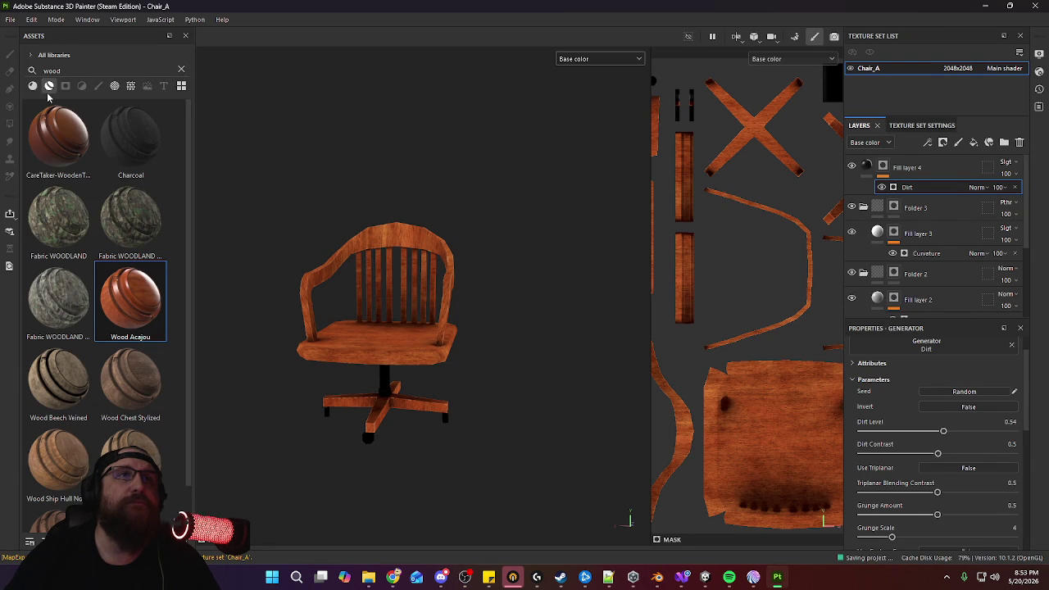
# Create a new texturing project using KeyLockbox.fbx as the mesh
pyautogui.click(9, 20)
pyautogui.click(24, 31)
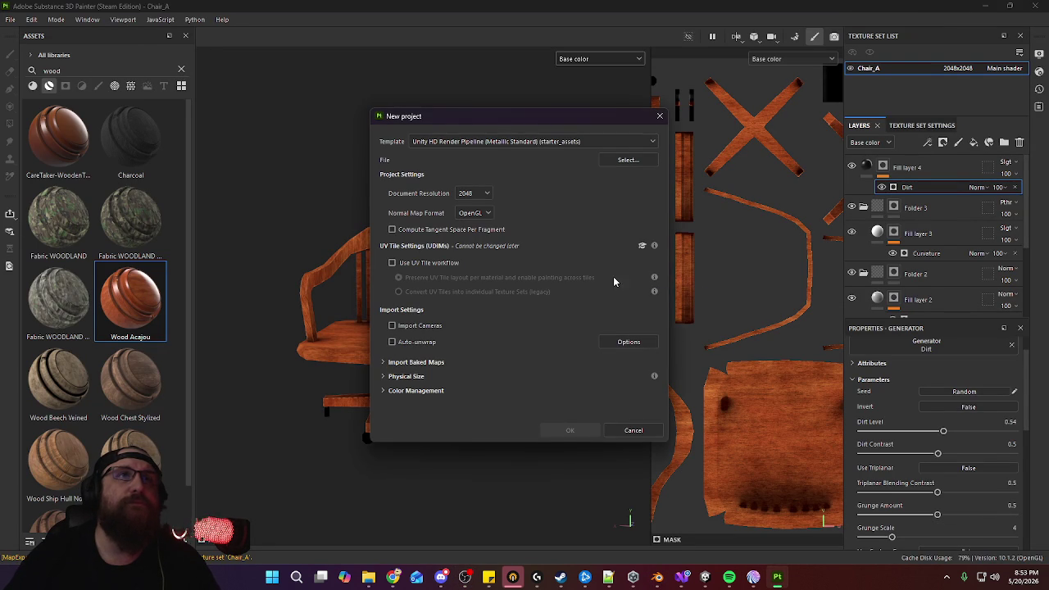
pyautogui.click(607, 141)
pyautogui.click(608, 140)
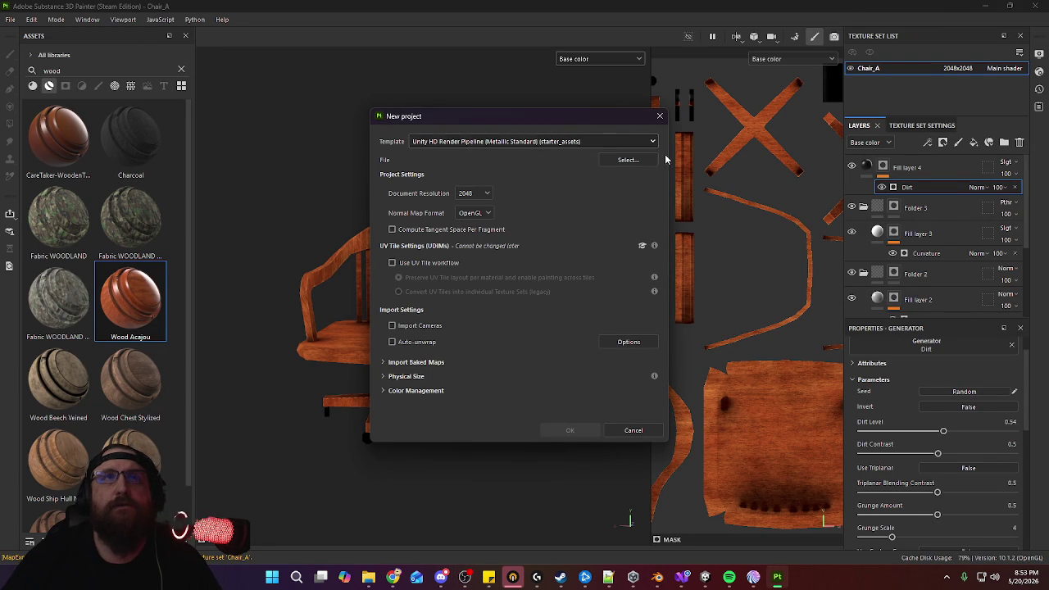
pyautogui.click(627, 160)
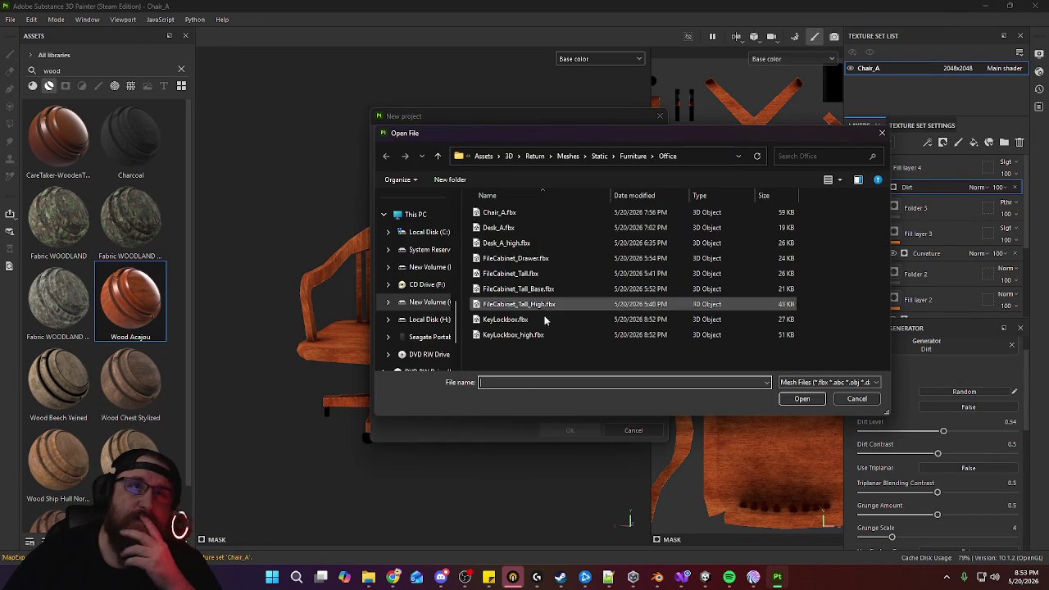
pyautogui.click(630, 318)
pyautogui.click(806, 402)
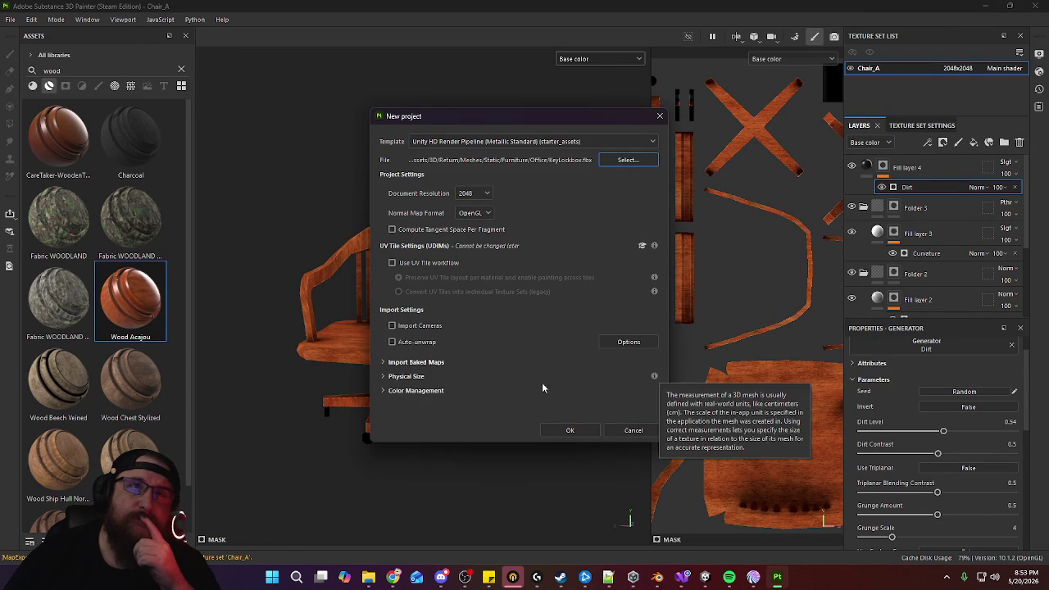
pyautogui.click(569, 430)
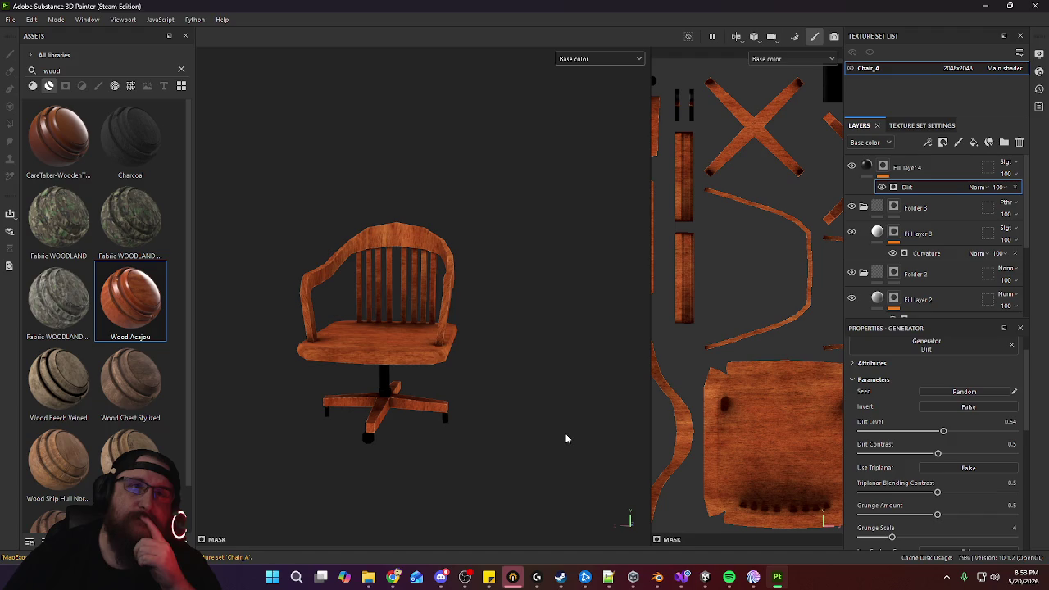
# Orbit and zoom around the new KeyLockbox mesh to inspect its pegged face and frame
pyautogui.moveTo(368, 281)
pyautogui.keyDown('alt'); pyautogui.mouseDown()
pyautogui.moveTo(405, 274)
pyautogui.moveTo(403, 188)
pyautogui.moveTo(503, 347)
pyautogui.mouseUp(); pyautogui.keyUp('alt')
pyautogui.moveTo(503, 347)
pyautogui.keyDown('alt'); pyautogui.mouseDown(button='right')
pyautogui.moveTo(552, 370)
pyautogui.moveTo(486, 344)
pyautogui.mouseUp(button='right'); pyautogui.keyUp('alt')
pyautogui.moveTo(486, 345)
pyautogui.keyDown('alt'); pyautogui.mouseDown()
pyautogui.moveTo(520, 306)
pyautogui.moveTo(626, 329)
pyautogui.moveTo(288, 341)
pyautogui.mouseUp(); pyautogui.keyUp('alt')
pyautogui.keyDown('alt'); pyautogui.moveTo(288, 342); pyautogui.dragTo(498, 355, button='right'); pyautogui.keyUp('alt')
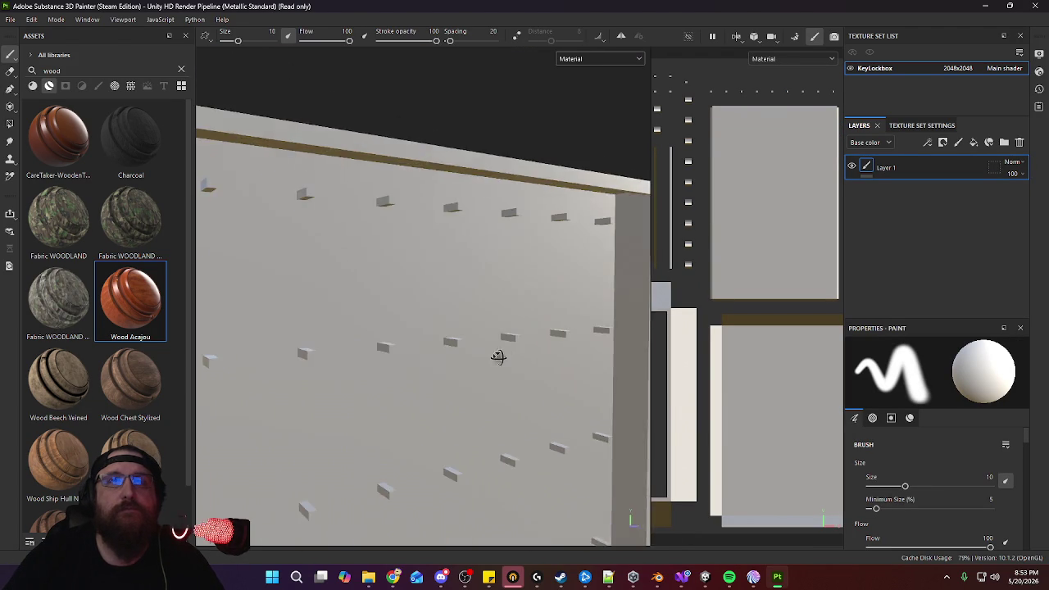
pyautogui.moveTo(498, 356)
pyautogui.keyDown('alt'); pyautogui.mouseDown(button='middle')
pyautogui.moveTo(301, 257)
pyautogui.moveTo(196, 253)
pyautogui.mouseUp(button='middle'); pyautogui.keyUp('alt')
pyautogui.moveTo(197, 253)
pyautogui.keyDown('alt'); pyautogui.mouseDown()
pyautogui.moveTo(290, 240)
pyautogui.moveTo(534, 328)
pyautogui.mouseUp(); pyautogui.keyUp('alt')
pyautogui.keyDown('alt'); pyautogui.moveTo(533, 327); pyautogui.dragTo(480, 153, button='right'); pyautogui.keyUp('alt')
pyautogui.keyDown('alt'); pyautogui.moveTo(480, 153); pyautogui.dragTo(453, 93, button='middle'); pyautogui.keyUp('alt')
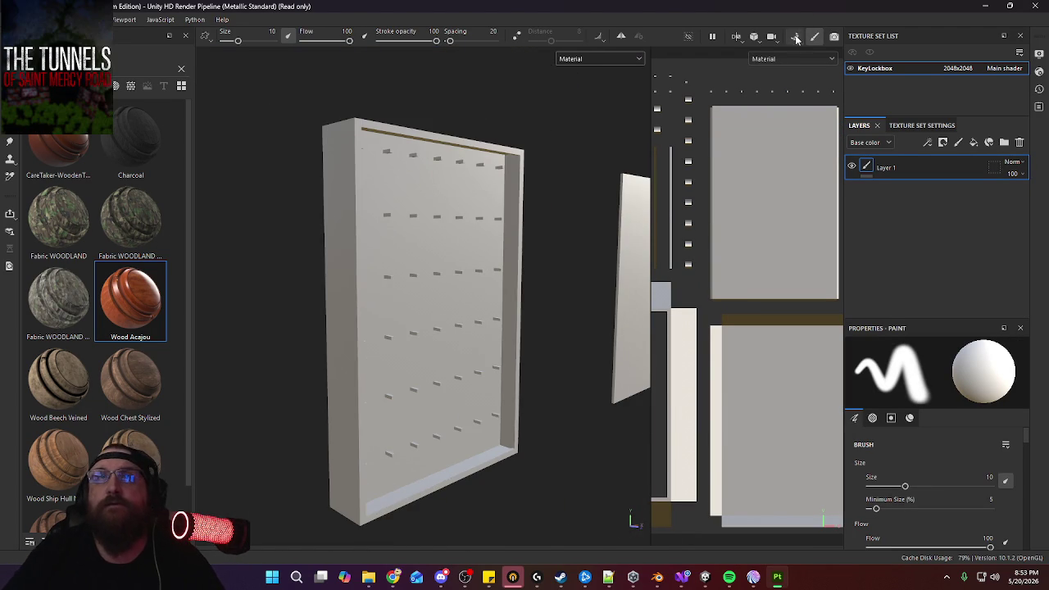
# Load KeyLockbox_high.fbx as the high-poly mesh and set Max Frontal Distance to 0.003
pyautogui.click(797, 39)
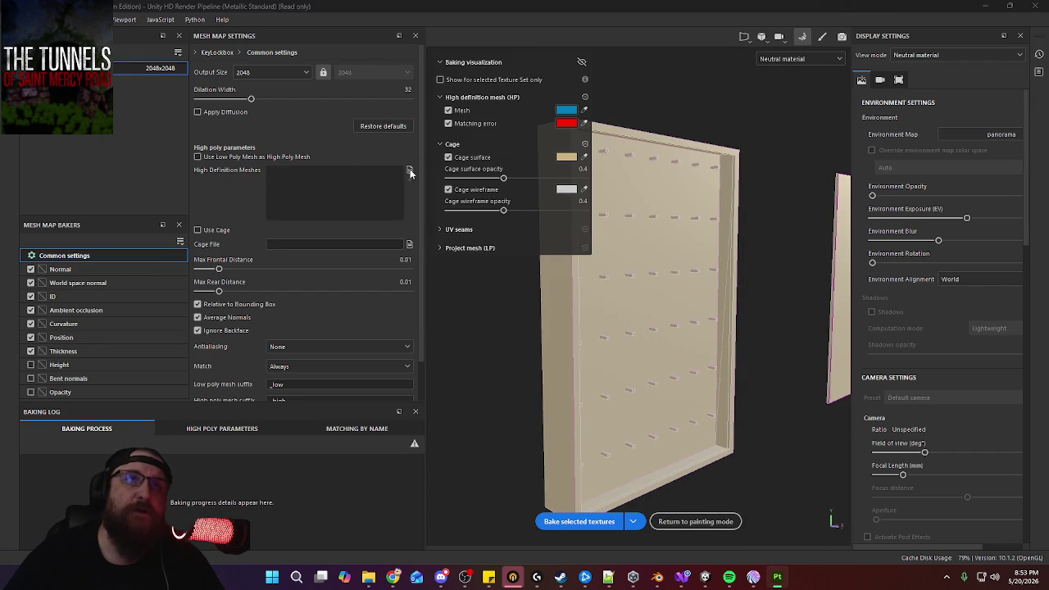
pyautogui.click(411, 171)
pyautogui.click(164, 224)
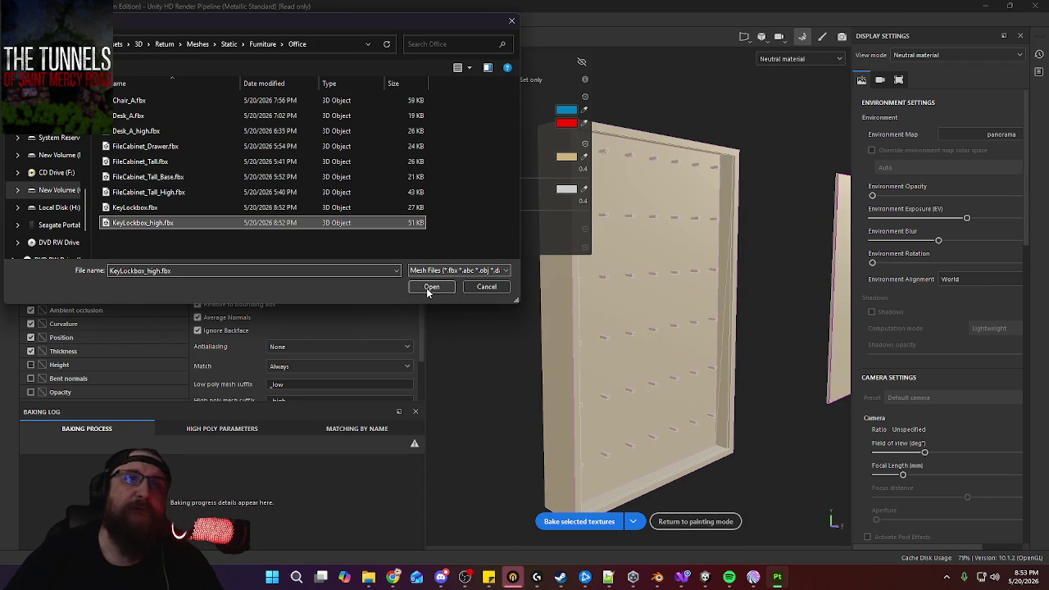
pyautogui.click(426, 287)
pyautogui.moveTo(218, 269); pyautogui.dragTo(209, 269)
# Bake the selected mesh maps and return to painting mode
pyautogui.keyDown('alt'); pyautogui.moveTo(642, 339); pyautogui.dragTo(690, 358); pyautogui.keyUp('alt')
pyautogui.moveTo(691, 358)
pyautogui.keyDown('alt'); pyautogui.mouseDown(button='right')
pyautogui.moveTo(393, 375)
pyautogui.moveTo(678, 399)
pyautogui.mouseUp(button='right'); pyautogui.keyUp('alt')
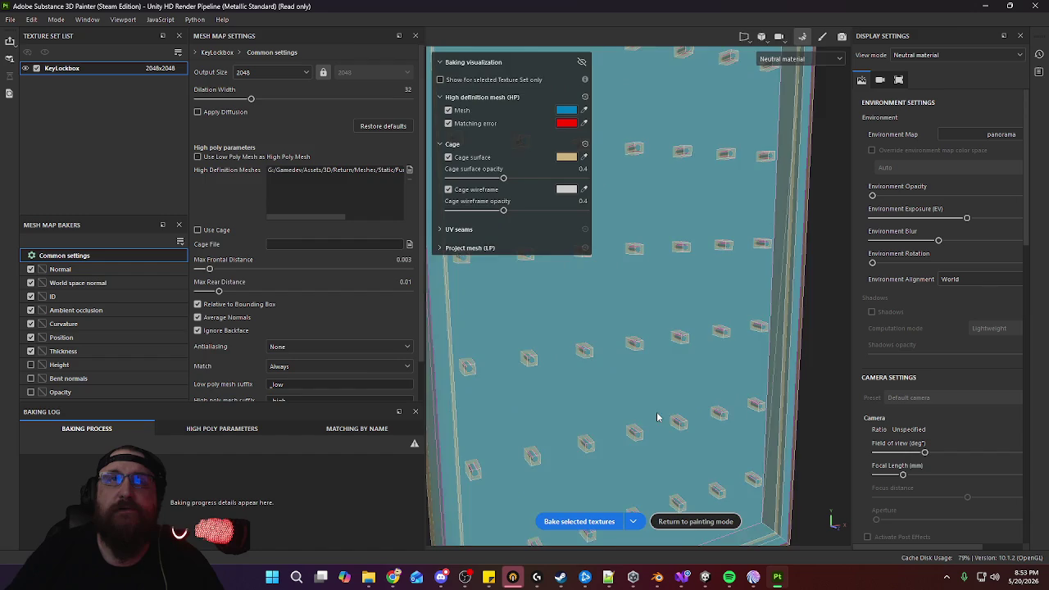
pyautogui.click(579, 521)
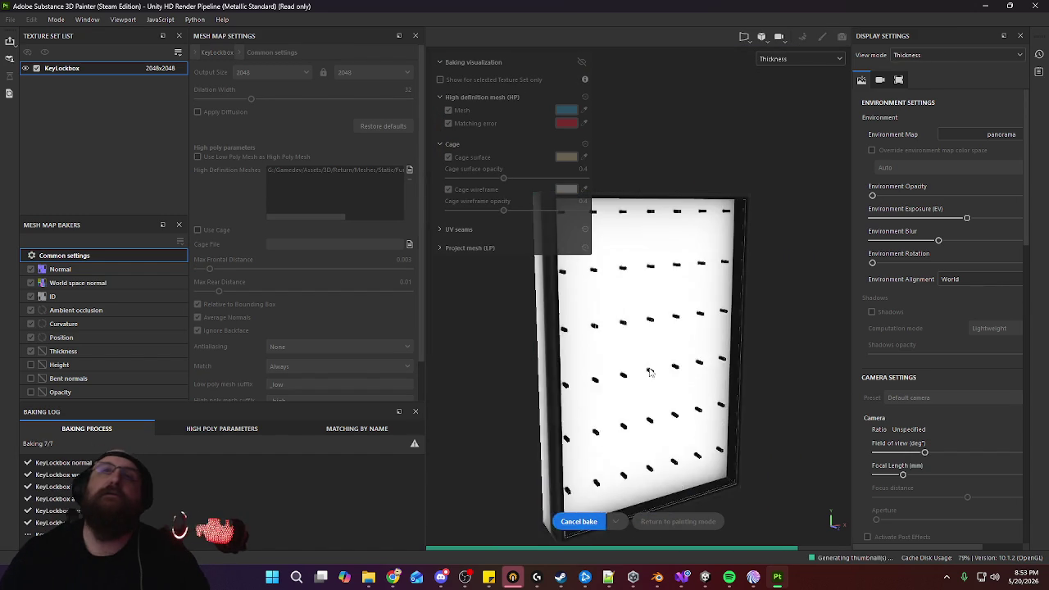
pyautogui.click(691, 522)
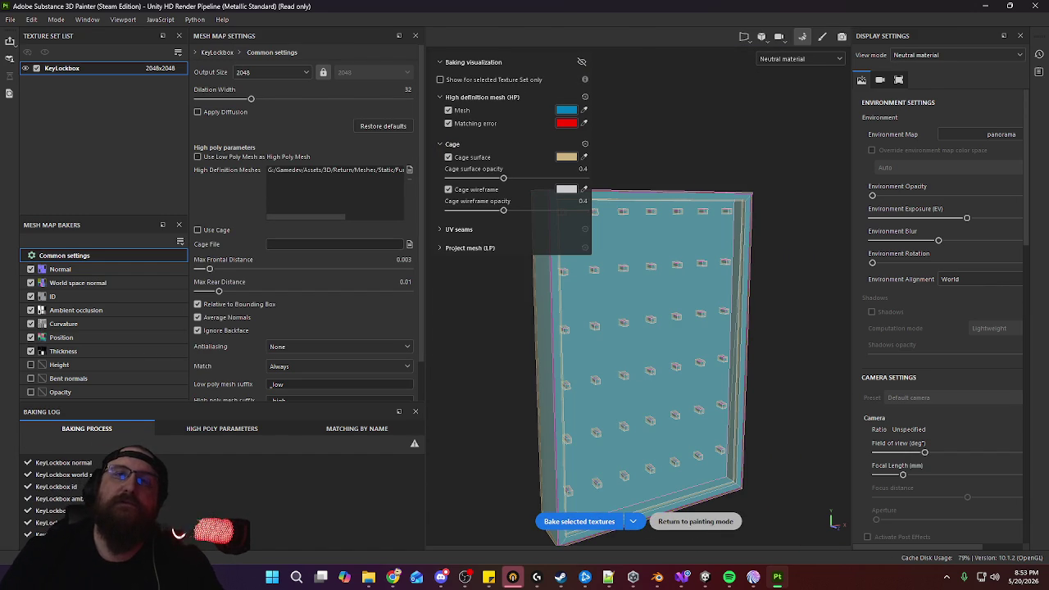
pyautogui.moveTo(437, 426)
pyautogui.keyDown('alt'); pyautogui.mouseDown()
pyautogui.moveTo(279, 372)
pyautogui.moveTo(384, 393)
pyautogui.mouseUp(); pyautogui.keyUp('alt')
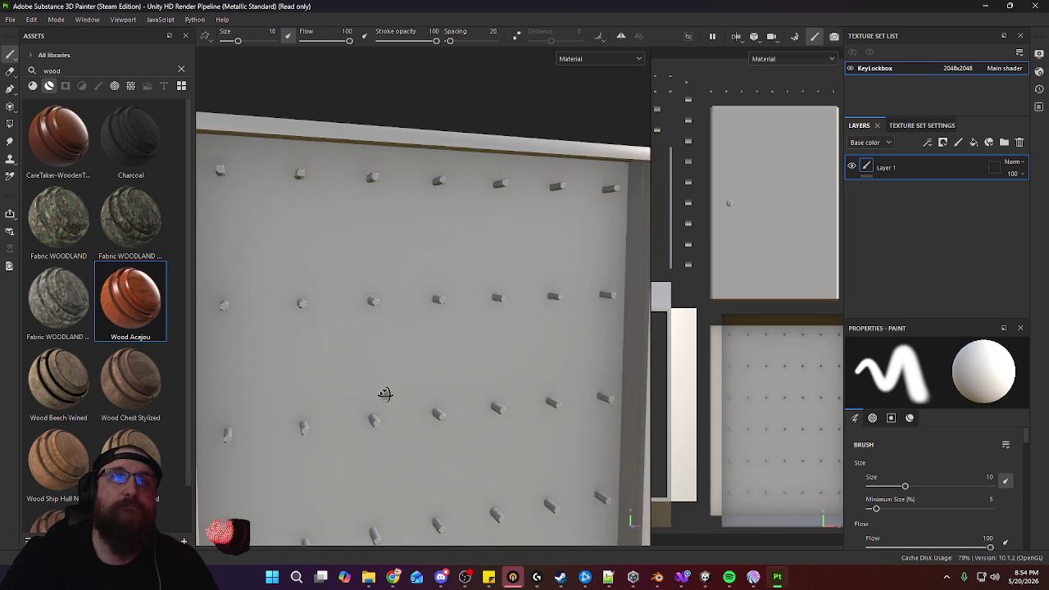
# Zoom out and orbit to frame the untextured pegboard and door panel together in perspective
pyautogui.scroll(-3, 367, 398)
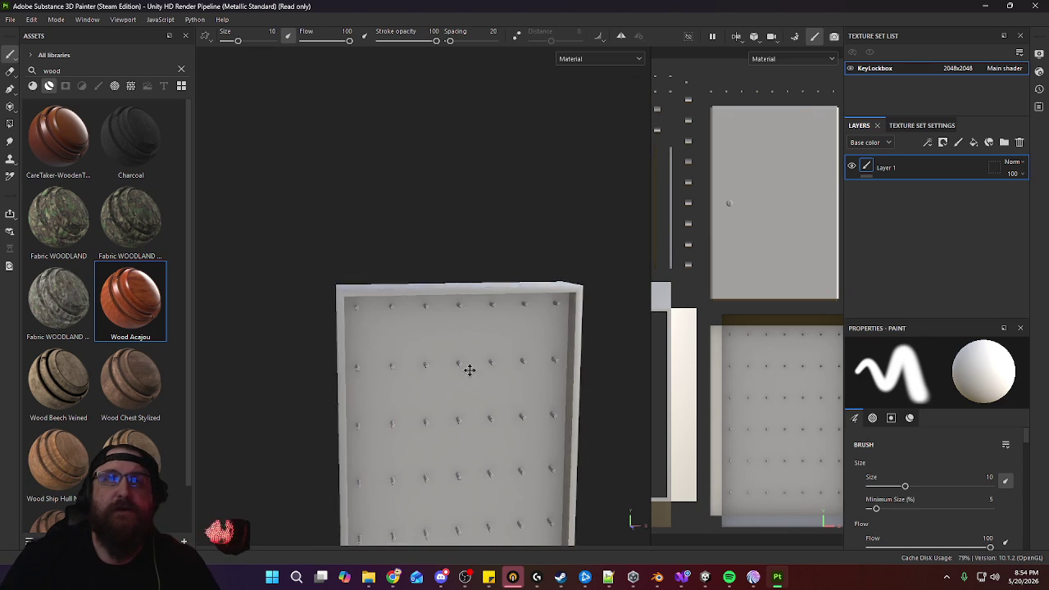
pyautogui.keyDown('alt'); pyautogui.moveTo(467, 368); pyautogui.dragTo(332, 216, button='middle'); pyautogui.keyUp('alt')
pyautogui.moveTo(333, 215)
pyautogui.keyDown('alt'); pyautogui.mouseDown()
pyautogui.moveTo(416, 281)
pyautogui.moveTo(466, 295)
pyautogui.moveTo(520, 276)
pyautogui.moveTo(524, 292)
pyautogui.mouseUp(); pyautogui.keyUp('alt')
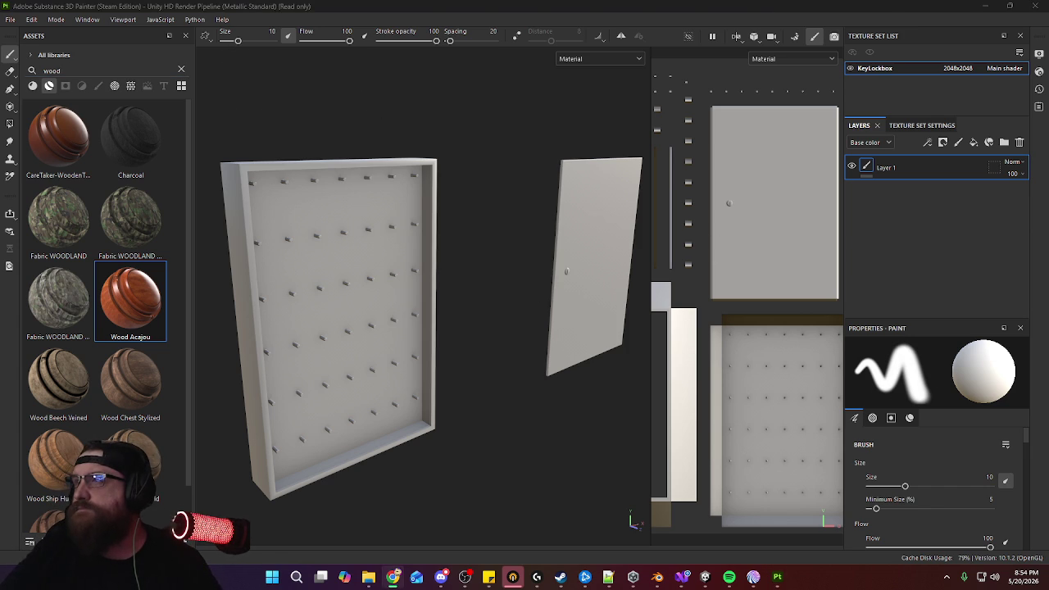
pyautogui.click(61, 71)
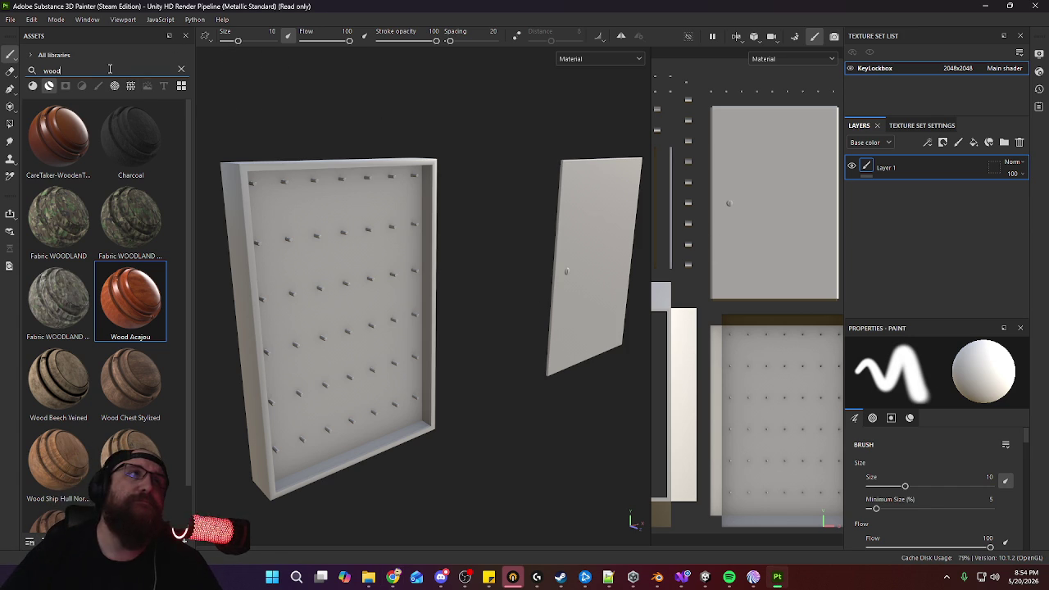
# Search assets for 'painted' and switch the viewport to Base color
pyautogui.write('painted')
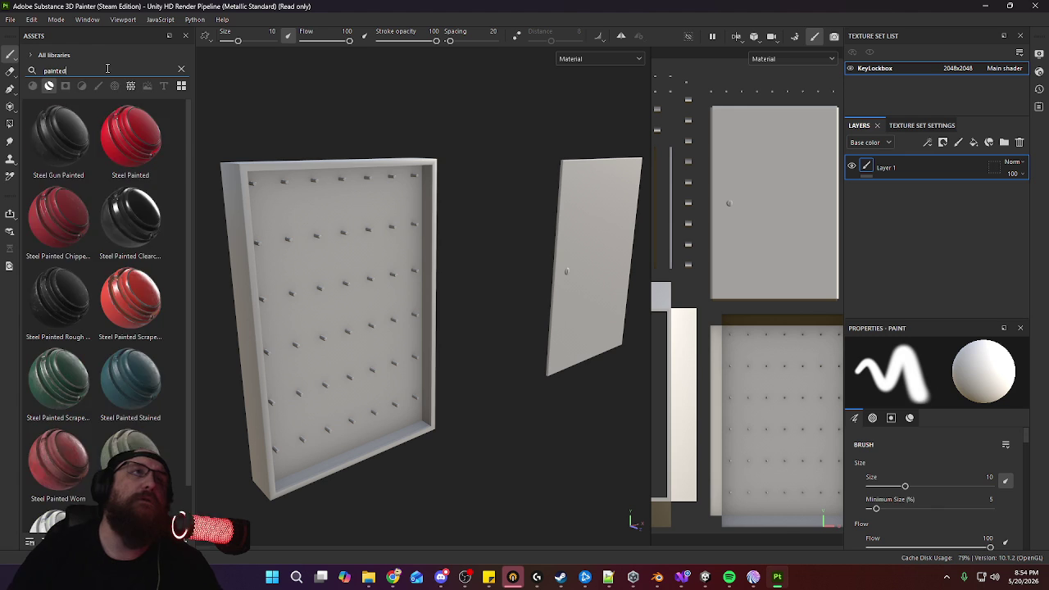
pyautogui.scroll(-2, 156, 279)
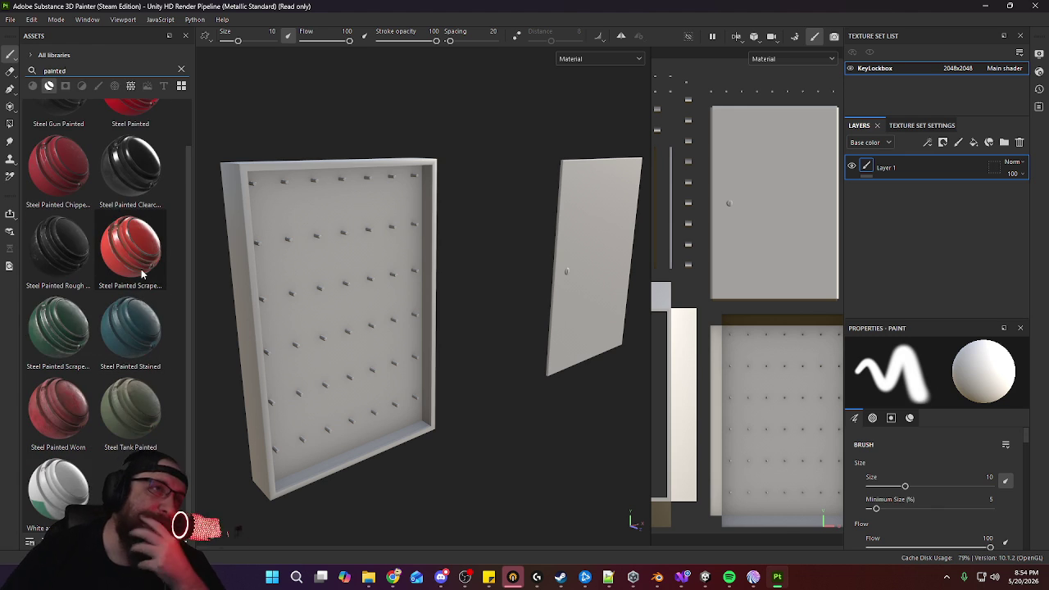
pyautogui.click(621, 59)
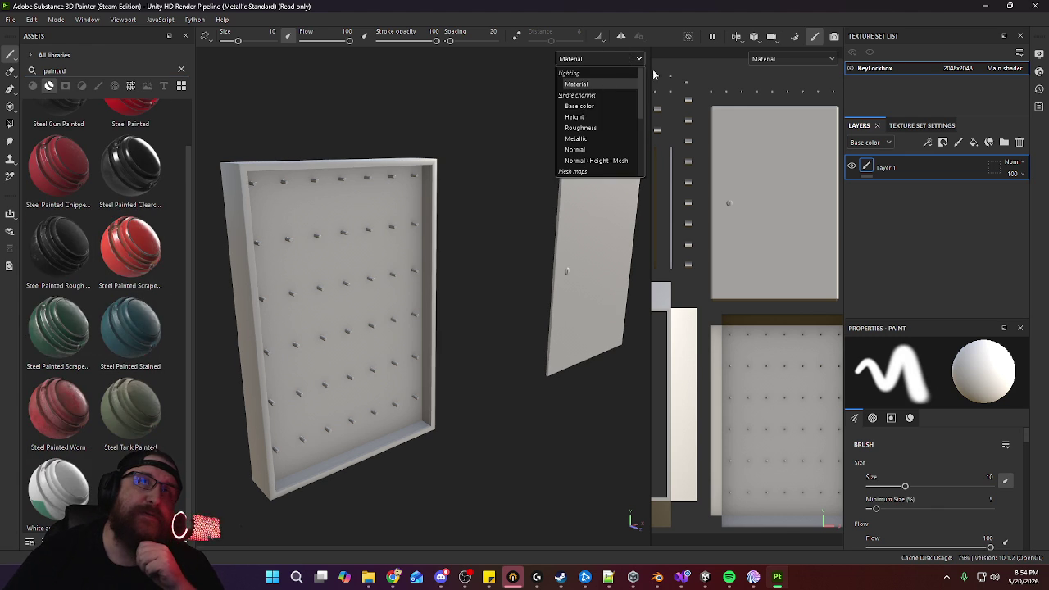
pyautogui.click(600, 108)
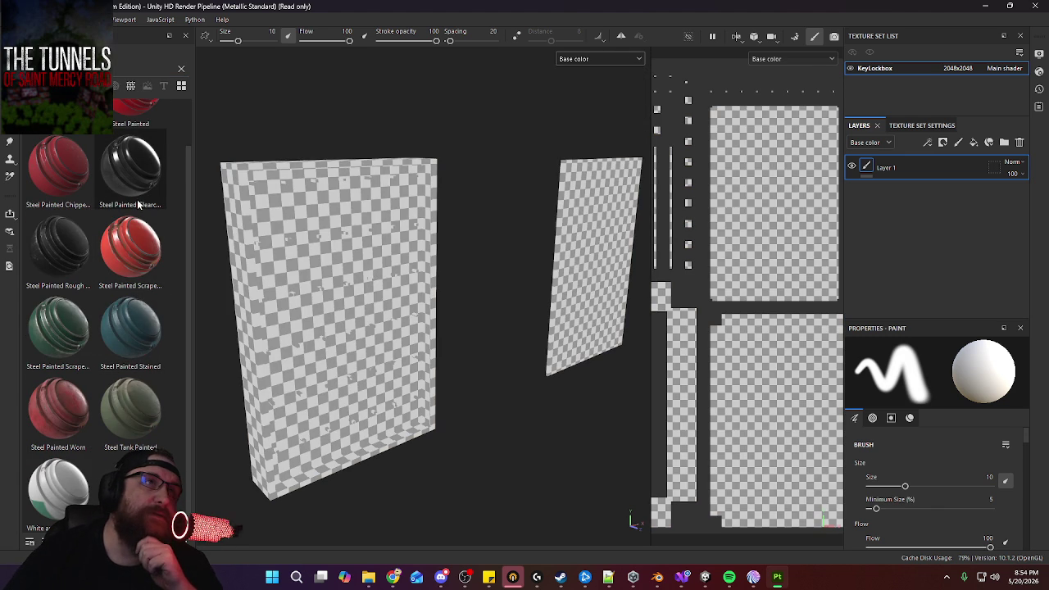
# Try green scraped paint, undo it, then apply the red Steel Painted Scraped Dirty material
pyautogui.moveTo(67, 339)
pyautogui.mouseDown()
pyautogui.moveTo(386, 375)
pyautogui.moveTo(342, 355)
pyautogui.moveTo(435, 346)
pyautogui.mouseUp()
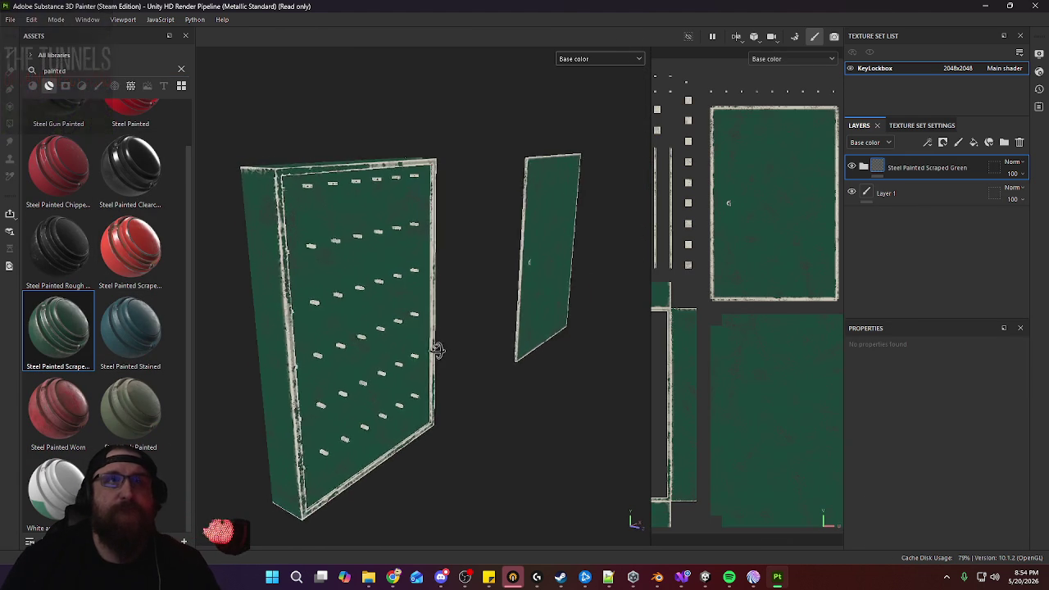
pyautogui.scroll(3, 413, 394)
pyautogui.moveTo(412, 393)
pyautogui.keyDown('alt'); pyautogui.mouseDown()
pyautogui.moveTo(384, 287)
pyautogui.moveTo(410, 308)
pyautogui.moveTo(409, 272)
pyautogui.moveTo(434, 230)
pyautogui.moveTo(435, 298)
pyautogui.mouseUp(); pyautogui.keyUp('alt')
pyautogui.hotkey('ctrl', 'z')
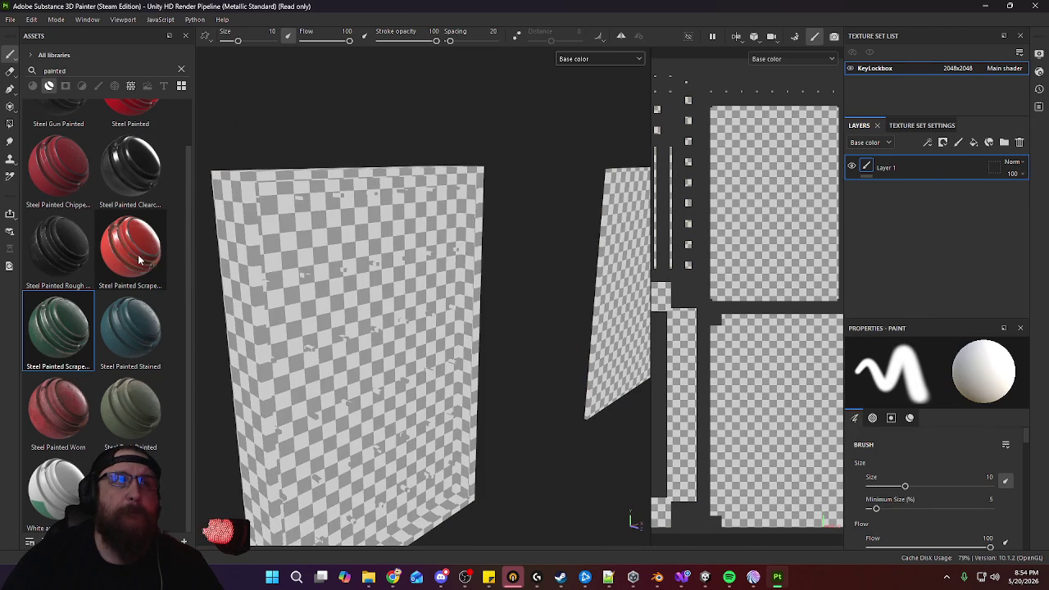
pyautogui.moveTo(138, 259)
pyautogui.mouseDown()
pyautogui.moveTo(387, 384)
pyautogui.moveTo(323, 328)
pyautogui.moveTo(421, 374)
pyautogui.mouseUp()
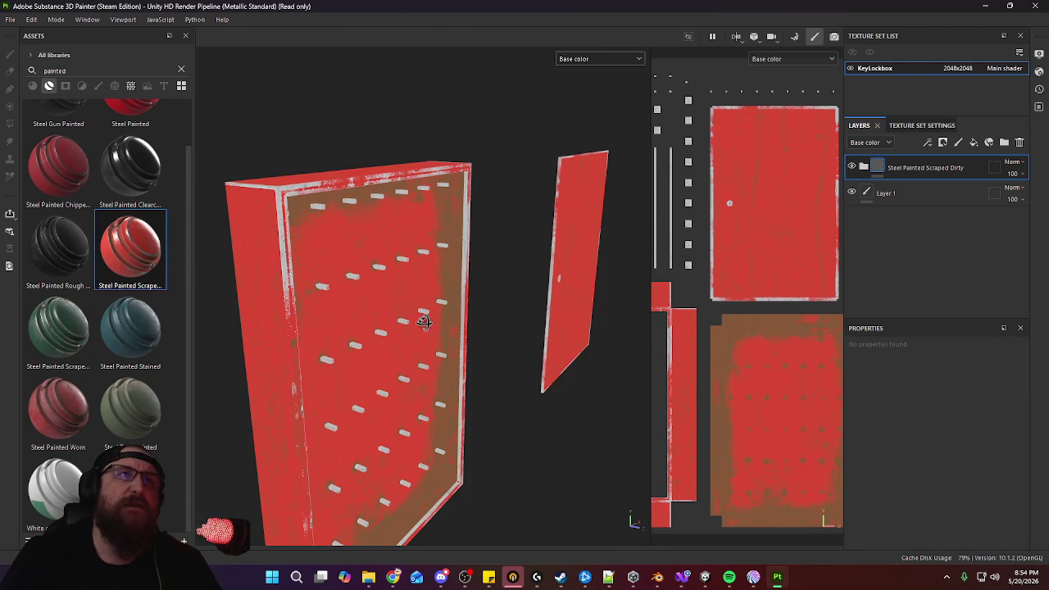
pyautogui.keyDown('alt'); pyautogui.moveTo(423, 322); pyautogui.dragTo(391, 339); pyautogui.keyUp('alt')
pyautogui.click(863, 167)
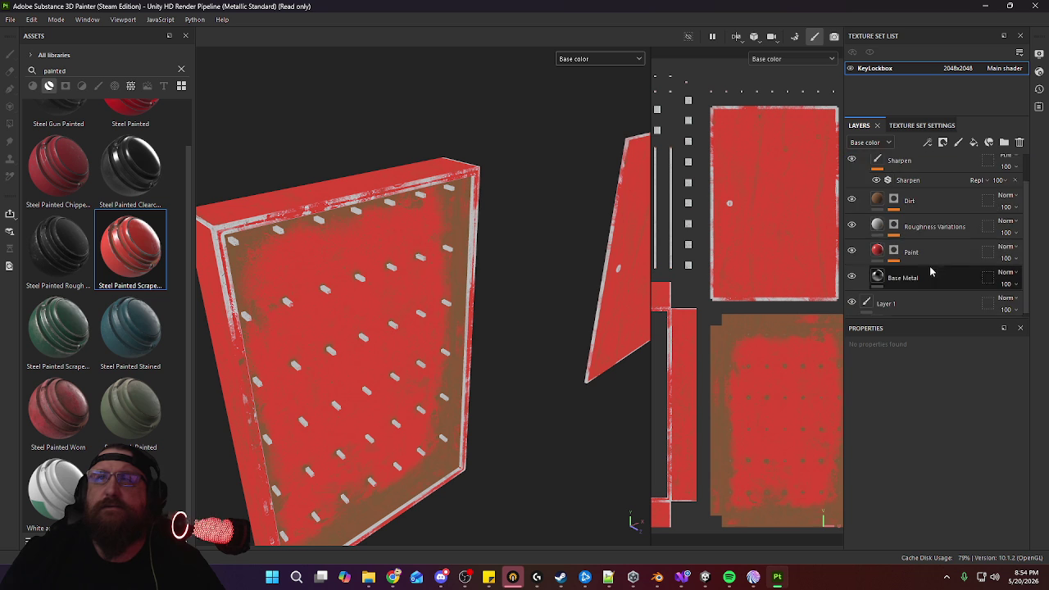
# Select the Paint sublayer, browse its properties, and shrink the brush size
pyautogui.click(895, 253)
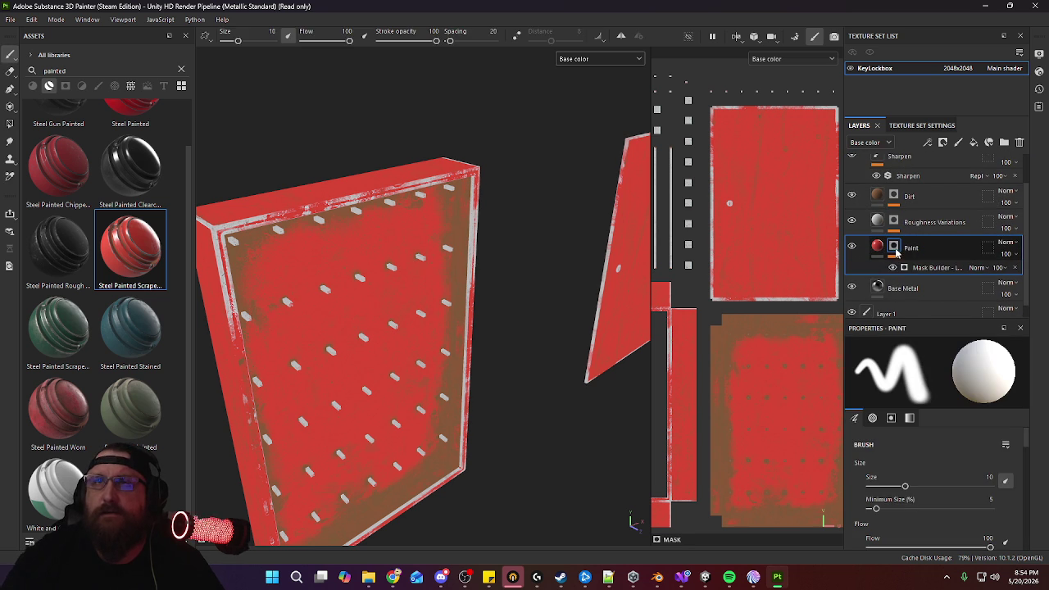
pyautogui.scroll(-2, 951, 472)
pyautogui.scroll(-3, 942, 475)
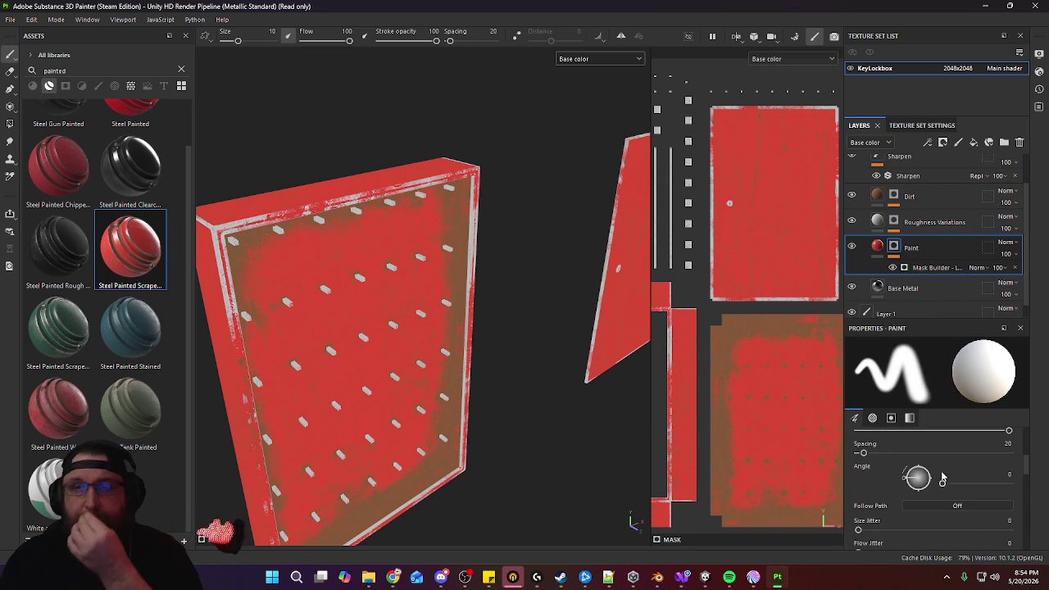
pyautogui.scroll(-2, 942, 467)
pyautogui.scroll(-1, 947, 459)
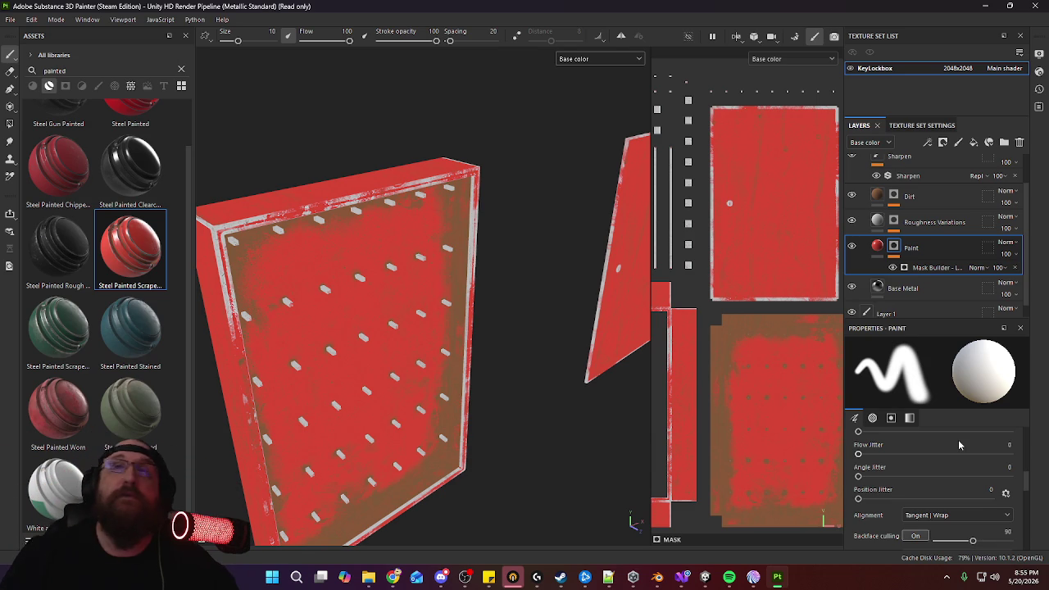
pyautogui.scroll(-1, 911, 460)
pyautogui.scroll(-1, 891, 472)
pyautogui.scroll(1, 890, 472)
pyautogui.scroll(1, 889, 470)
pyautogui.scroll(1, 888, 468)
pyautogui.scroll(1, 887, 467)
pyautogui.scroll(1, 888, 467)
pyautogui.scroll(1, 888, 468)
pyautogui.scroll(1, 890, 467)
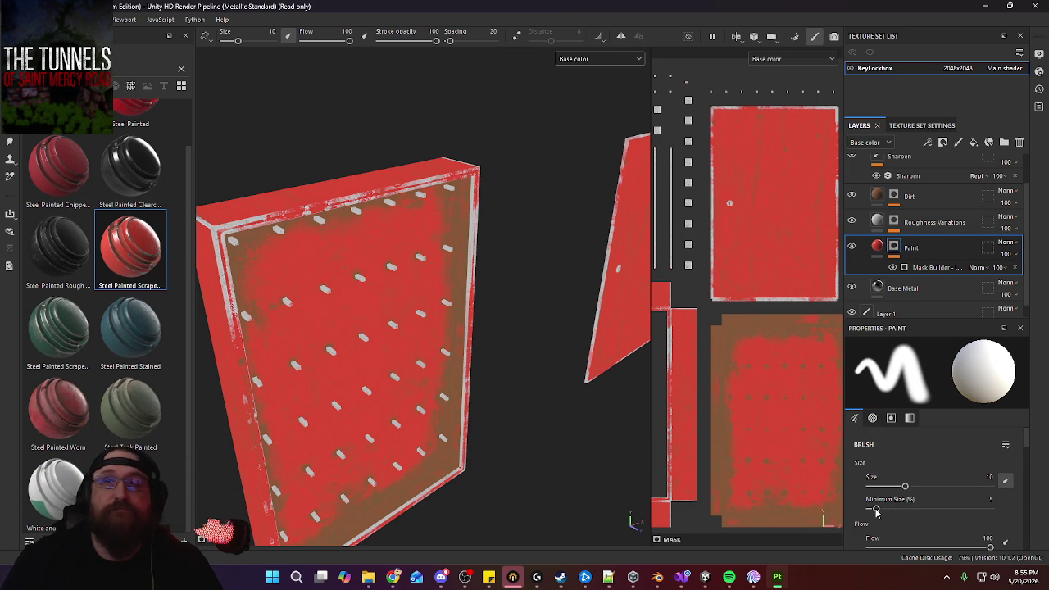
pyautogui.moveTo(903, 489); pyautogui.dragTo(877, 488)
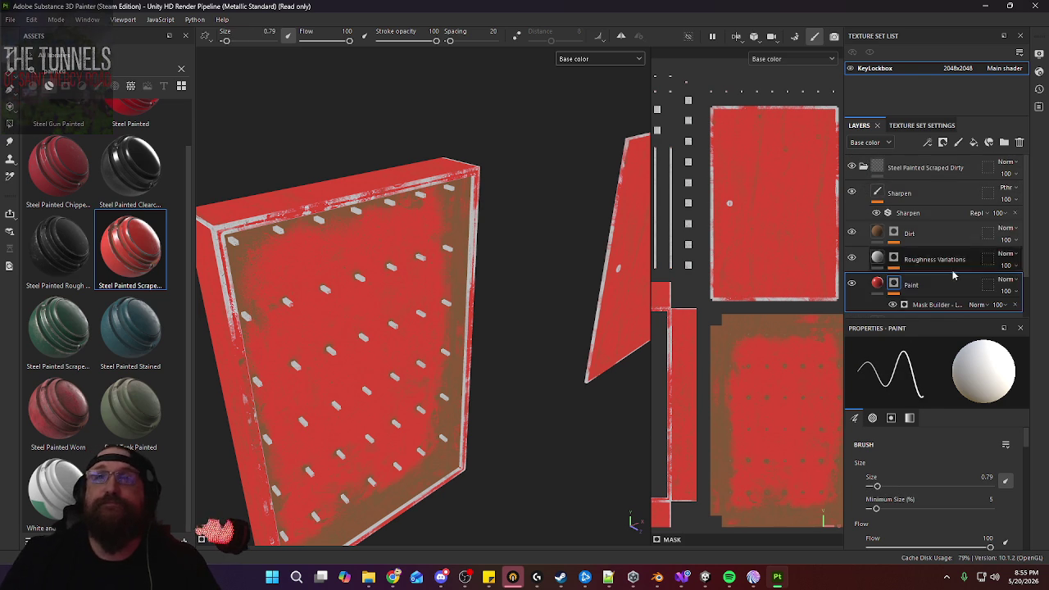
pyautogui.scroll(-1, 951, 276)
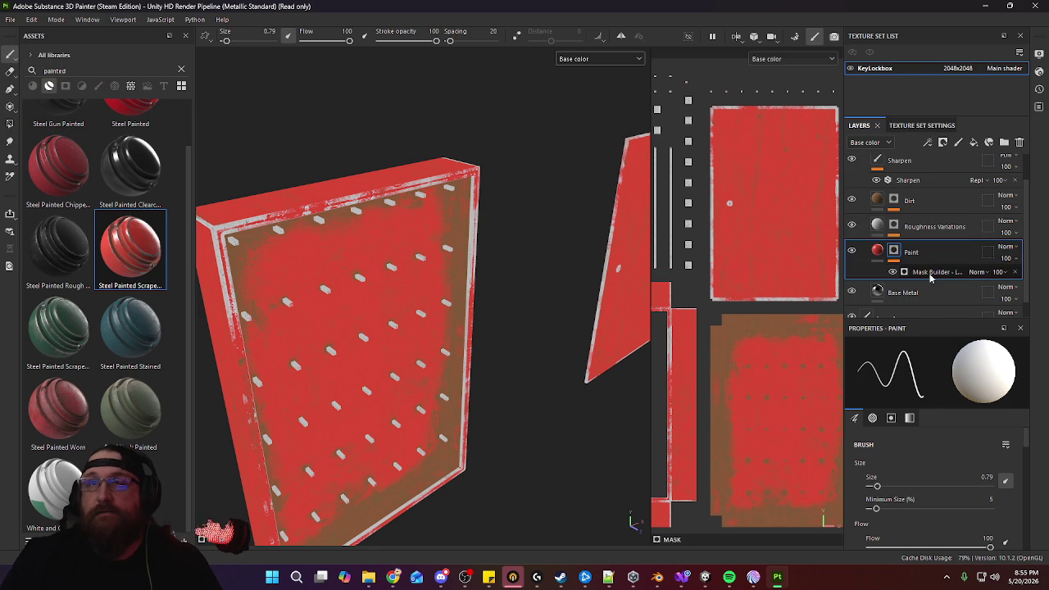
# Open the Paint layer's Mask Builder and lower the wear Level to about 0.13
pyautogui.click(932, 272)
pyautogui.scroll(1, 869, 485)
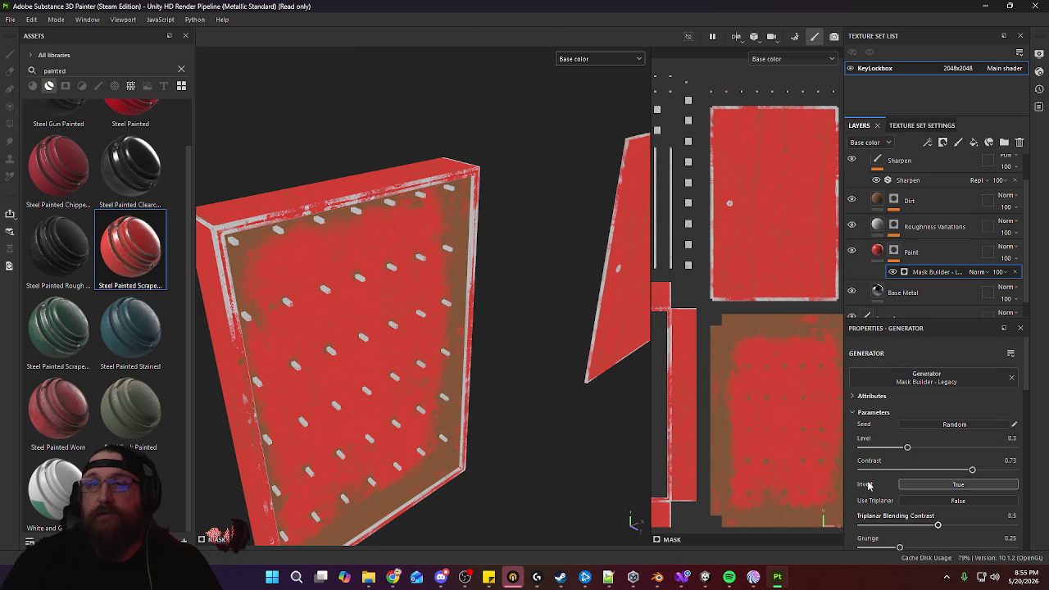
pyautogui.moveTo(907, 449); pyautogui.dragTo(876, 448)
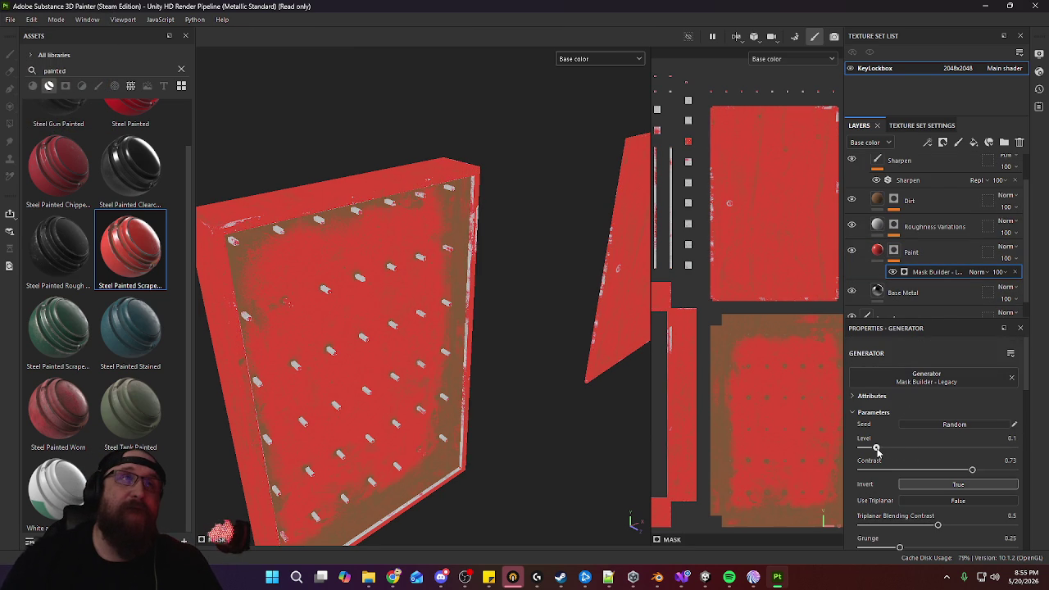
pyautogui.moveTo(874, 451); pyautogui.dragTo(881, 448)
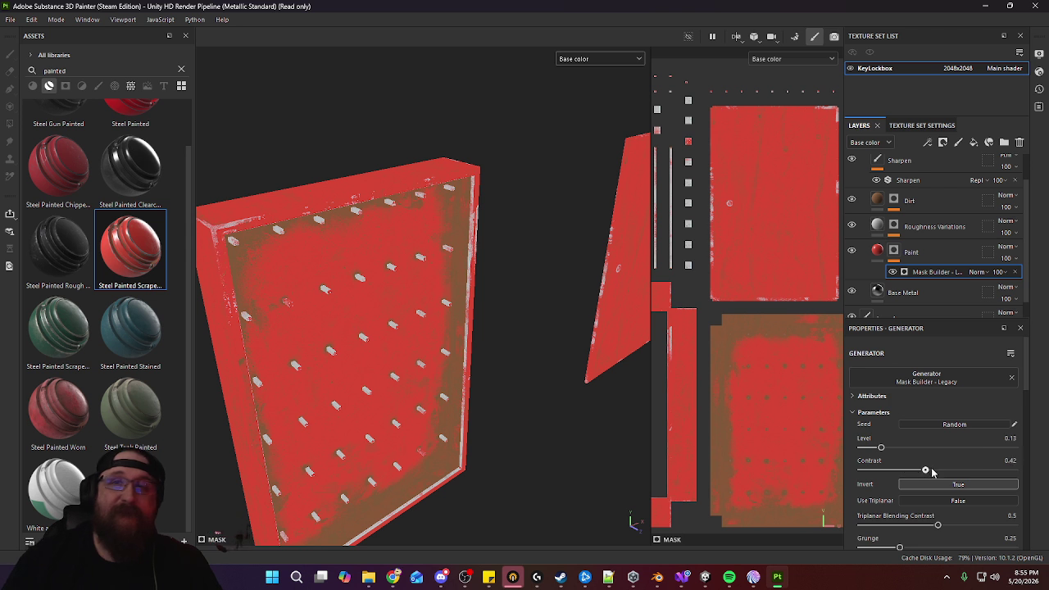
# Set Top/Down Gradient to 0.05 and lower Curvature to 0.49 for fewer worn edges
pyautogui.scroll(-1, 901, 473)
pyautogui.scroll(-2, 885, 475)
pyautogui.scroll(-2, 886, 475)
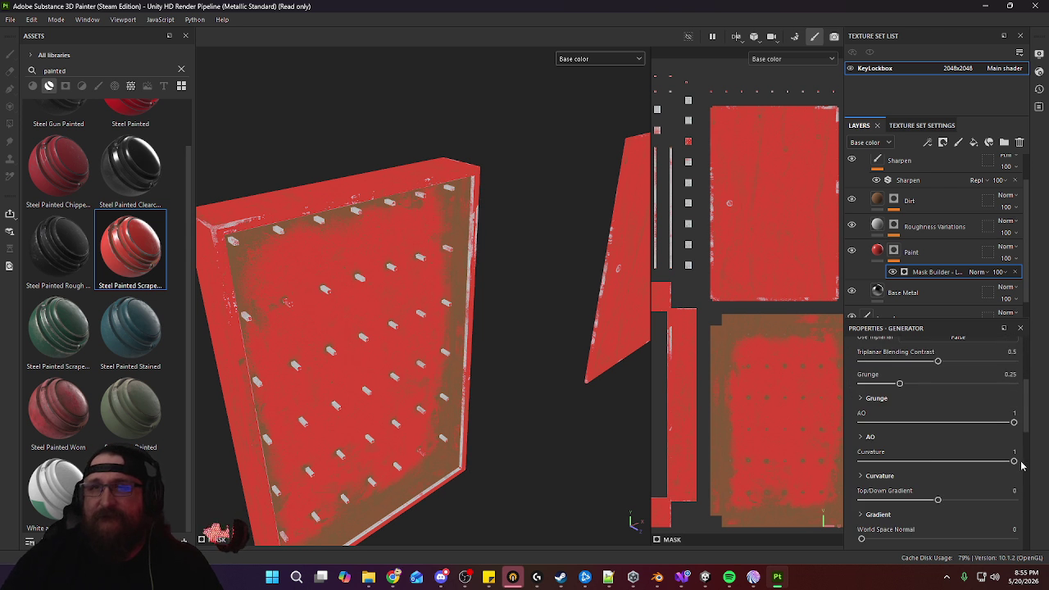
pyautogui.moveTo(938, 499); pyautogui.dragTo(908, 502)
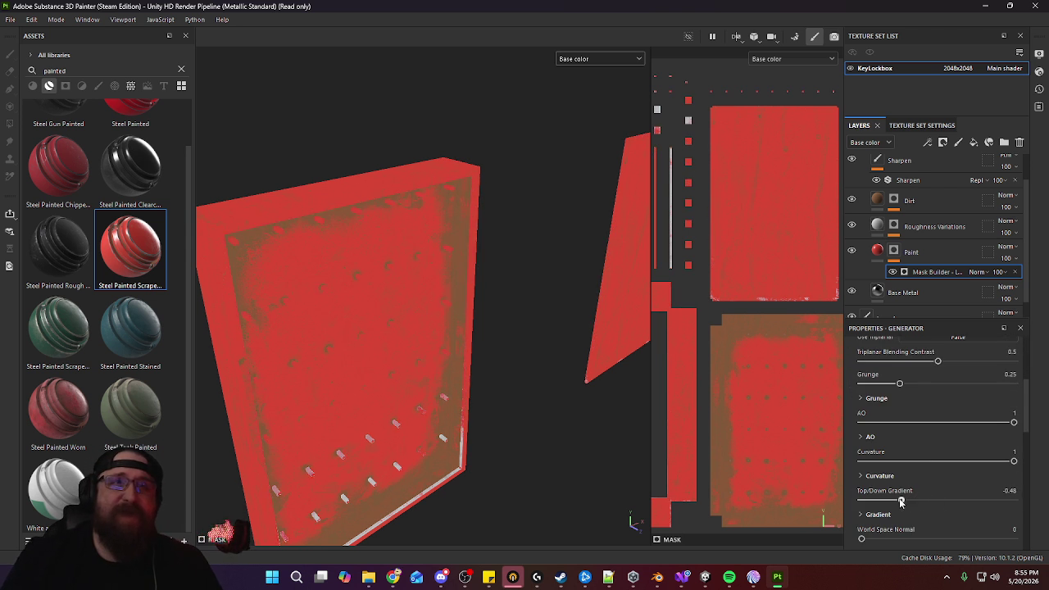
pyautogui.moveTo(839, 510); pyautogui.dragTo(940, 505)
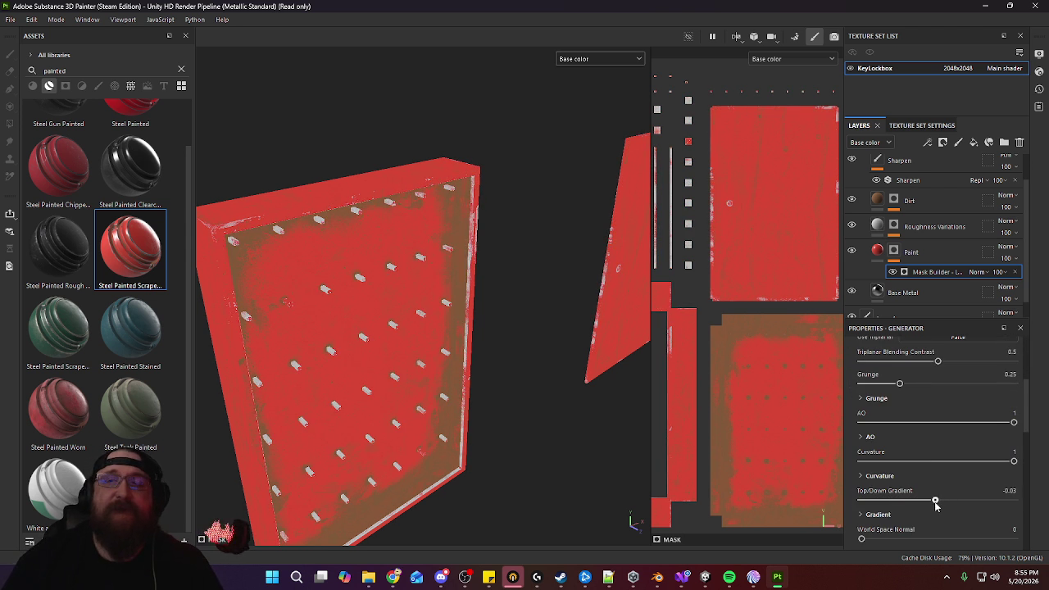
pyautogui.moveTo(1012, 461)
pyautogui.mouseDown()
pyautogui.moveTo(963, 461)
pyautogui.moveTo(937, 474)
pyautogui.mouseUp()
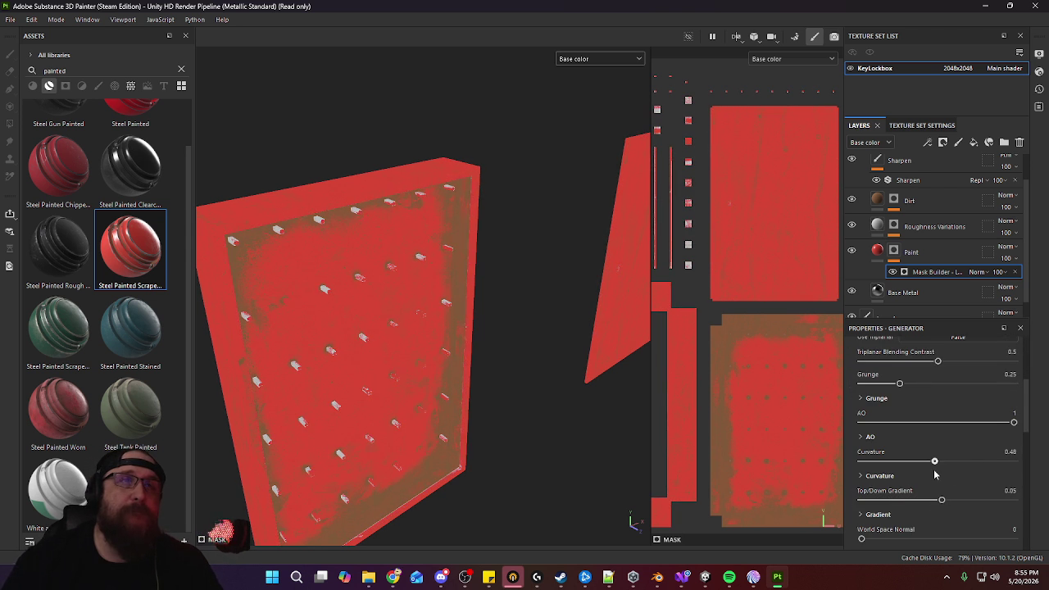
# Orbit the panel face-on and from the side to review the reduced wear
pyautogui.keyDown('alt'); pyautogui.moveTo(557, 330); pyautogui.dragTo(490, 321); pyautogui.keyUp('alt')
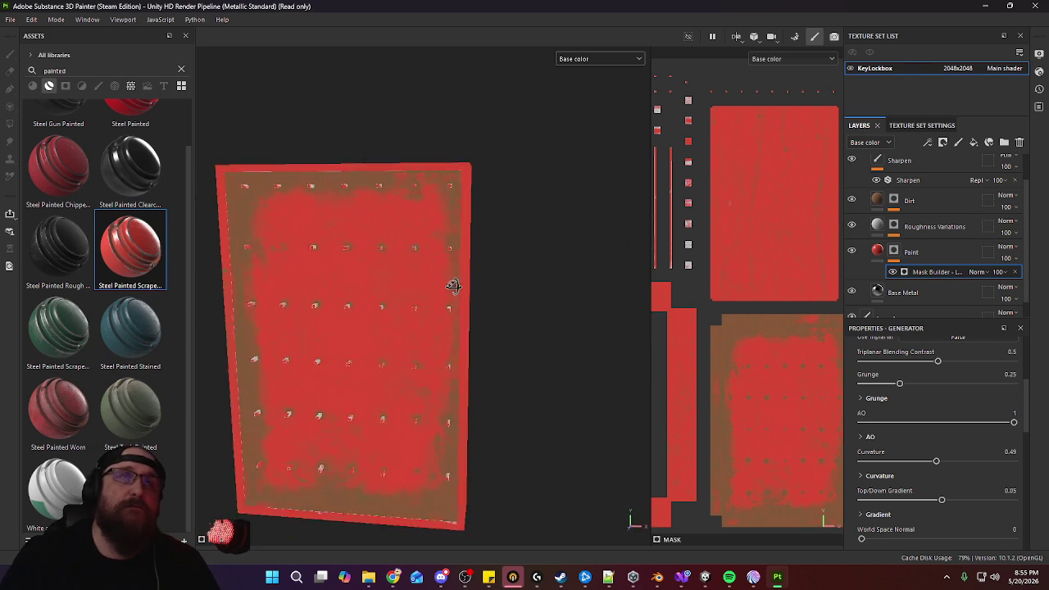
pyautogui.scroll(5, 490, 321)
pyautogui.moveTo(409, 276)
pyautogui.keyDown('alt'); pyautogui.mouseDown()
pyautogui.moveTo(347, 304)
pyautogui.moveTo(609, 316)
pyautogui.moveTo(713, 300)
pyautogui.moveTo(653, 304)
pyautogui.moveTo(533, 363)
pyautogui.moveTo(480, 304)
pyautogui.moveTo(382, 314)
pyautogui.moveTo(475, 320)
pyautogui.mouseUp(); pyautogui.keyUp('alt')
pyautogui.scroll(-3, 533, 363)
pyautogui.scroll(-2, 478, 311)
pyautogui.click(910, 252)
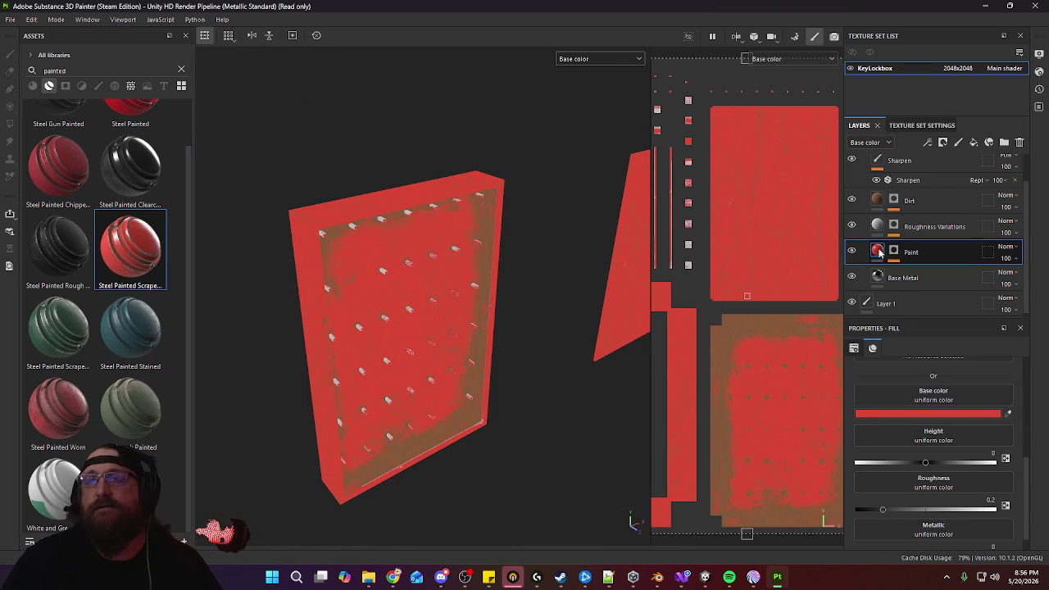
# Change the Paint layer base colour from red to khaki A5A186
pyautogui.scroll(-1, 963, 427)
pyautogui.click(953, 397)
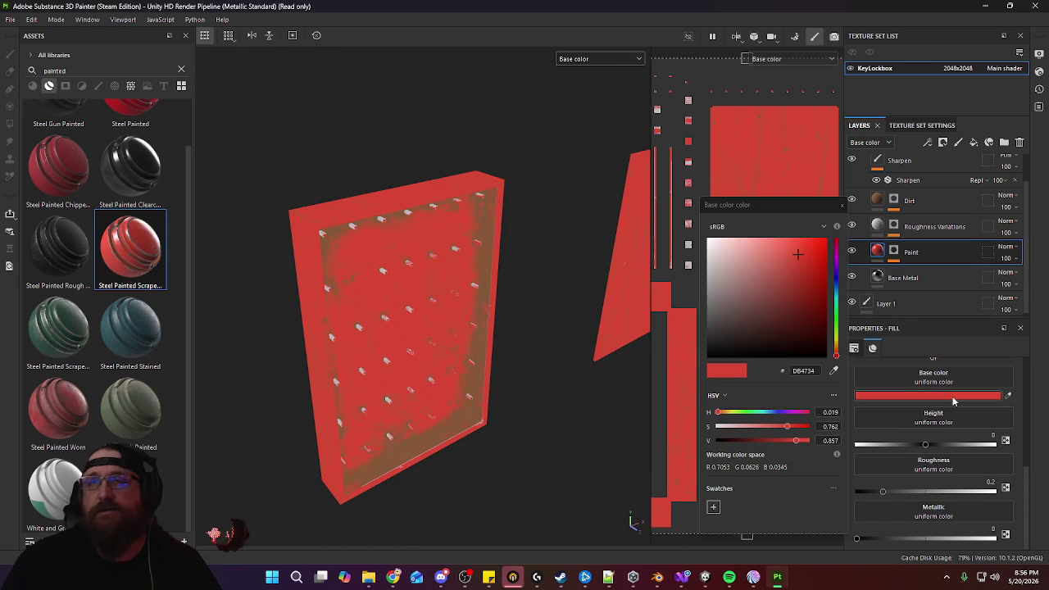
pyautogui.click(836, 341)
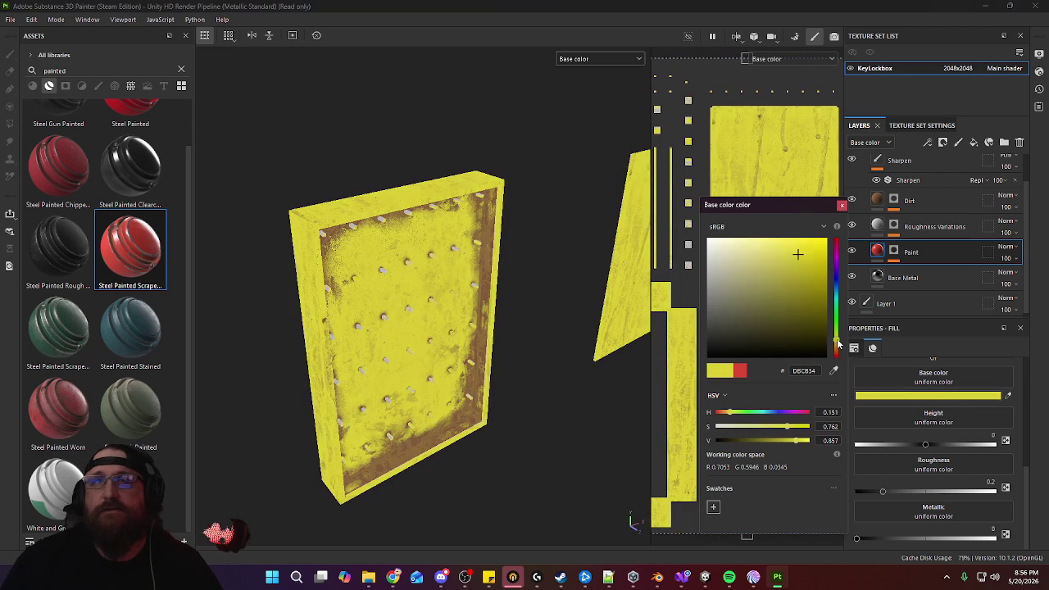
pyautogui.click(718, 279)
pyautogui.moveTo(722, 280); pyautogui.dragTo(727, 278)
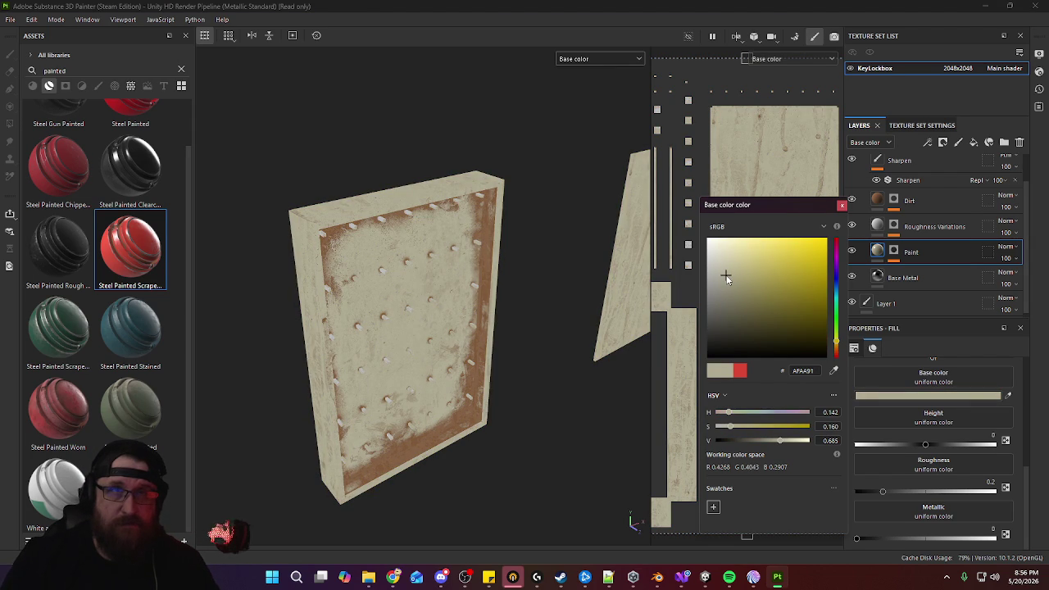
pyautogui.moveTo(725, 271); pyautogui.dragTo(729, 279)
pyautogui.moveTo(482, 303)
pyautogui.keyDown('alt'); pyautogui.mouseDown()
pyautogui.moveTo(507, 317)
pyautogui.moveTo(467, 408)
pyautogui.mouseUp(); pyautogui.keyUp('alt')
# Review the beige box from several angles, then add Steel Painted Scraped Dirty to the layer stack
pyautogui.scroll(3, 467, 408)
pyautogui.keyDown('alt'); pyautogui.moveTo(467, 408); pyautogui.dragTo(565, 396, button='middle'); pyautogui.keyUp('alt')
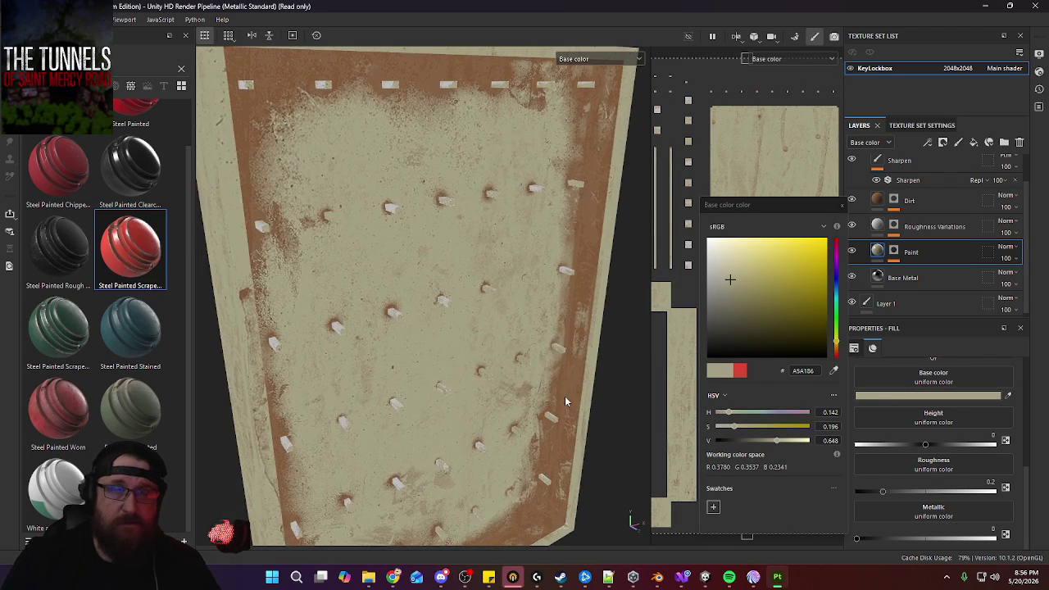
pyautogui.moveTo(540, 369)
pyautogui.keyDown('alt'); pyautogui.mouseDown()
pyautogui.moveTo(492, 263)
pyautogui.moveTo(450, 262)
pyautogui.moveTo(344, 292)
pyautogui.moveTo(480, 311)
pyautogui.moveTo(522, 330)
pyautogui.moveTo(517, 366)
pyautogui.moveTo(489, 344)
pyautogui.moveTo(505, 286)
pyautogui.moveTo(525, 325)
pyautogui.mouseUp(); pyautogui.keyUp('alt')
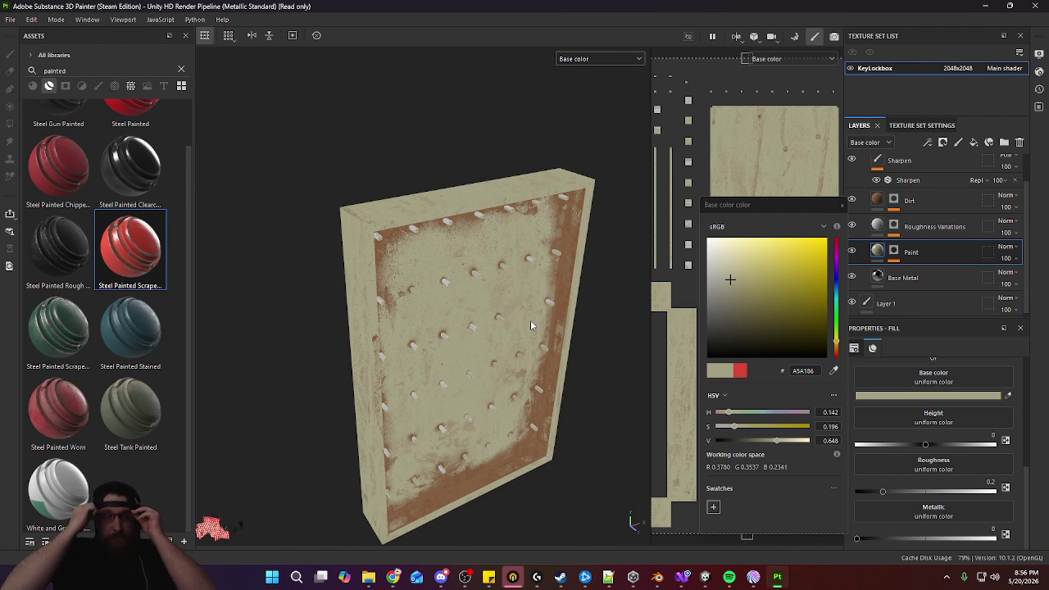
pyautogui.moveTo(530, 320)
pyautogui.keyDown('alt'); pyautogui.mouseDown()
pyautogui.moveTo(221, 250)
pyautogui.moveTo(492, 459)
pyautogui.mouseUp(); pyautogui.keyUp('alt')
pyautogui.scroll(2, 511, 487)
pyautogui.scroll(2, 505, 312)
pyautogui.scroll(2, 509, 414)
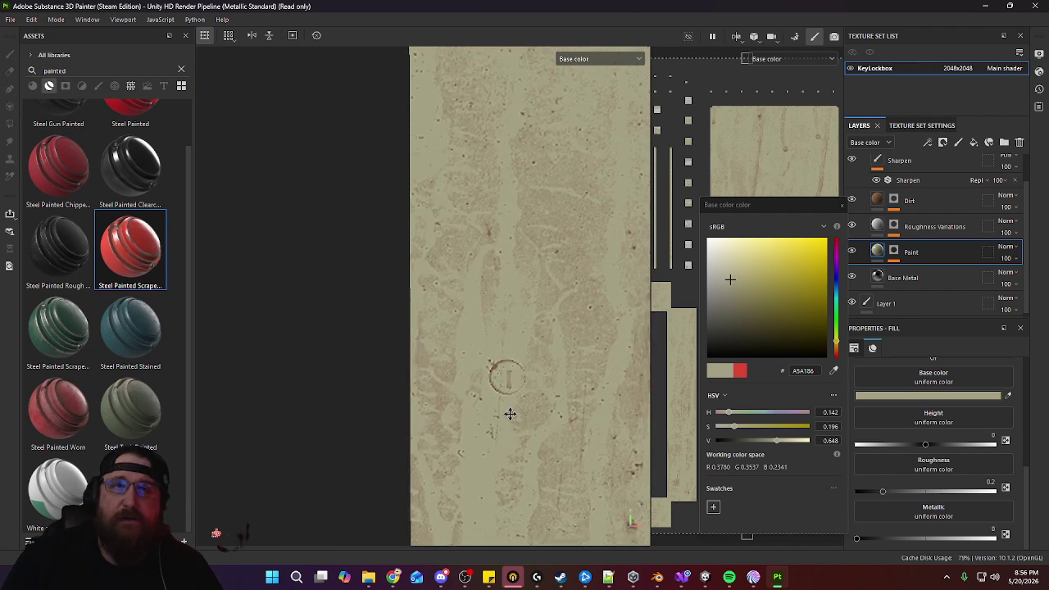
pyautogui.keyDown('alt'); pyautogui.moveTo(510, 414); pyautogui.dragTo(418, 288); pyautogui.keyUp('alt')
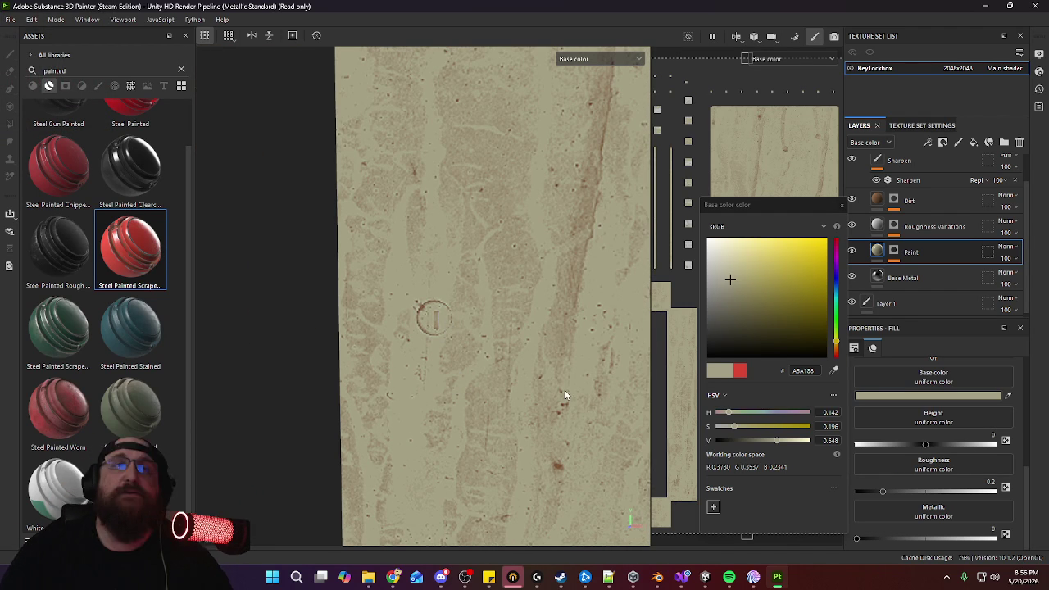
pyautogui.moveTo(433, 328); pyautogui.dragTo(926, 168)
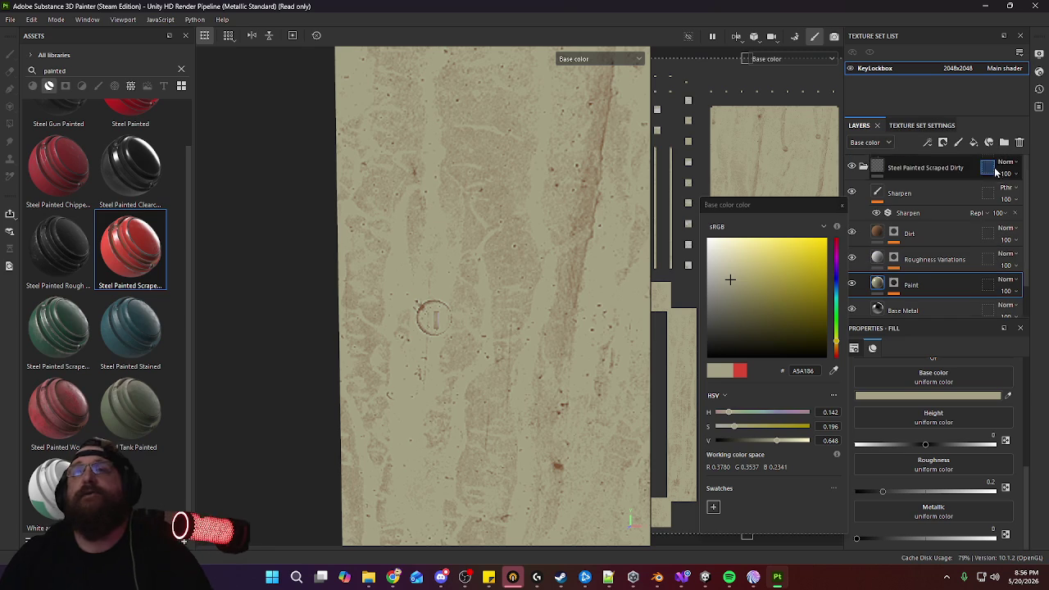
pyautogui.click(864, 167)
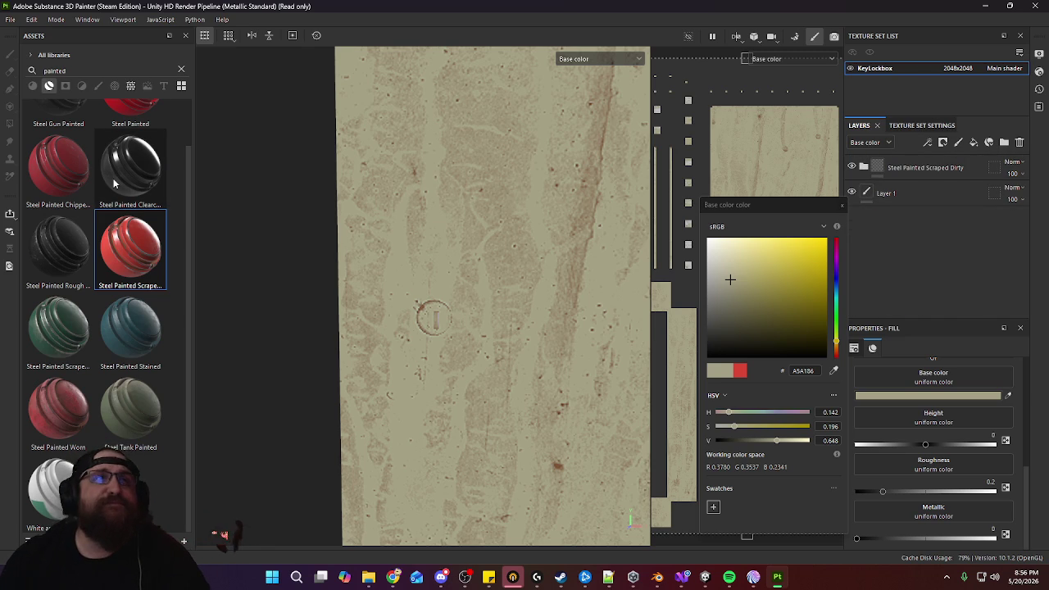
# Search assets for 'metal', filter to materials, and add Metal Brushed as the top layer
pyautogui.scroll(1, 114, 184)
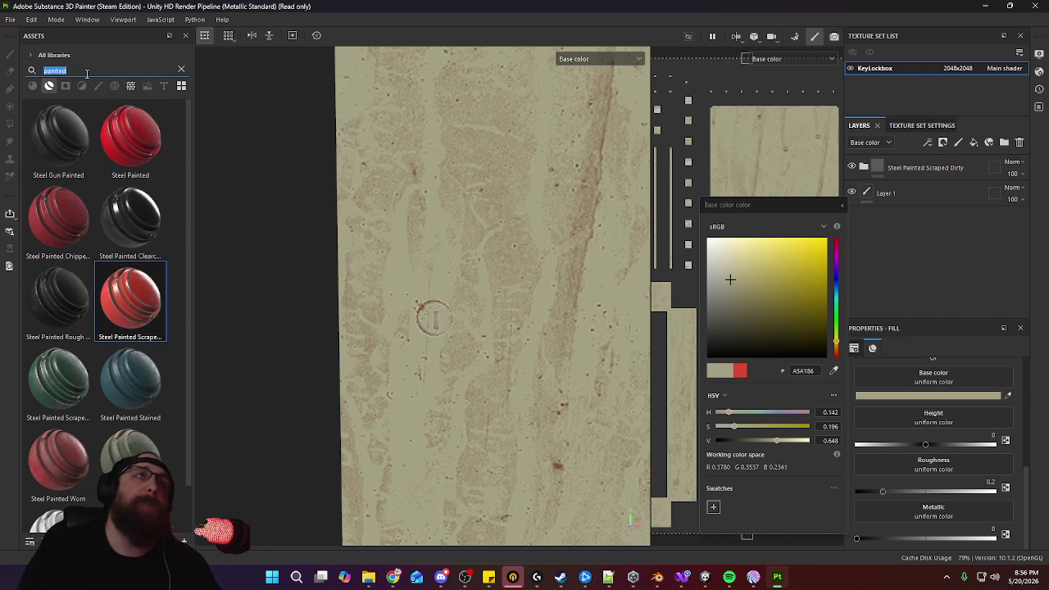
pyautogui.write('metal')
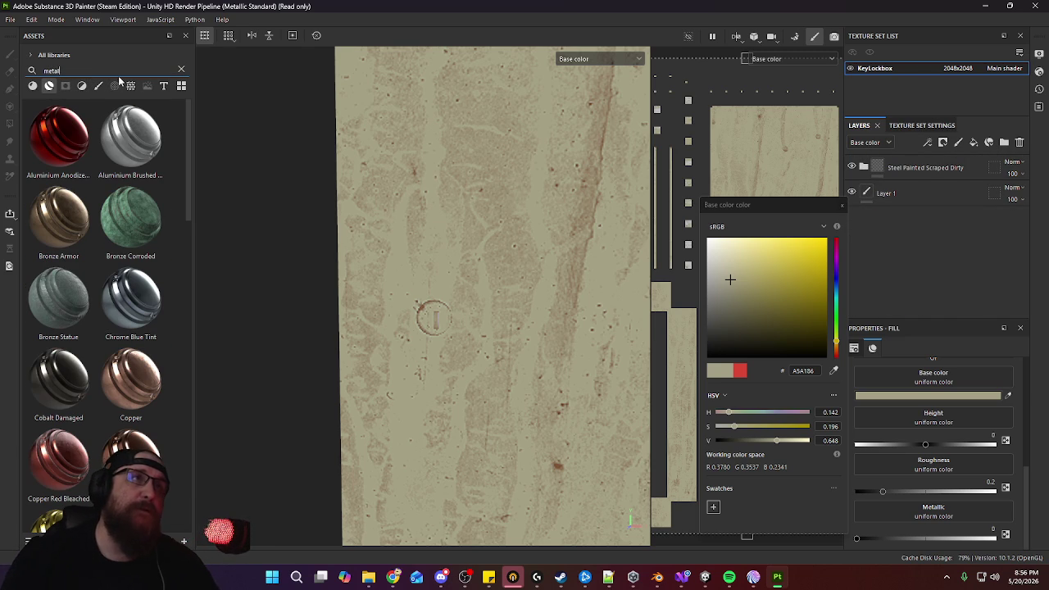
pyautogui.click(33, 87)
pyautogui.moveTo(59, 135); pyautogui.dragTo(437, 328)
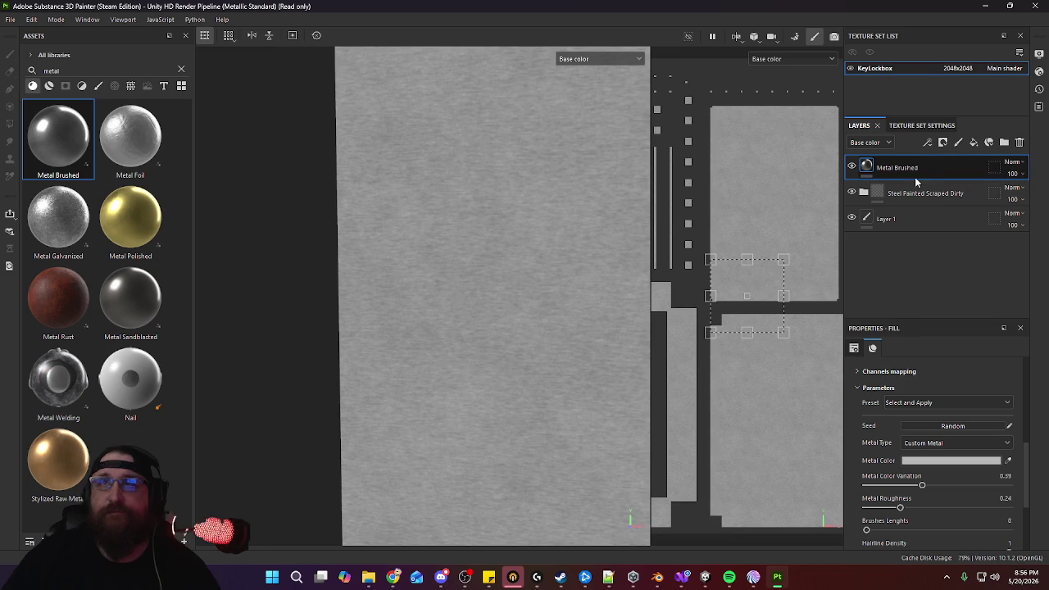
pyautogui.click(942, 142)
# Give Metal Brushed a black mask, enlarge the brush, and zoom in on the riveted panel
pyautogui.click(954, 166)
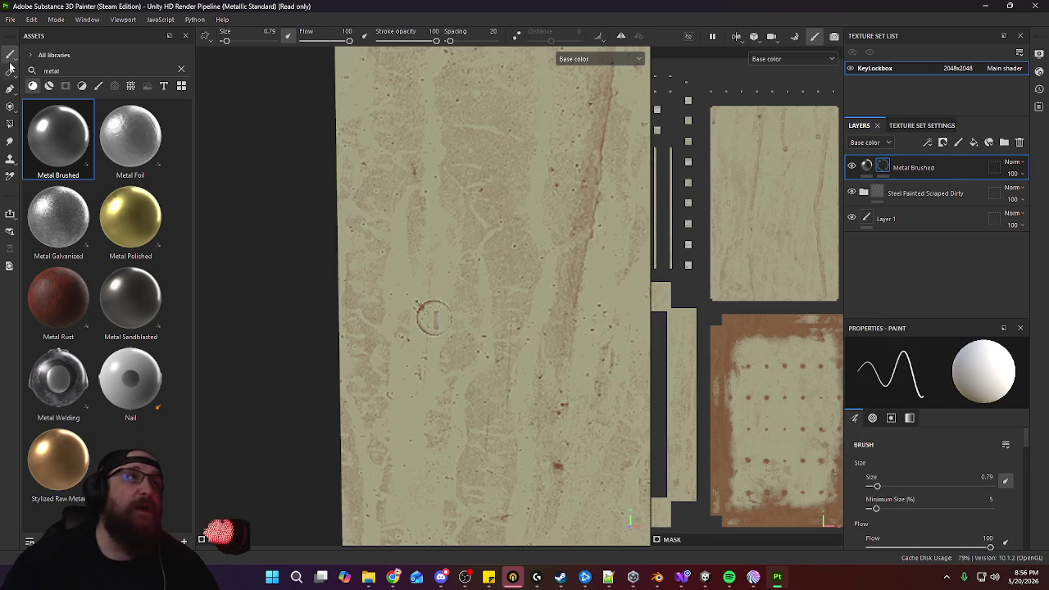
pyautogui.press(']')
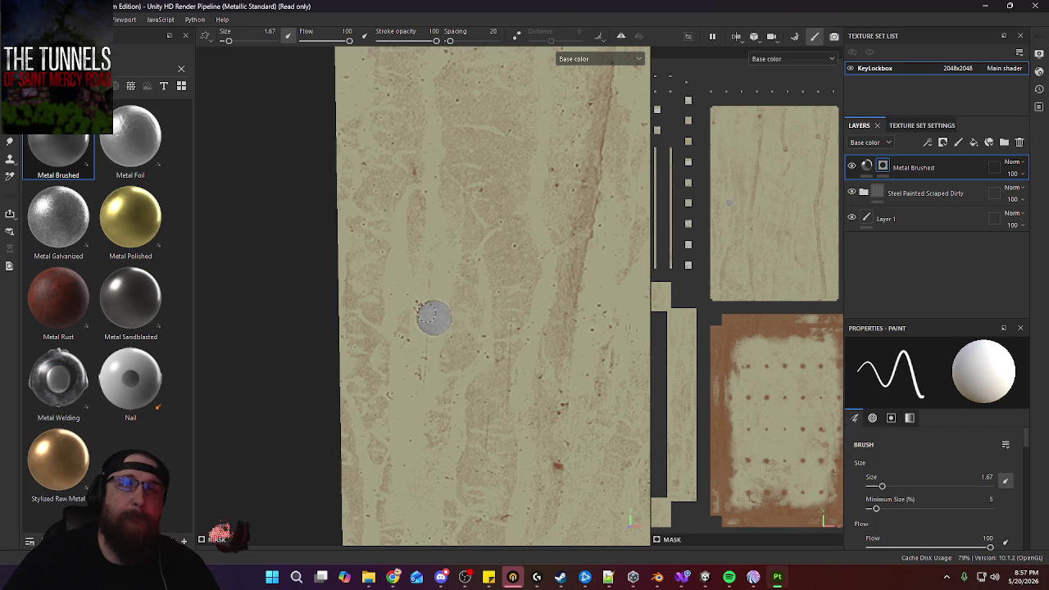
pyautogui.scroll(-5, 412, 316)
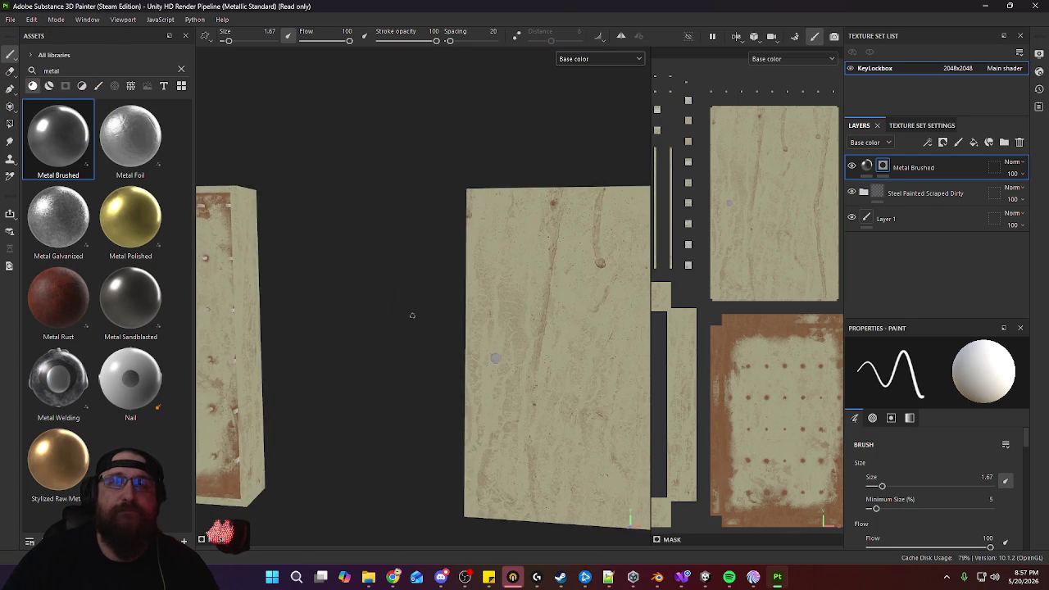
pyautogui.keyDown('alt'); pyautogui.moveTo(412, 315); pyautogui.dragTo(623, 302); pyautogui.keyUp('alt')
pyautogui.moveTo(416, 281)
pyautogui.keyDown('alt'); pyautogui.mouseDown()
pyautogui.moveTo(445, 409)
pyautogui.moveTo(487, 376)
pyautogui.mouseUp(); pyautogui.keyUp('alt')
# Switch to the Polygon Fill tool in mesh mode and frame the panel head-on
pyautogui.click(7, 126)
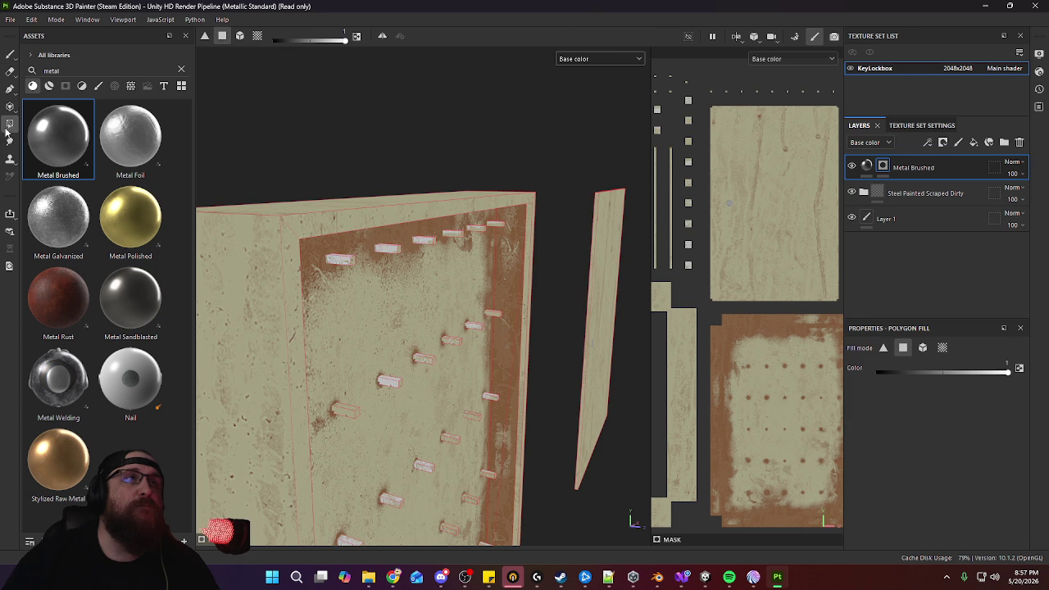
pyautogui.click(240, 36)
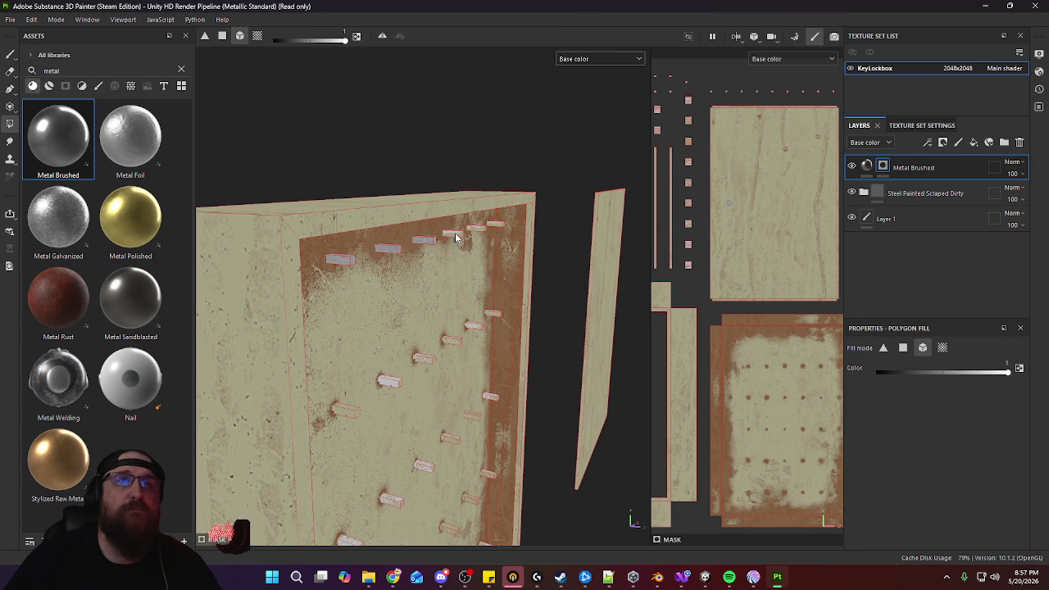
pyautogui.moveTo(495, 226)
pyautogui.keyDown('alt'); pyautogui.mouseDown()
pyautogui.moveTo(515, 251)
pyautogui.moveTo(368, 260)
pyautogui.mouseUp(); pyautogui.keyUp('alt')
pyautogui.keyDown('alt'); pyautogui.moveTo(368, 260); pyautogui.dragTo(525, 290, button='middle'); pyautogui.keyUp('alt')
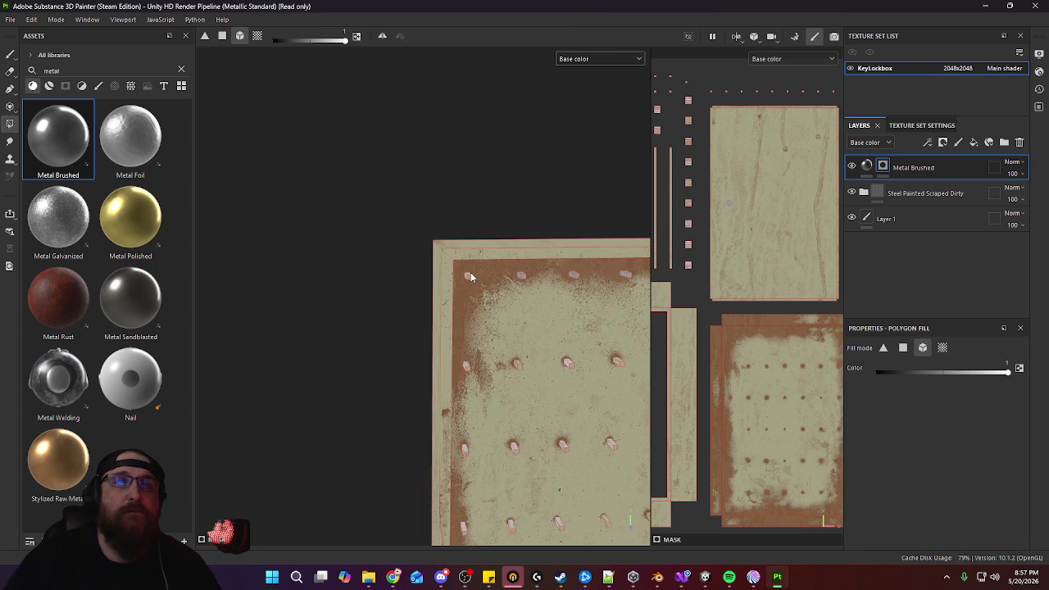
pyautogui.moveTo(481, 284)
pyautogui.keyDown('alt'); pyautogui.mouseDown()
pyautogui.moveTo(491, 300)
pyautogui.moveTo(500, 292)
pyautogui.moveTo(539, 374)
pyautogui.moveTo(421, 372)
pyautogui.mouseUp(); pyautogui.keyUp('alt')
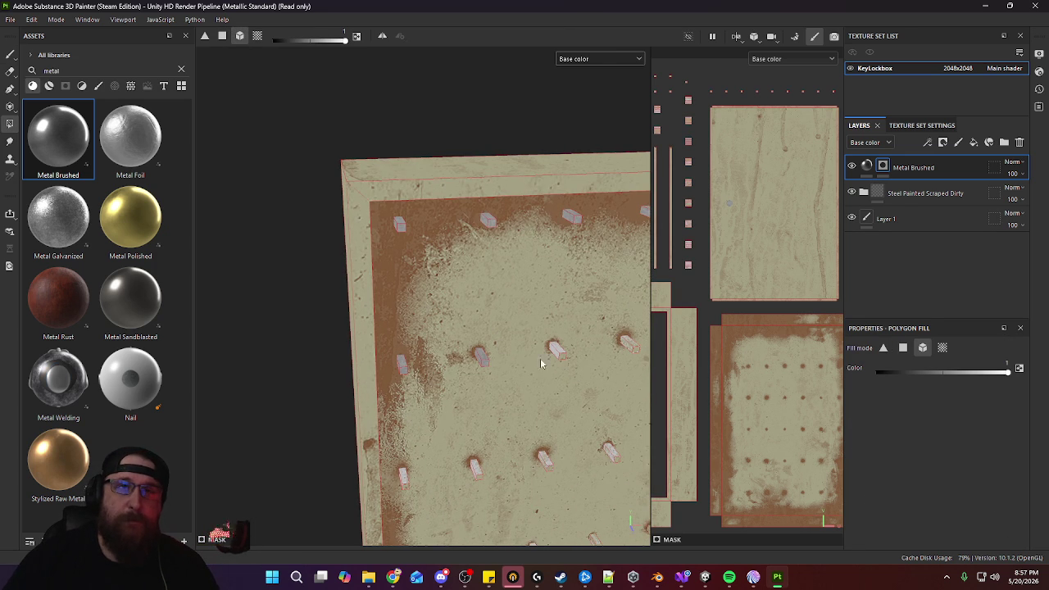
# Orbit around the pegboard to inspect the panel and box from several angles
pyautogui.keyDown('alt'); pyautogui.moveTo(598, 360); pyautogui.dragTo(358, 350); pyautogui.keyUp('alt')
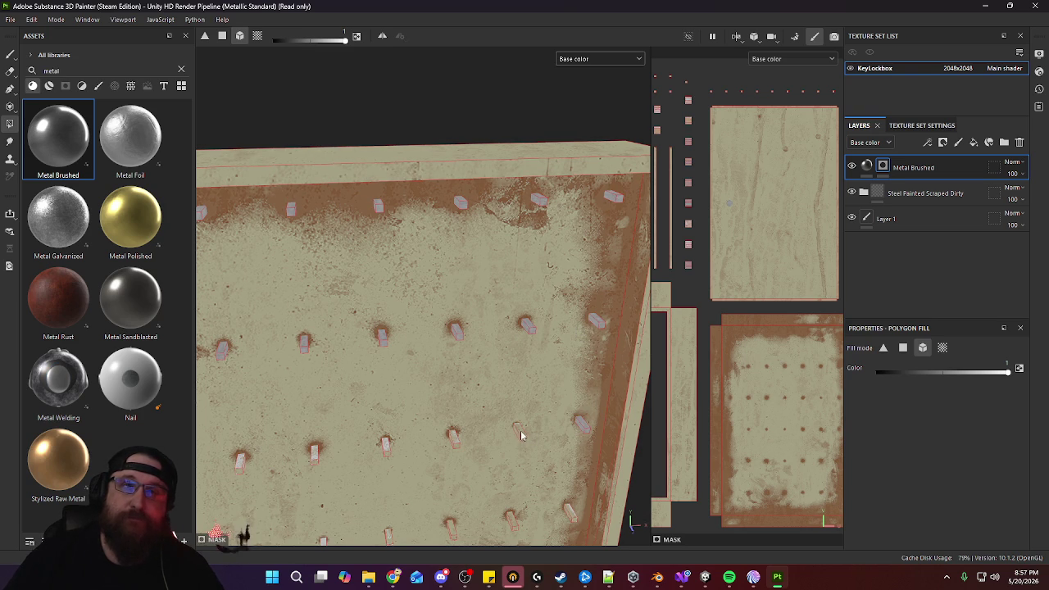
pyautogui.keyDown('alt'); pyautogui.moveTo(457, 442); pyautogui.dragTo(525, 376); pyautogui.keyUp('alt')
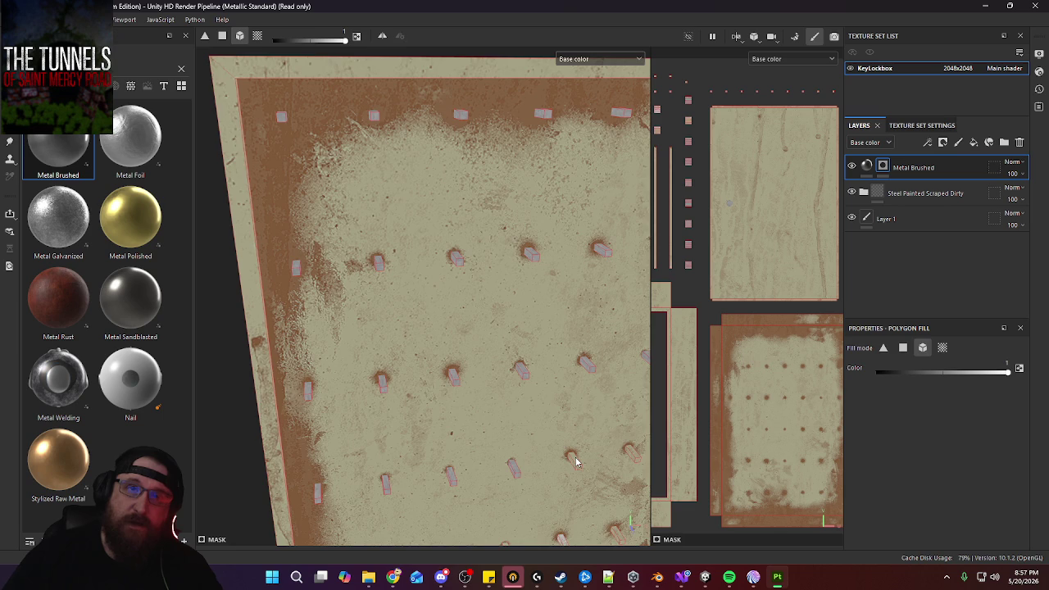
pyautogui.moveTo(584, 463)
pyautogui.keyDown('alt'); pyautogui.mouseDown()
pyautogui.moveTo(410, 370)
pyautogui.moveTo(440, 368)
pyautogui.mouseUp(); pyautogui.keyUp('alt')
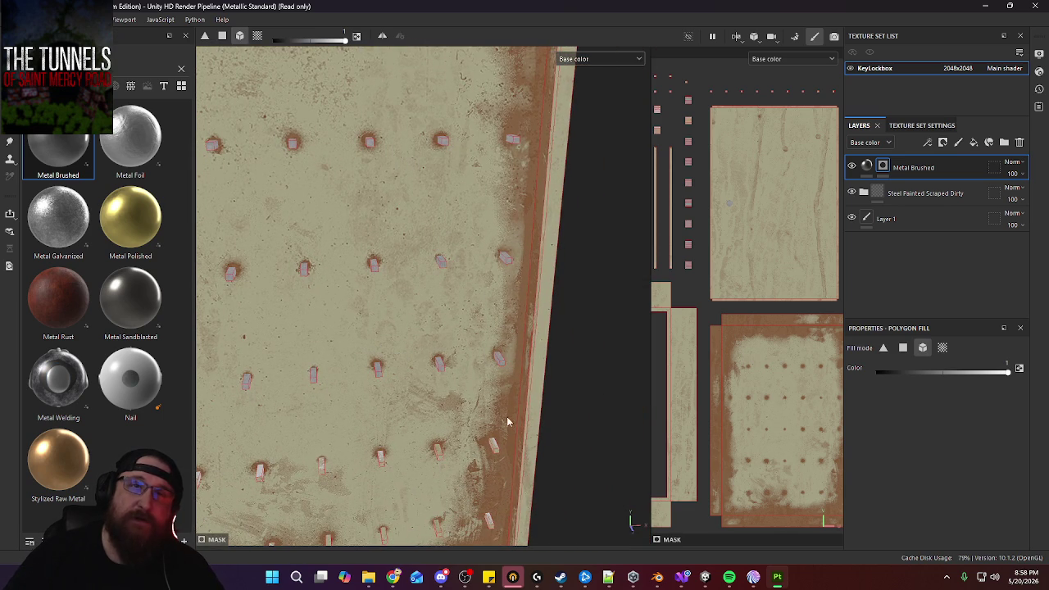
pyautogui.moveTo(447, 428)
pyautogui.keyDown('alt'); pyautogui.mouseDown()
pyautogui.moveTo(524, 319)
pyautogui.moveTo(552, 304)
pyautogui.mouseUp(); pyautogui.keyUp('alt')
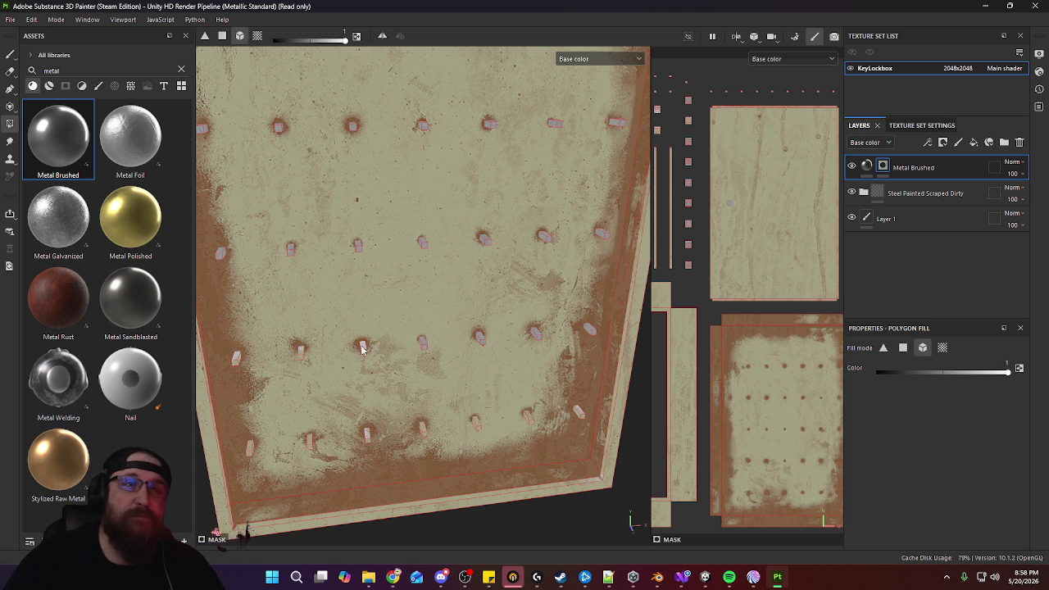
pyautogui.keyDown('alt'); pyautogui.moveTo(364, 350); pyautogui.dragTo(514, 332); pyautogui.keyUp('alt')
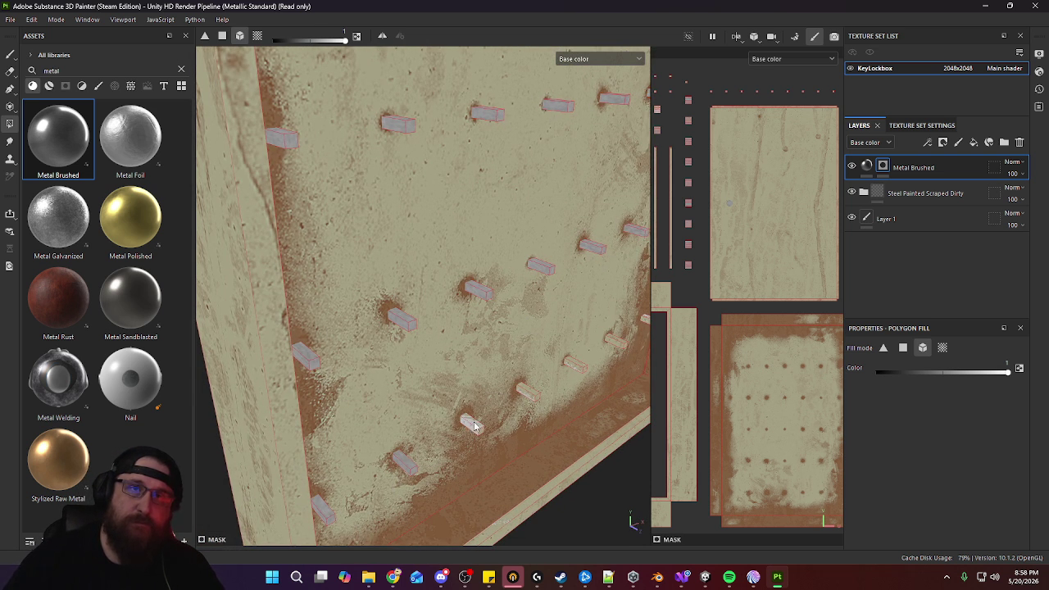
pyautogui.moveTo(576, 360)
pyautogui.keyDown('alt'); pyautogui.mouseDown()
pyautogui.moveTo(329, 386)
pyautogui.moveTo(449, 391)
pyautogui.moveTo(365, 380)
pyautogui.mouseUp(); pyautogui.keyUp('alt')
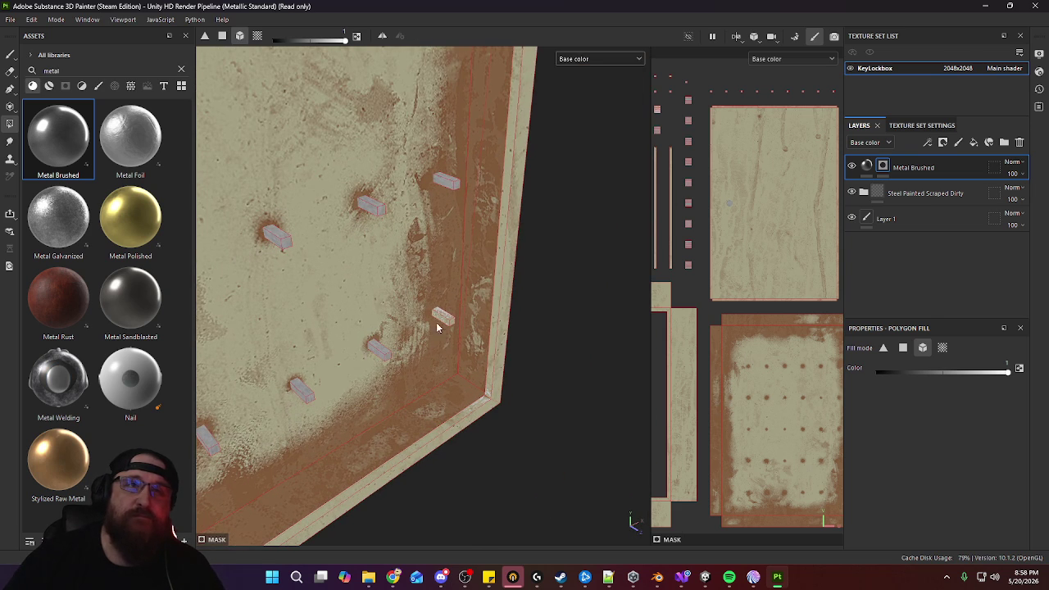
pyautogui.moveTo(444, 318)
pyautogui.keyDown('alt'); pyautogui.mouseDown()
pyautogui.moveTo(468, 344)
pyautogui.moveTo(521, 354)
pyautogui.moveTo(491, 229)
pyautogui.moveTo(359, 405)
pyautogui.moveTo(394, 400)
pyautogui.mouseUp(); pyautogui.keyUp('alt')
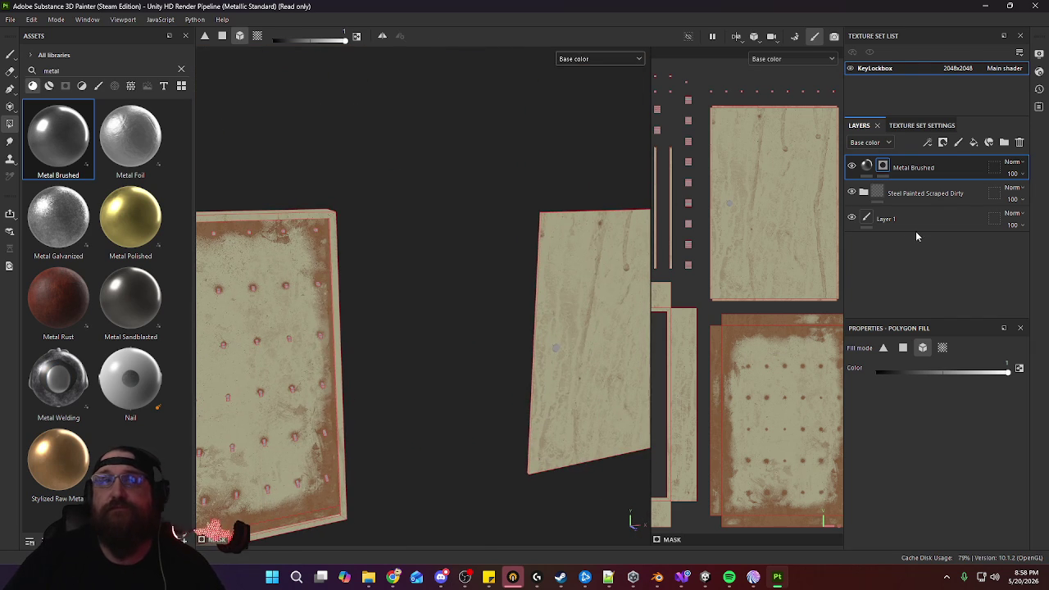
# Darken Metal Brushed's metal colour to mid grey and add a new fill layer on top
pyautogui.click(870, 169)
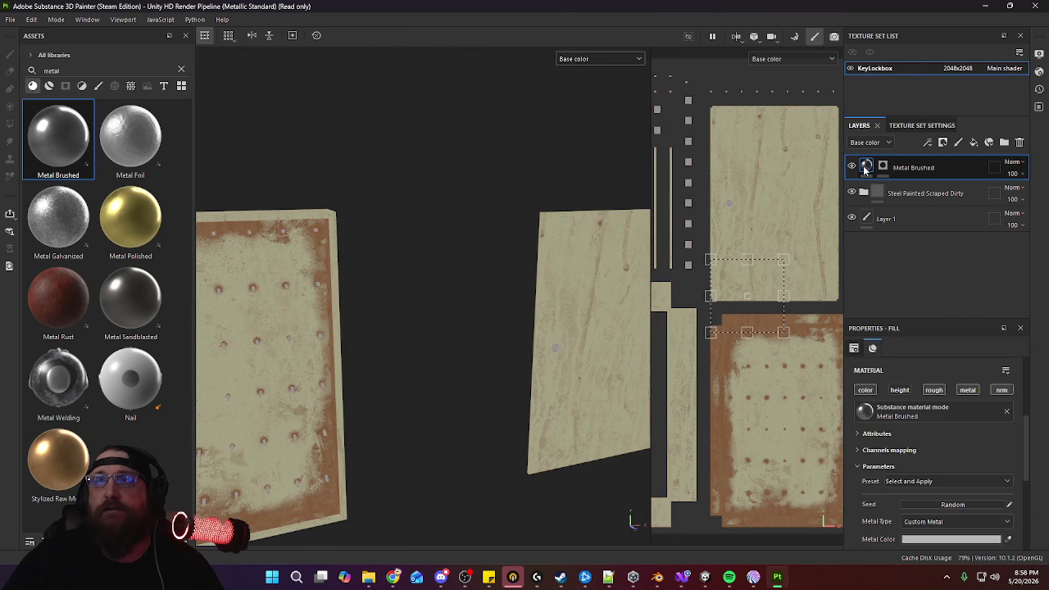
pyautogui.click(948, 475)
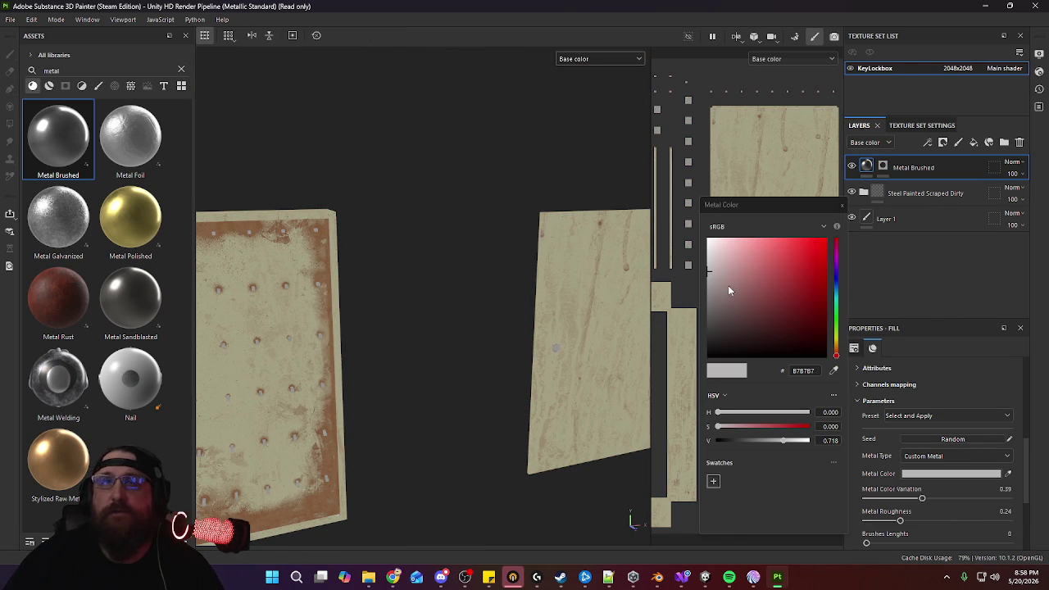
pyautogui.moveTo(710, 286); pyautogui.dragTo(709, 288)
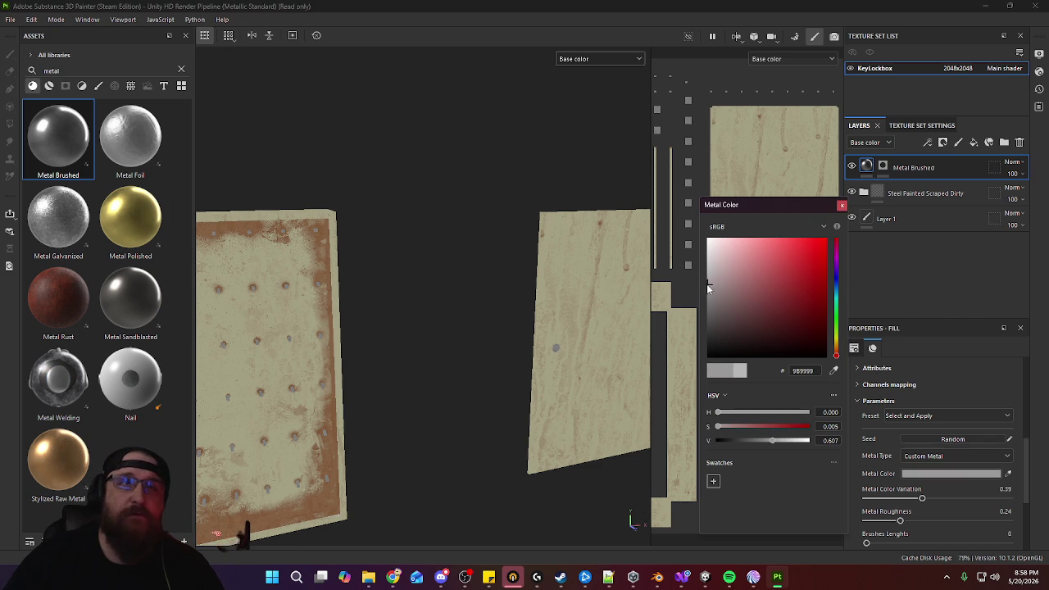
pyautogui.click(841, 205)
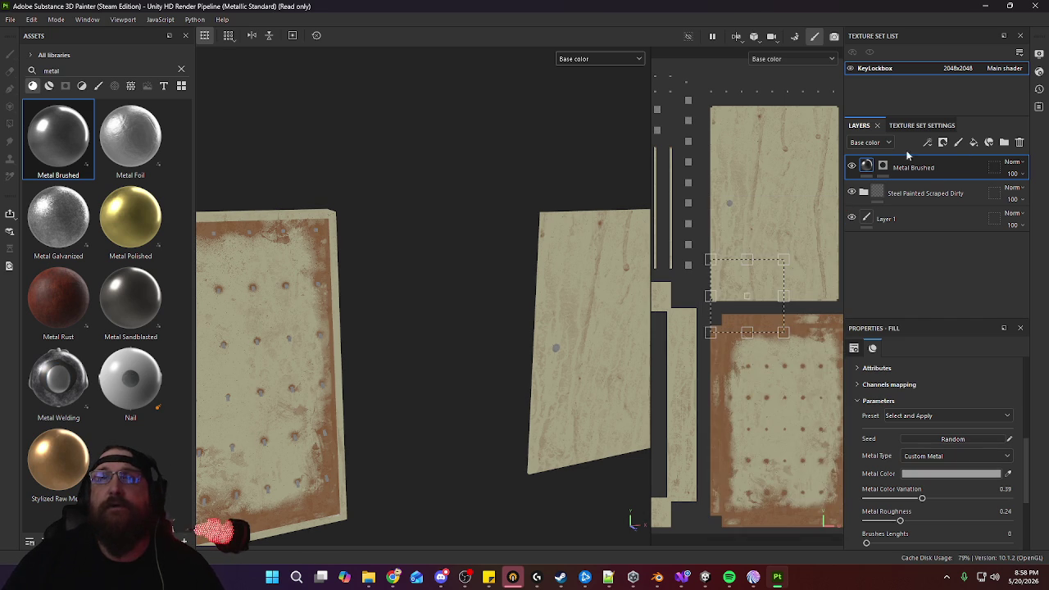
pyautogui.click(975, 143)
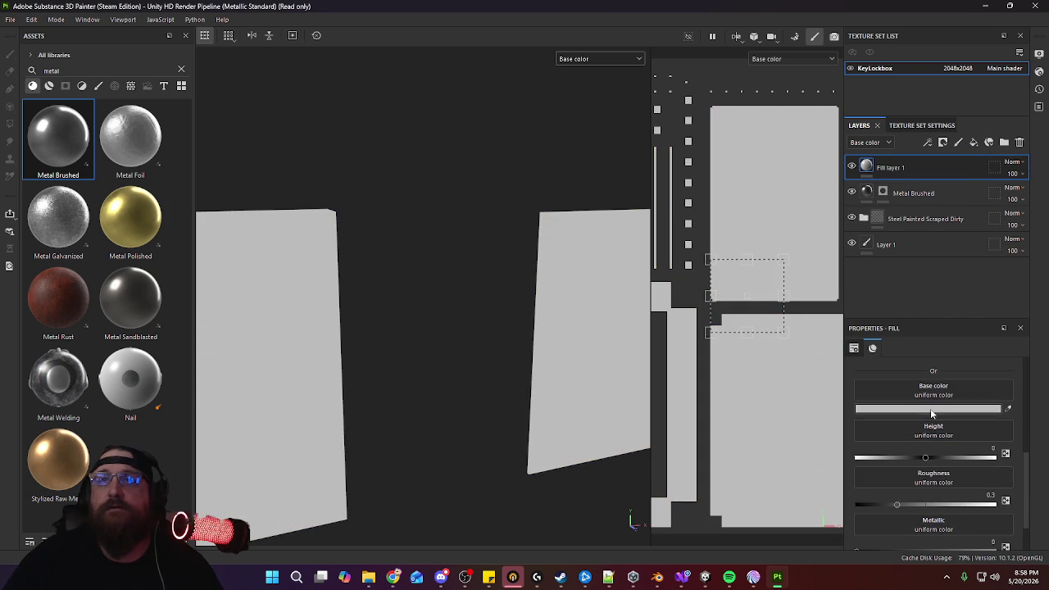
# Set Fill layer 1's base colour to black and give it a black mask
pyautogui.click(931, 409)
pyautogui.moveTo(753, 321); pyautogui.dragTo(609, 445)
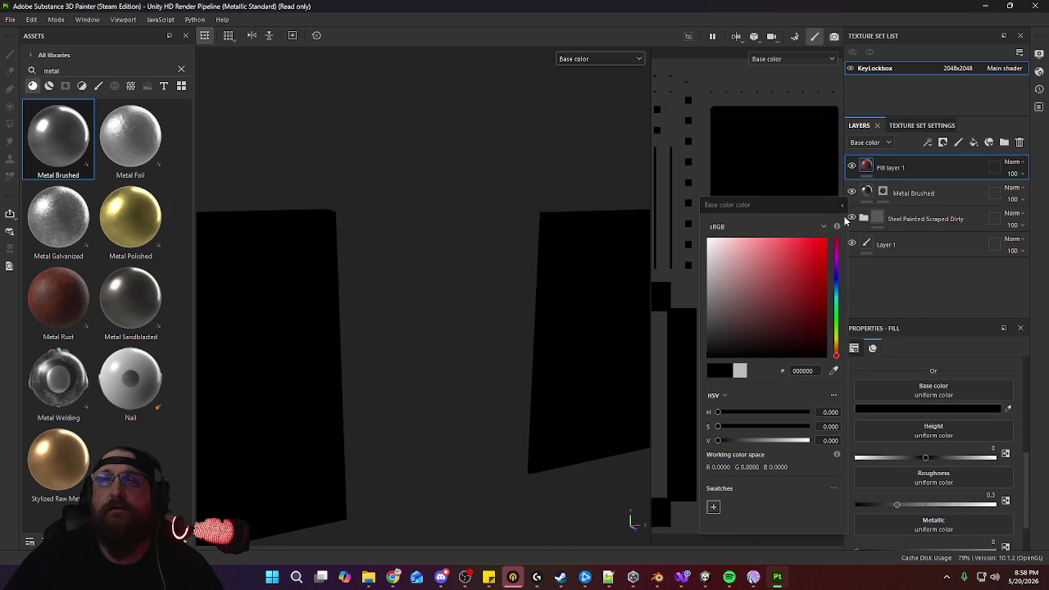
pyautogui.click(840, 206)
pyautogui.click(943, 143)
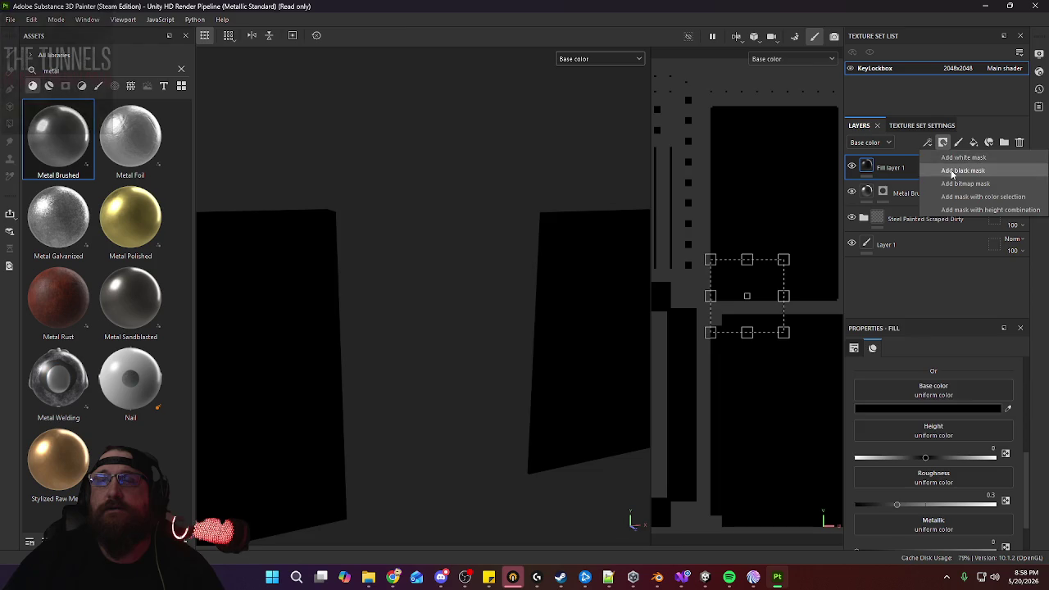
pyautogui.click(955, 168)
# Add a Dirt generator to Fill layer 1's mask
pyautogui.click(943, 143)
pyautogui.click(943, 156)
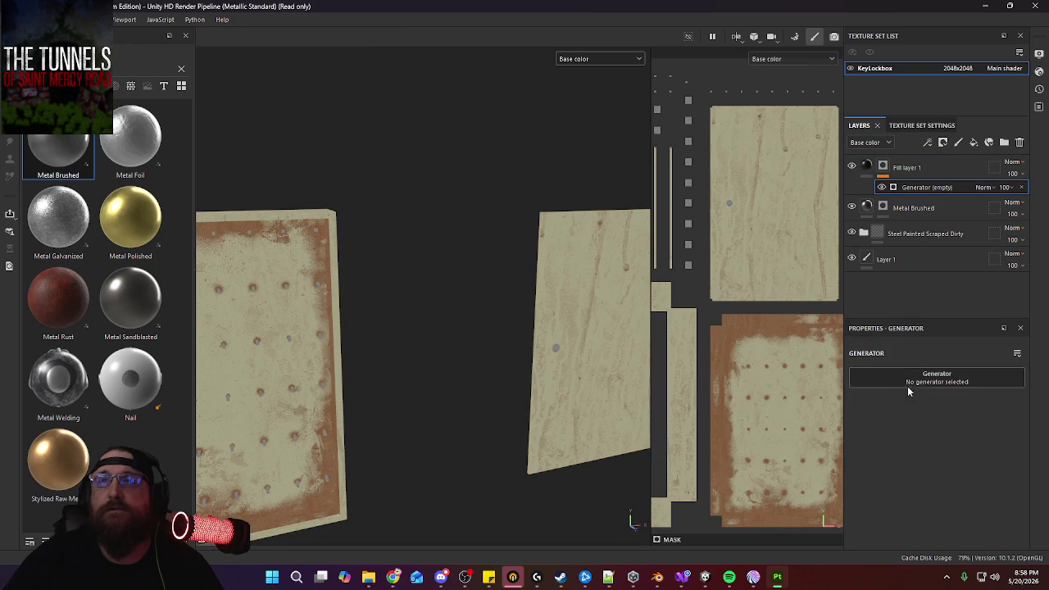
pyautogui.click(908, 379)
pyautogui.click(907, 449)
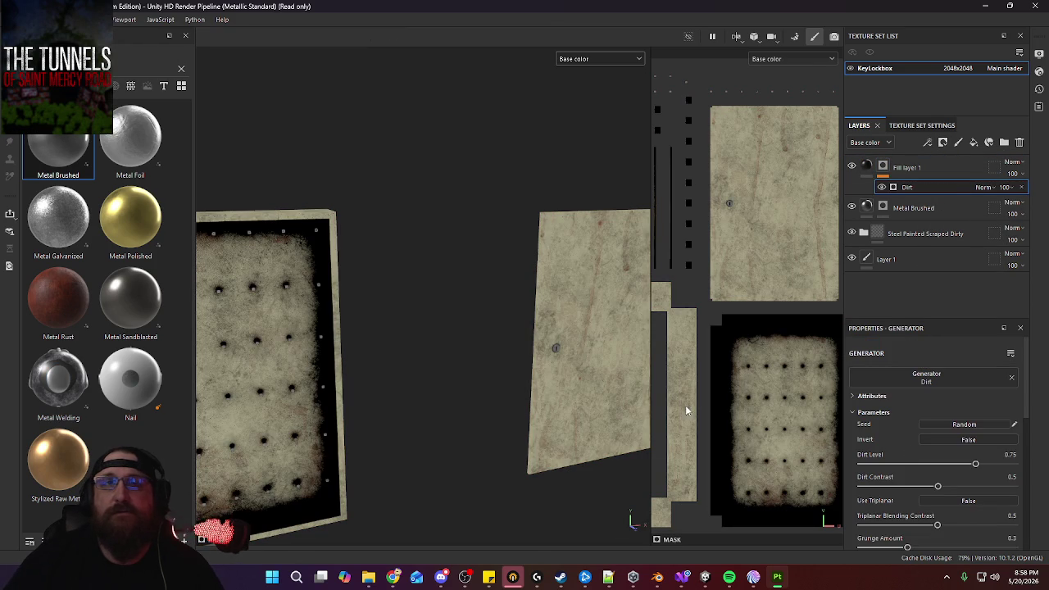
pyautogui.moveTo(547, 377)
pyautogui.keyDown('alt'); pyautogui.mouseDown()
pyautogui.moveTo(531, 322)
pyautogui.moveTo(417, 330)
pyautogui.moveTo(616, 300)
pyautogui.moveTo(616, 317)
pyautogui.moveTo(424, 325)
pyautogui.moveTo(467, 288)
pyautogui.mouseUp(); pyautogui.keyUp('alt')
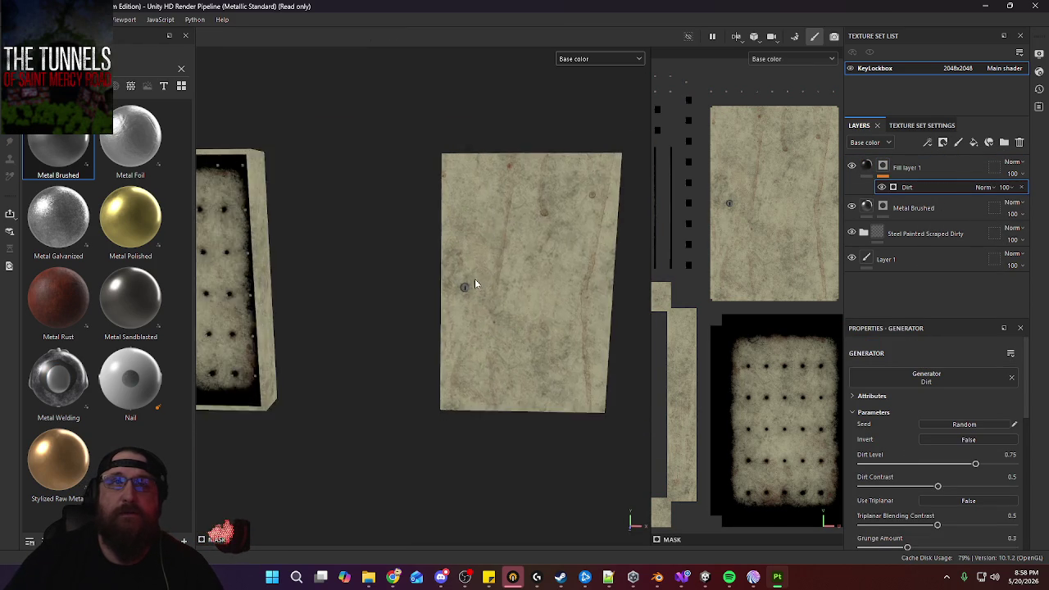
pyautogui.scroll(3, 461, 298)
pyautogui.scroll(3, 493, 414)
pyautogui.moveTo(492, 413)
pyautogui.keyDown('alt'); pyautogui.mouseDown()
pyautogui.moveTo(517, 264)
pyautogui.moveTo(428, 329)
pyautogui.moveTo(557, 312)
pyautogui.mouseUp(); pyautogui.keyUp('alt')
# Set Fill layer 1's blend mode to Soft light
pyautogui.click(1013, 161)
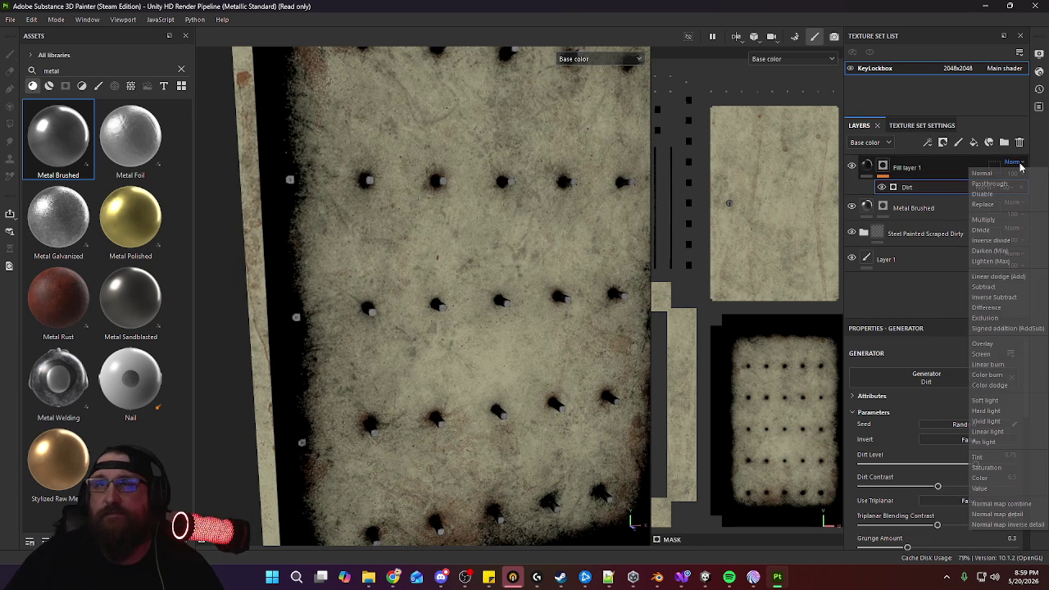
pyautogui.click(996, 401)
pyautogui.scroll(-2, 560, 350)
pyautogui.moveTo(577, 346)
pyautogui.keyDown('alt'); pyautogui.mouseDown()
pyautogui.moveTo(464, 345)
pyautogui.moveTo(492, 334)
pyautogui.mouseUp(); pyautogui.keyUp('alt')
pyautogui.scroll(-3, 518, 282)
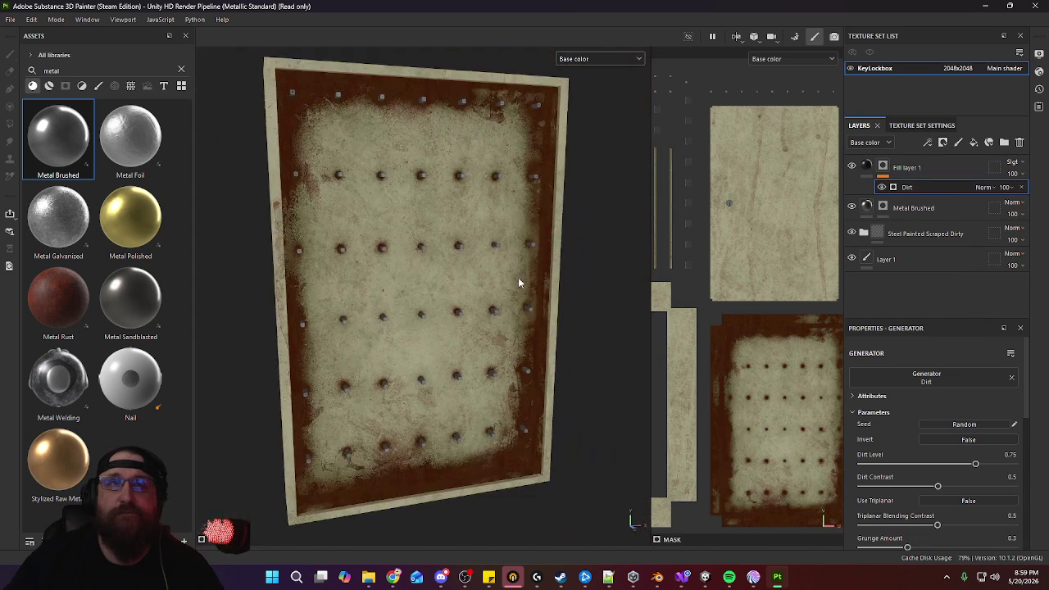
pyautogui.moveTo(518, 282)
pyautogui.keyDown('alt'); pyautogui.mouseDown()
pyautogui.moveTo(475, 358)
pyautogui.moveTo(517, 491)
pyautogui.moveTo(555, 426)
pyautogui.moveTo(477, 435)
pyautogui.moveTo(97, 396)
pyautogui.moveTo(369, 344)
pyautogui.moveTo(484, 300)
pyautogui.moveTo(571, 338)
pyautogui.moveTo(555, 313)
pyautogui.moveTo(478, 339)
pyautogui.mouseUp(); pyautogui.keyUp('alt')
pyautogui.scroll(-3, 570, 338)
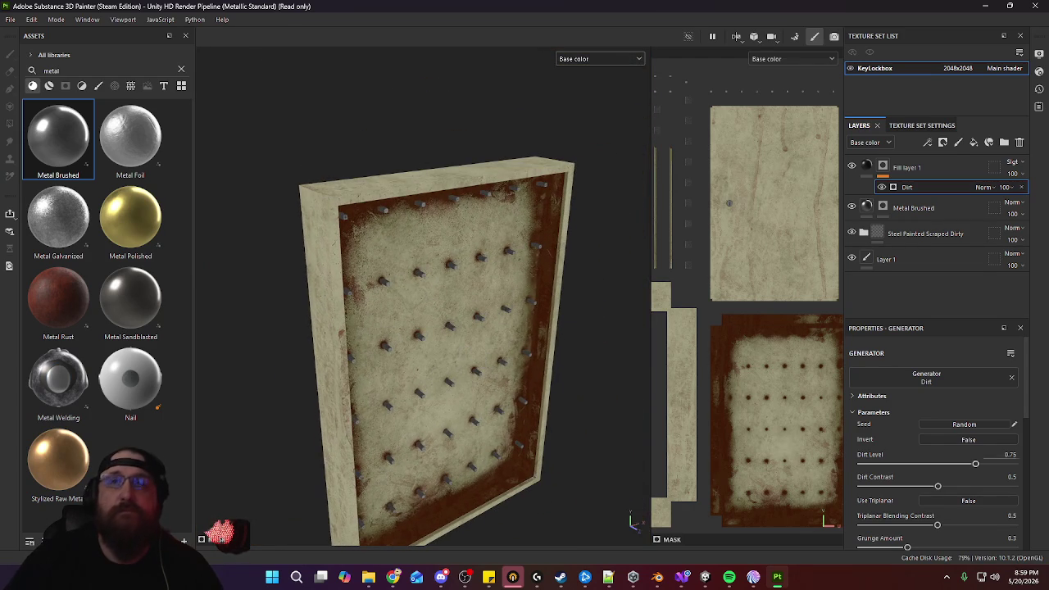
# Lower the Dirt Level to 0.58 and add a new fill layer
pyautogui.moveTo(975, 464); pyautogui.dragTo(949, 465)
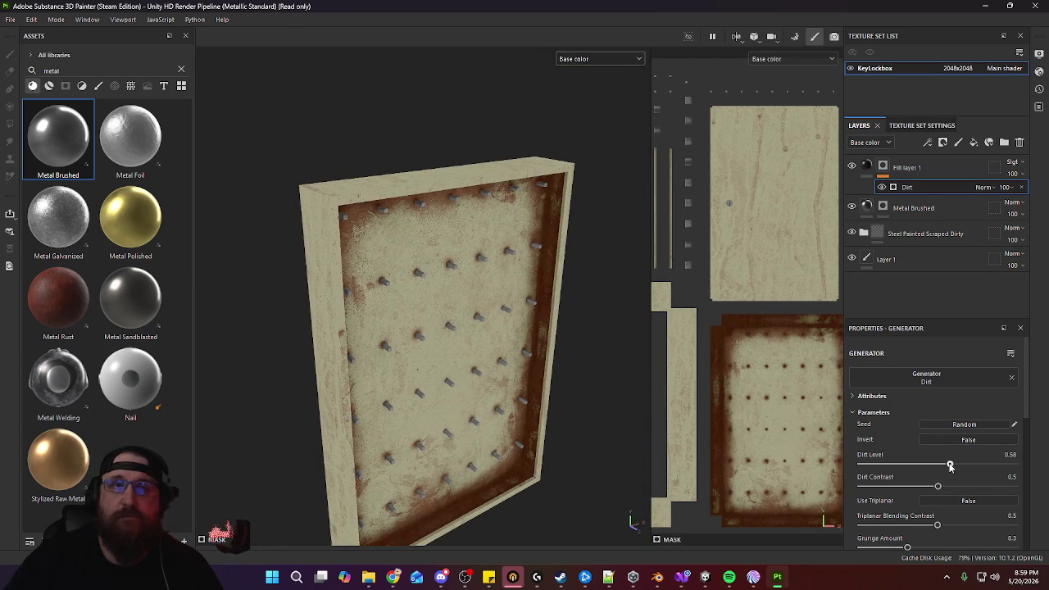
pyautogui.keyDown('alt'); pyautogui.moveTo(559, 364); pyautogui.dragTo(244, 341); pyautogui.keyUp('alt')
pyautogui.moveTo(398, 339)
pyautogui.keyDown('alt'); pyautogui.mouseDown()
pyautogui.moveTo(311, 326)
pyautogui.moveTo(619, 329)
pyautogui.moveTo(500, 328)
pyautogui.moveTo(551, 372)
pyautogui.moveTo(496, 290)
pyautogui.moveTo(434, 262)
pyautogui.moveTo(560, 318)
pyautogui.moveTo(497, 304)
pyautogui.moveTo(496, 293)
pyautogui.mouseUp(); pyautogui.keyUp('alt')
pyautogui.moveTo(368, 321)
pyautogui.keyDown('alt'); pyautogui.mouseDown()
pyautogui.moveTo(466, 302)
pyautogui.moveTo(435, 316)
pyautogui.moveTo(544, 310)
pyautogui.moveTo(487, 199)
pyautogui.mouseUp(); pyautogui.keyUp('alt')
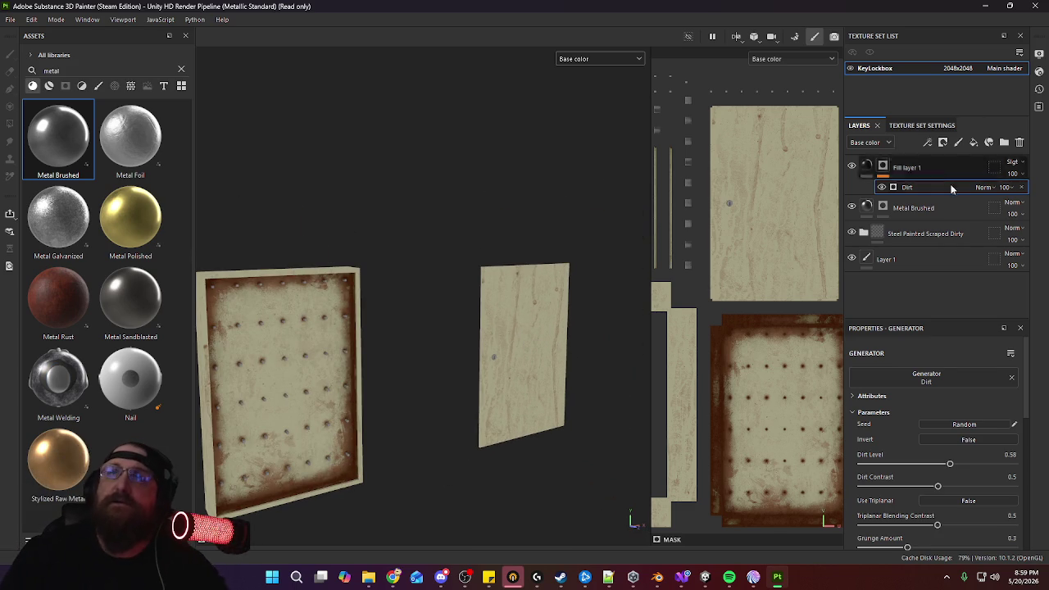
pyautogui.click(973, 141)
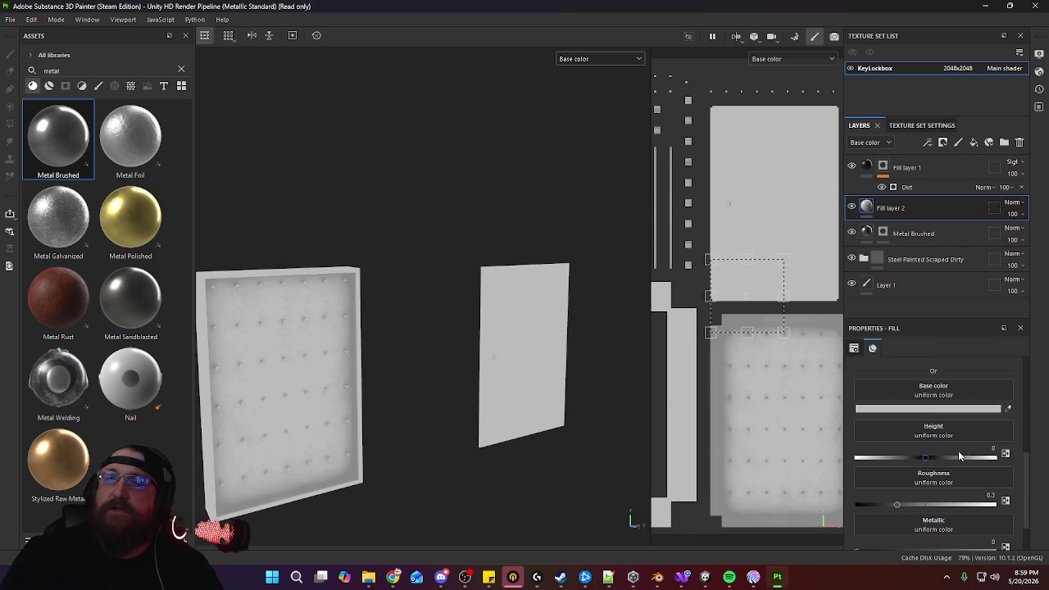
# Give Fill layer 2 a black mask with a Light generator, after trying Curvature
pyautogui.moveTo(337, 285)
pyautogui.keyDown('alt'); pyautogui.mouseDown()
pyautogui.moveTo(355, 386)
pyautogui.moveTo(339, 403)
pyautogui.moveTo(586, 355)
pyautogui.mouseUp(); pyautogui.keyUp('alt')
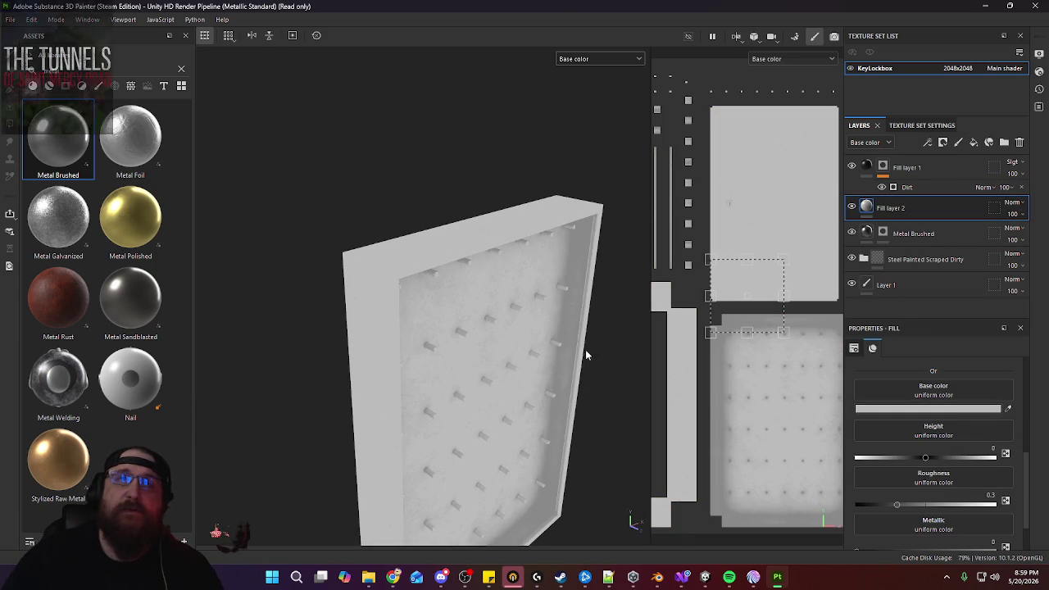
pyautogui.click(943, 143)
pyautogui.click(975, 168)
pyautogui.click(927, 142)
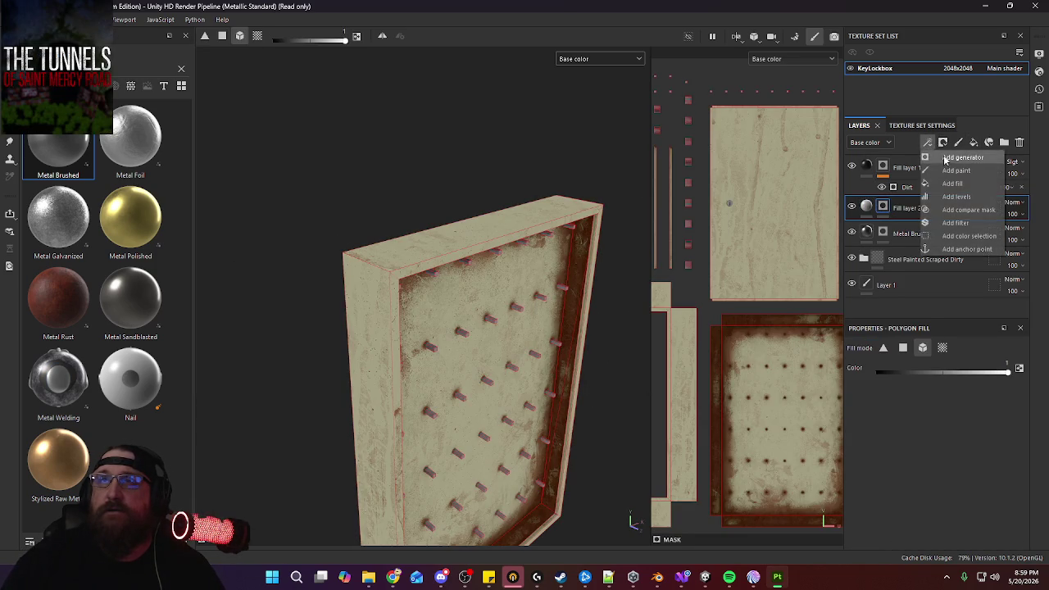
pyautogui.click(955, 197)
pyautogui.click(940, 384)
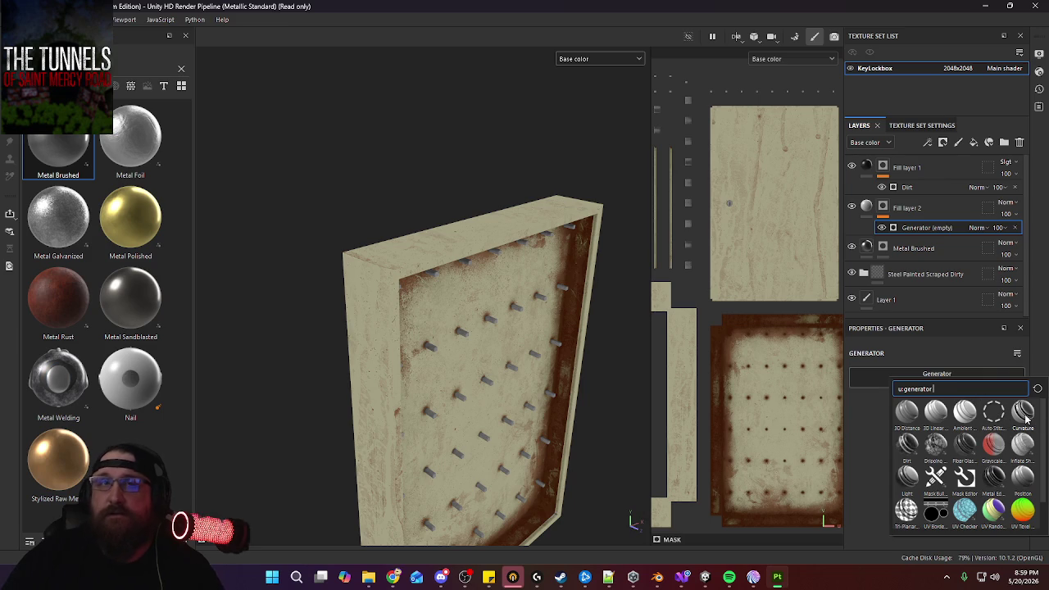
pyautogui.click(1023, 414)
pyautogui.click(934, 379)
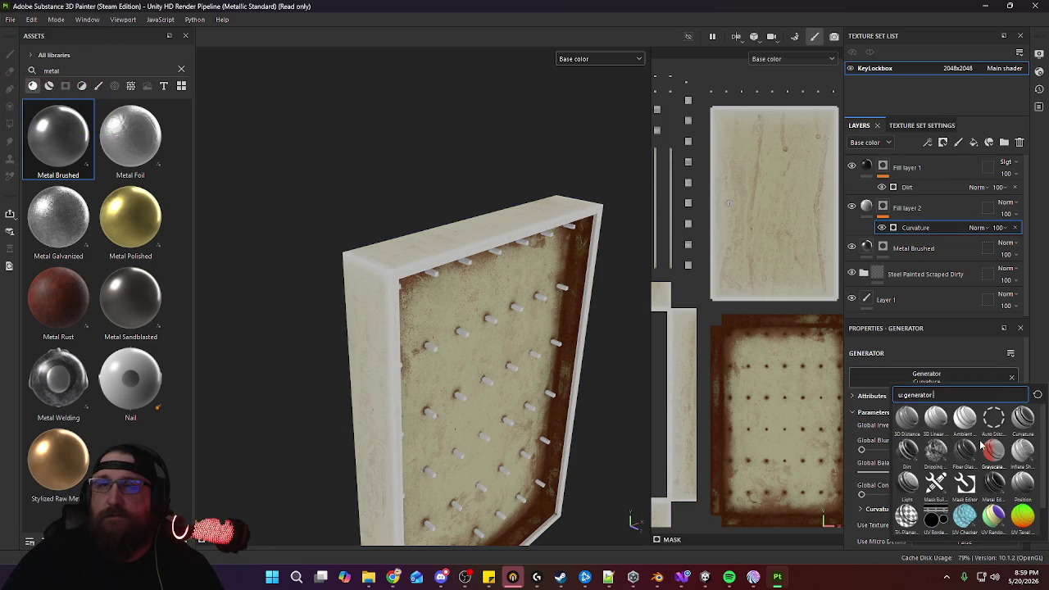
pyautogui.click(909, 484)
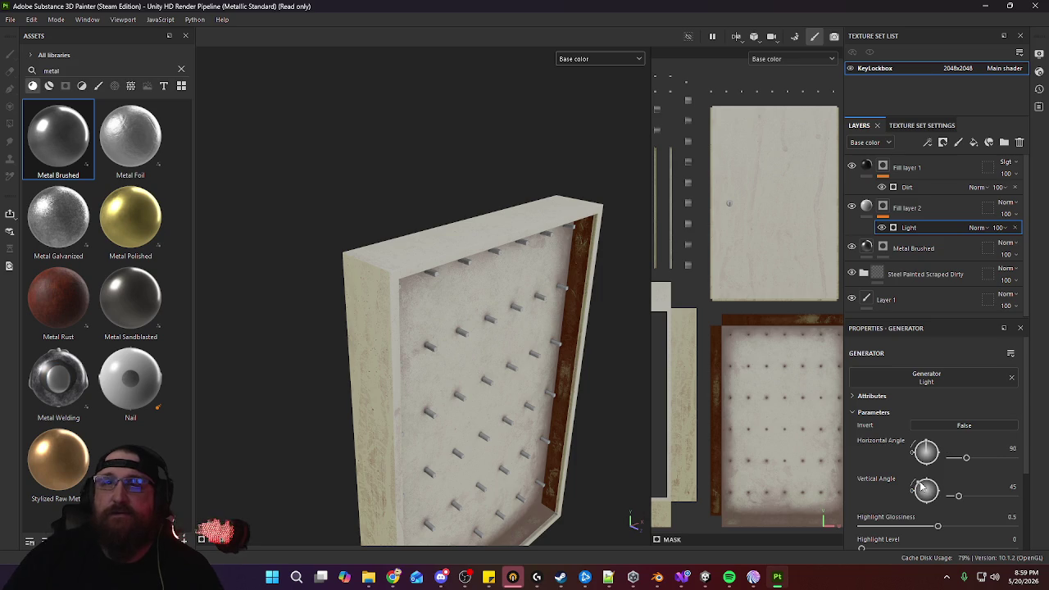
# Adjust the Light generator's vertical angle to 36 and highlight glossiness to 0.91
pyautogui.moveTo(922, 487)
pyautogui.mouseDown()
pyautogui.moveTo(931, 487)
pyautogui.moveTo(912, 490)
pyautogui.mouseUp()
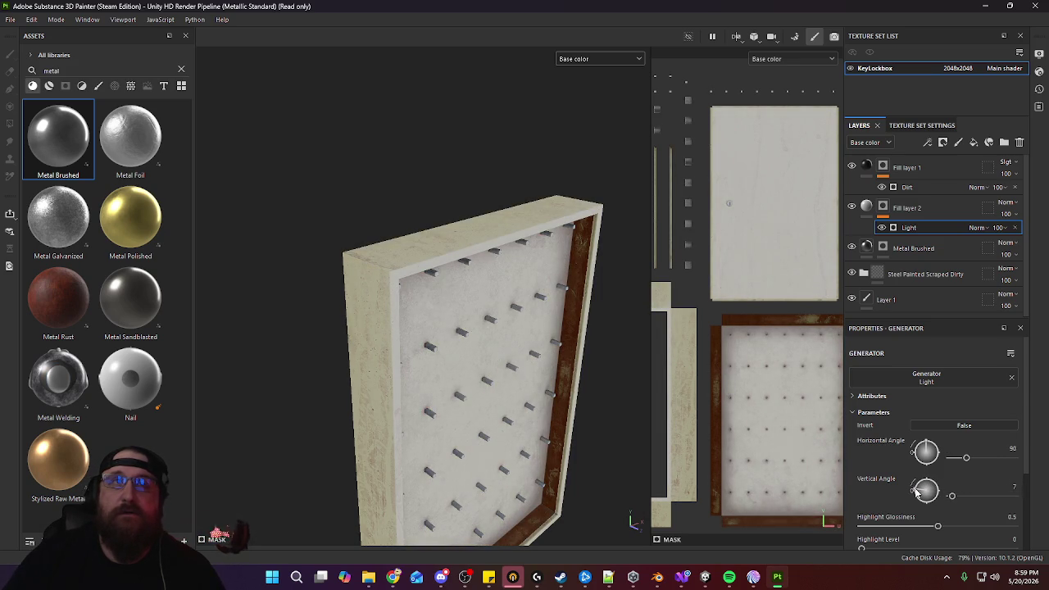
pyautogui.moveTo(922, 490); pyautogui.dragTo(1012, 494)
pyautogui.scroll(-1, 925, 490)
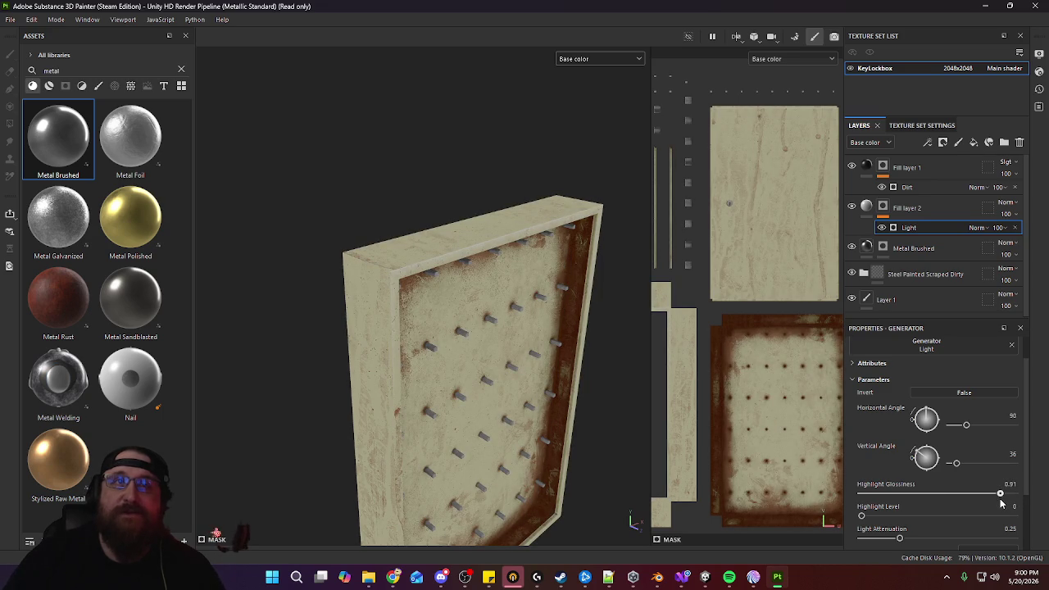
pyautogui.scroll(2, 560, 453)
pyautogui.scroll(1, 525, 410)
pyautogui.scroll(2, 480, 241)
pyautogui.scroll(2, 515, 400)
pyautogui.moveTo(515, 400)
pyautogui.keyDown('alt'); pyautogui.mouseDown()
pyautogui.moveTo(279, 404)
pyautogui.moveTo(425, 352)
pyautogui.moveTo(444, 429)
pyautogui.moveTo(514, 420)
pyautogui.moveTo(437, 424)
pyautogui.moveTo(487, 403)
pyautogui.moveTo(543, 412)
pyautogui.moveTo(590, 386)
pyautogui.mouseUp(); pyautogui.keyUp('alt')
# Blend Fill layer 2 as Soft light and set Light Attenuation to 0.66
pyautogui.click(1014, 202)
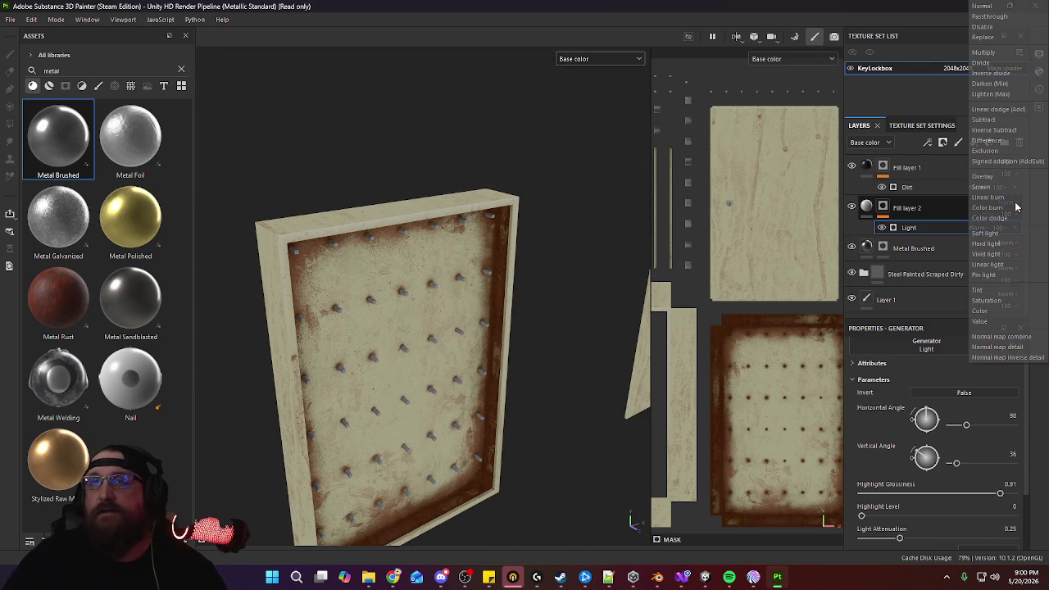
pyautogui.click(987, 233)
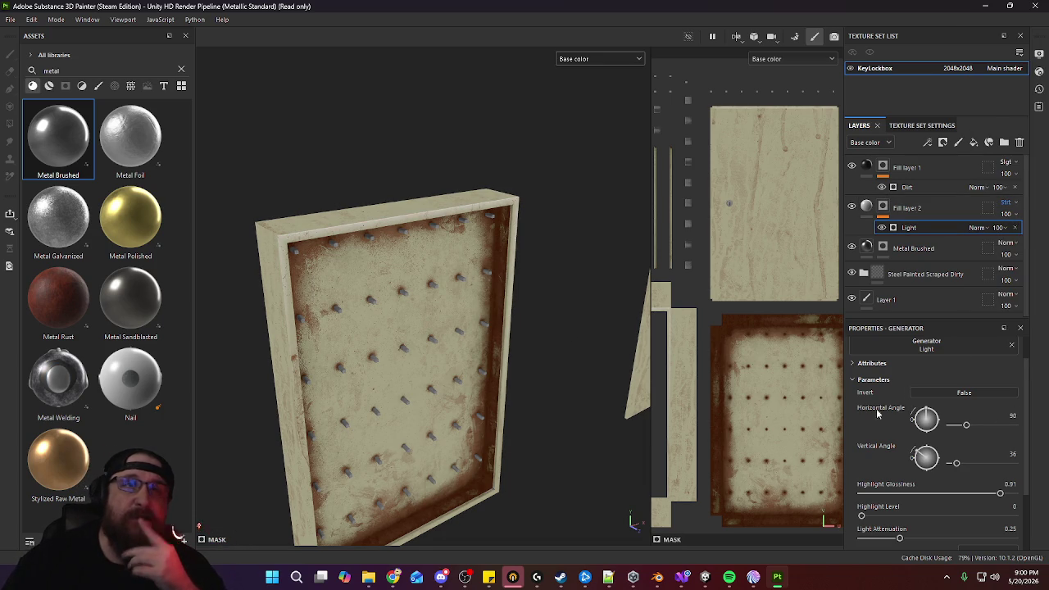
pyautogui.moveTo(592, 363)
pyautogui.keyDown('alt'); pyautogui.mouseDown()
pyautogui.moveTo(592, 376)
pyautogui.moveTo(540, 327)
pyautogui.moveTo(461, 334)
pyautogui.moveTo(311, 282)
pyautogui.moveTo(462, 386)
pyautogui.moveTo(440, 349)
pyautogui.moveTo(429, 210)
pyautogui.moveTo(503, 298)
pyautogui.moveTo(557, 300)
pyautogui.mouseUp(); pyautogui.keyUp('alt')
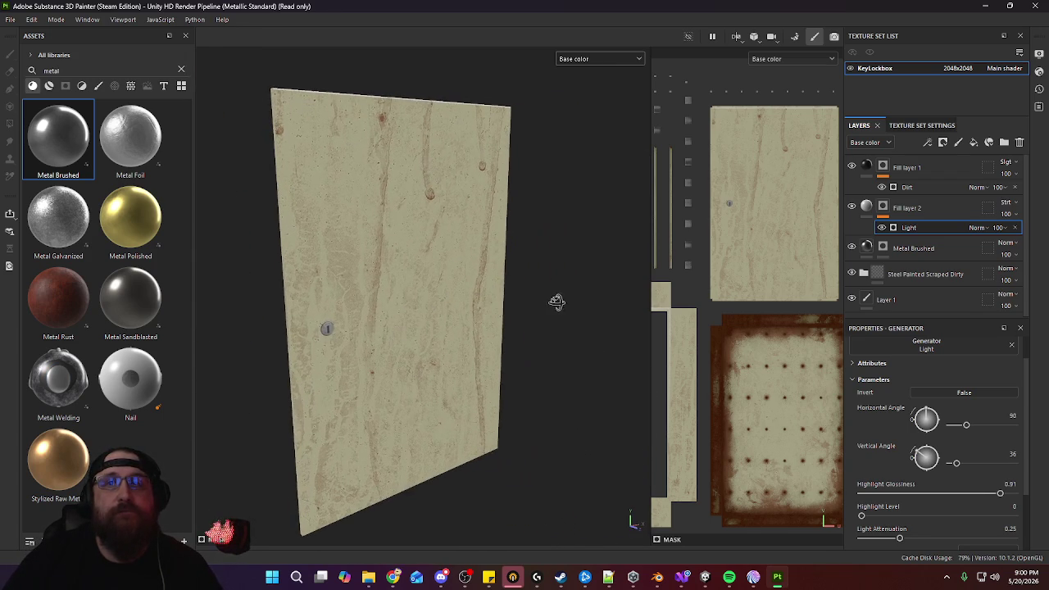
pyautogui.moveTo(901, 541); pyautogui.dragTo(897, 539)
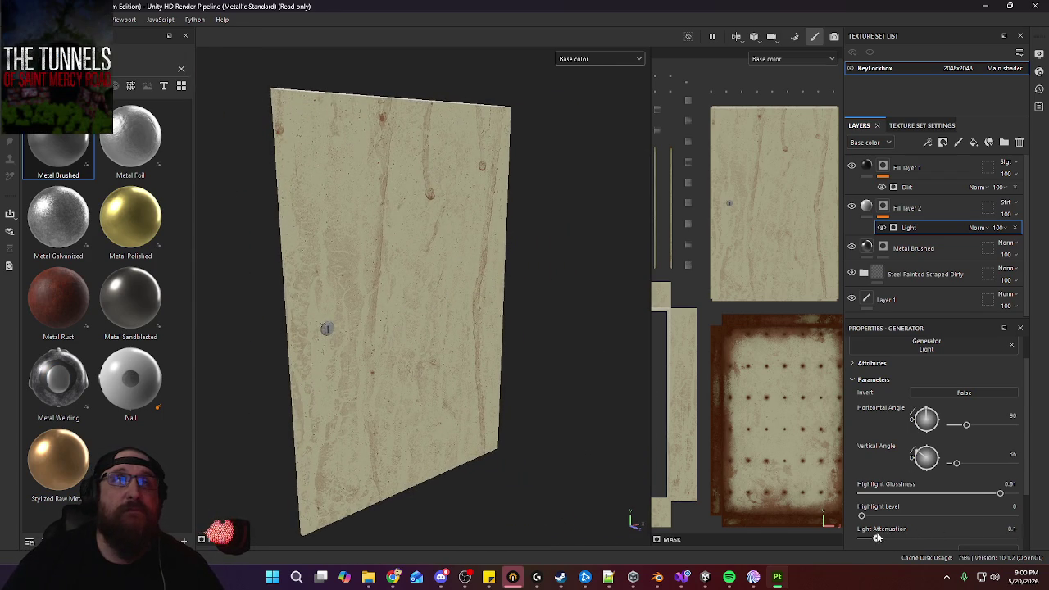
pyautogui.moveTo(421, 396)
pyautogui.keyDown('alt'); pyautogui.mouseDown()
pyautogui.moveTo(481, 372)
pyautogui.moveTo(464, 274)
pyautogui.moveTo(363, 251)
pyautogui.moveTo(455, 288)
pyautogui.mouseUp(); pyautogui.keyUp('alt')
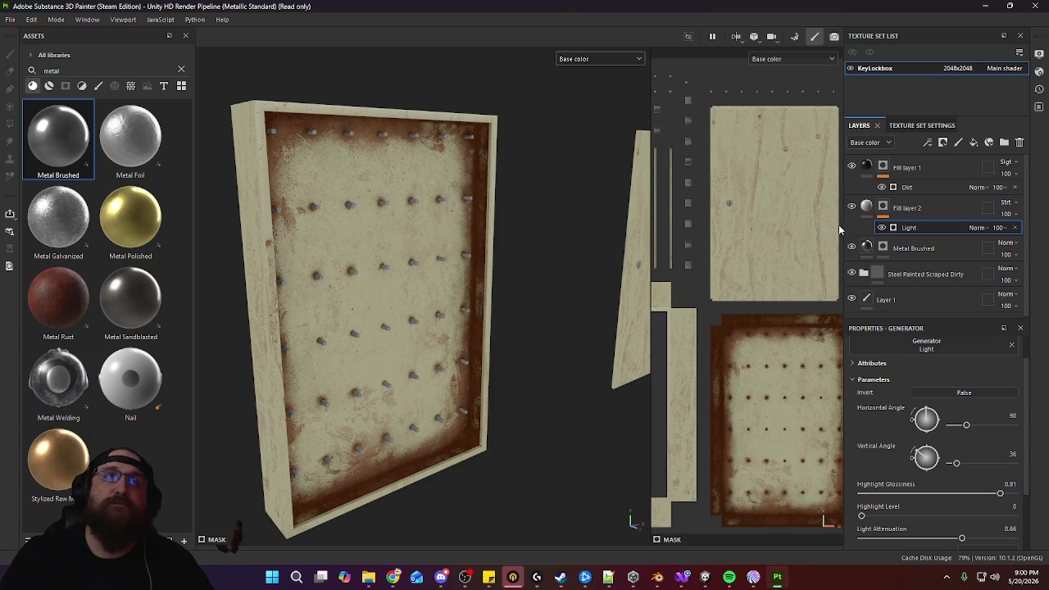
pyautogui.scroll(-3, 602, 285)
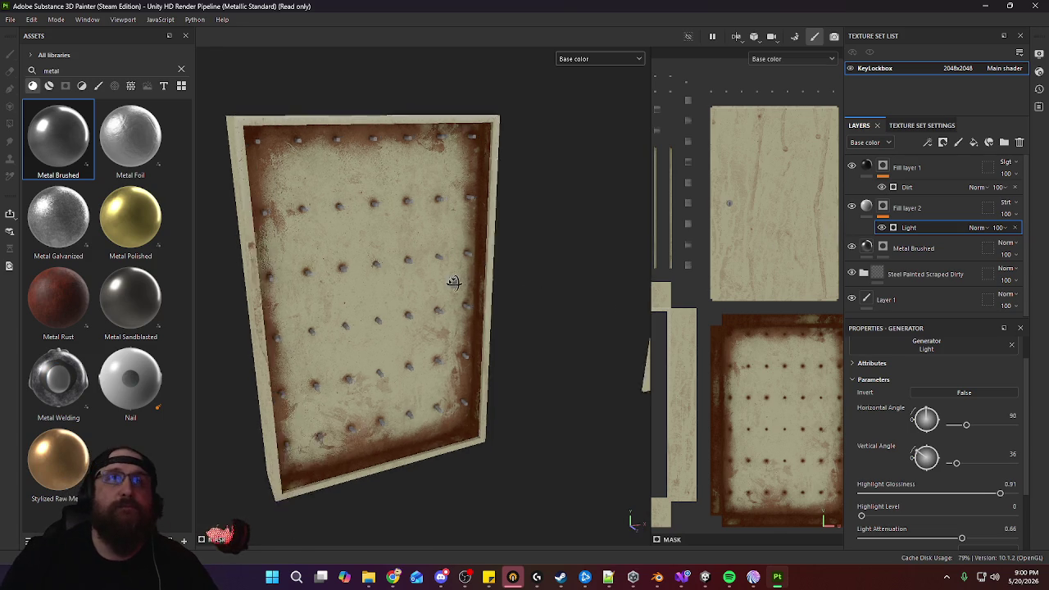
pyautogui.moveTo(501, 298)
pyautogui.keyDown('alt'); pyautogui.mouseDown()
pyautogui.moveTo(388, 276)
pyautogui.moveTo(10, 30)
pyautogui.mouseUp(); pyautogui.keyUp('alt')
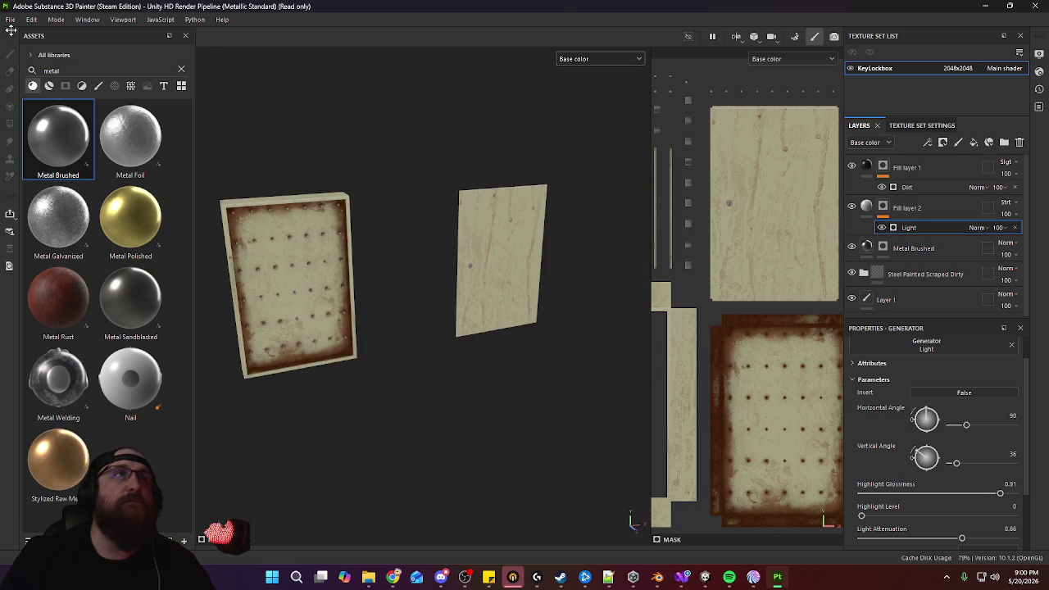
pyautogui.click(10, 18)
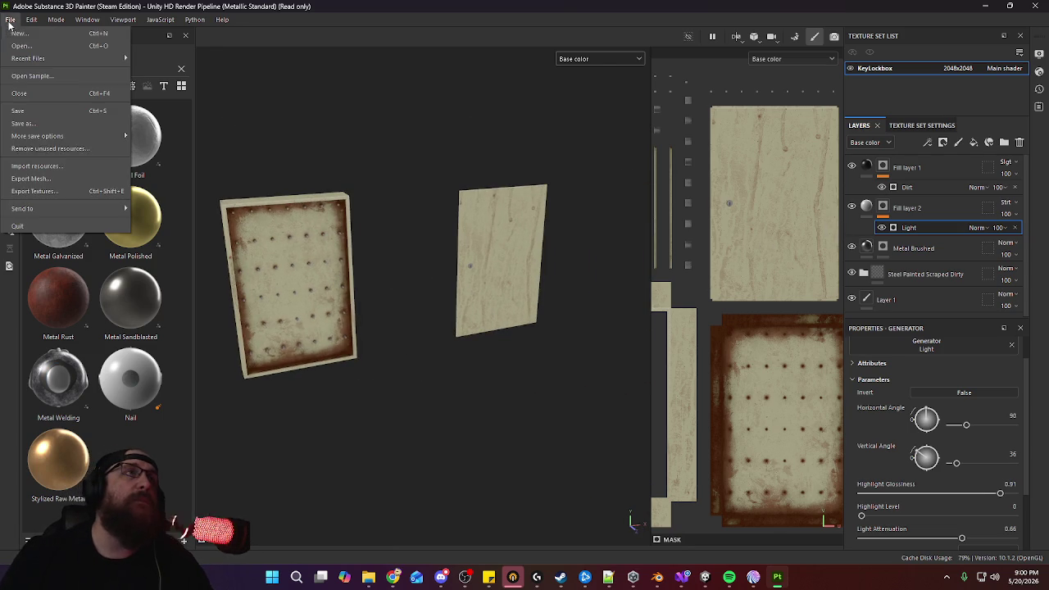
# Save the project as KeyLockbox
pyautogui.click(22, 123)
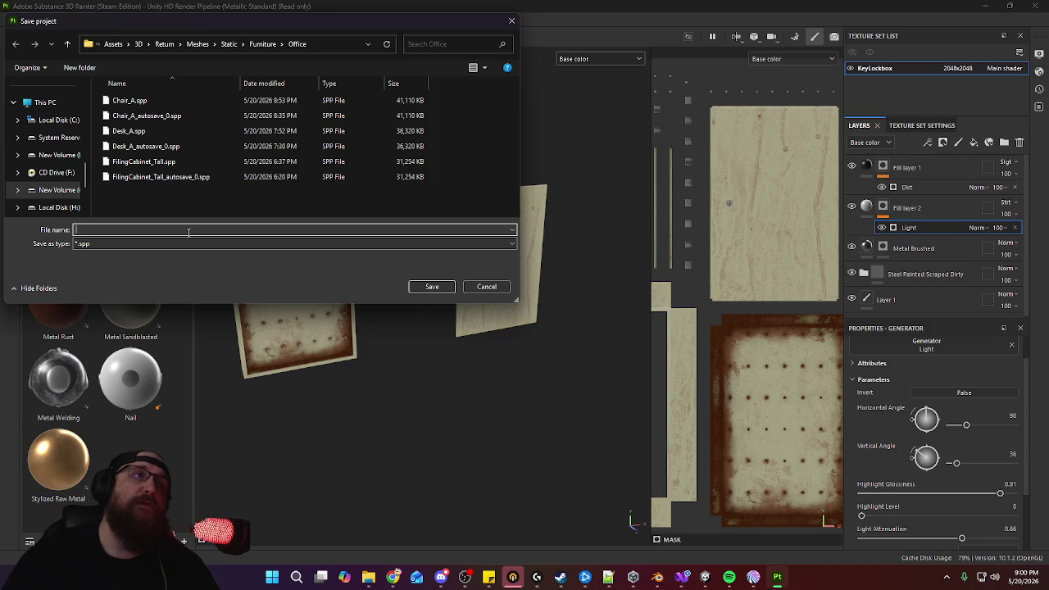
pyautogui.write('KeyLockbo')
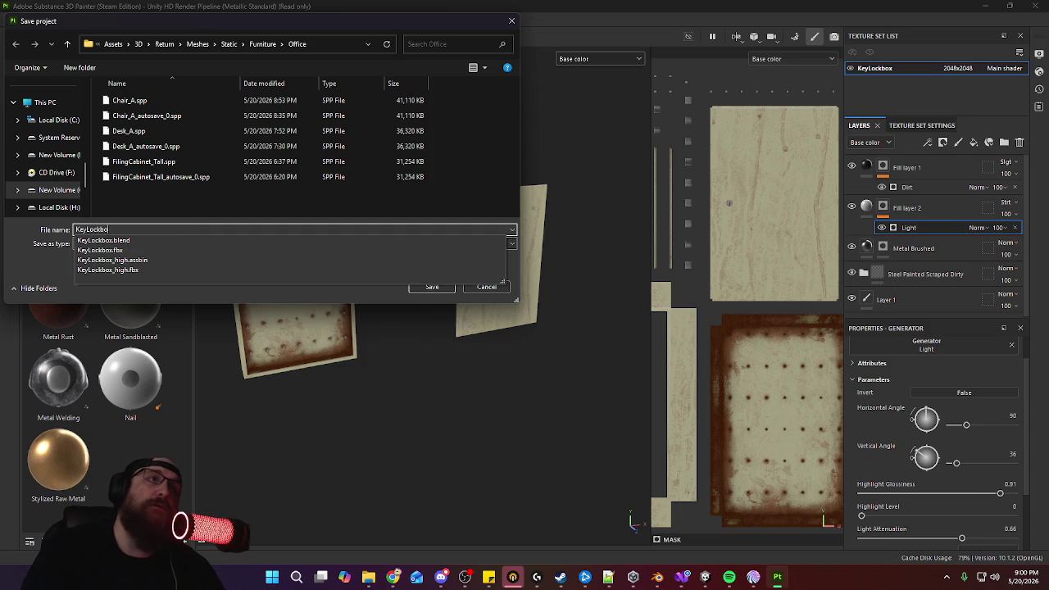
pyautogui.write('x')
pyautogui.press('Return')
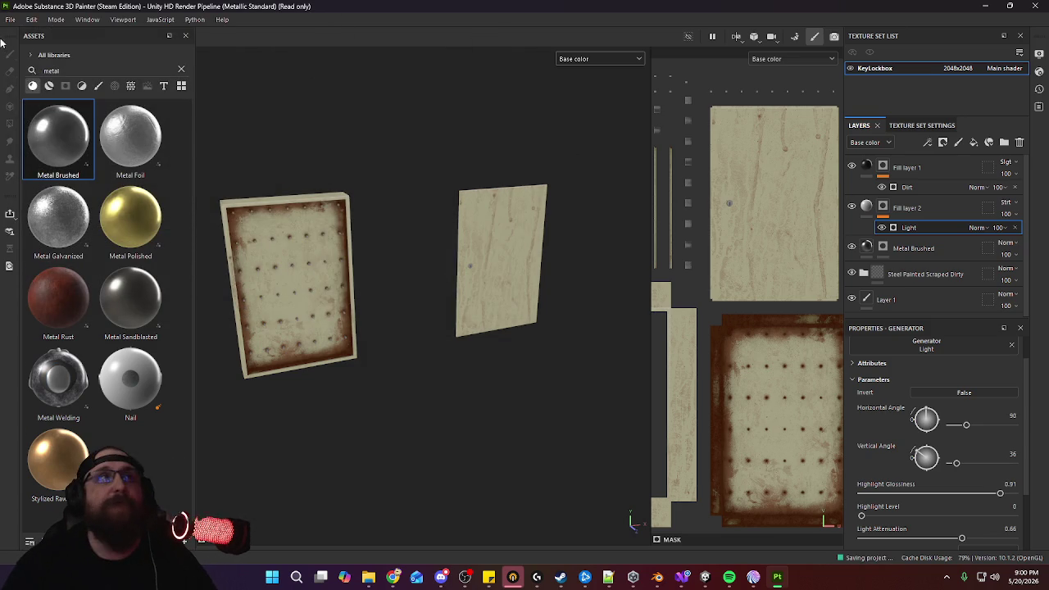
# Open the Export Textures dialog and its list of export templates
pyautogui.click(10, 19)
pyautogui.click(56, 197)
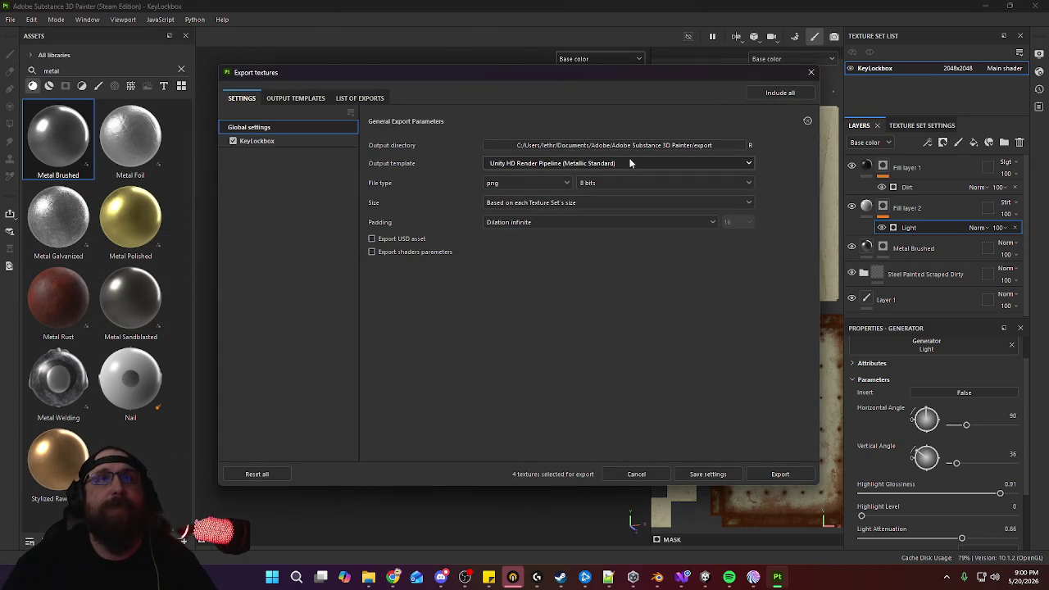
pyautogui.click(631, 162)
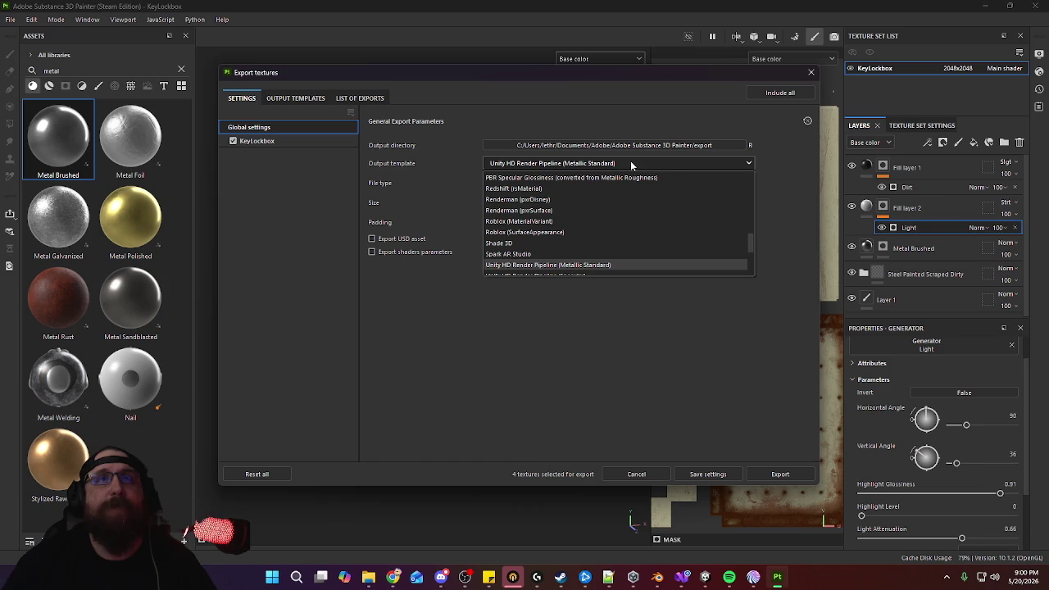
# Choose the Unity PSX Onion export template
pyautogui.scroll(-1, 590, 234)
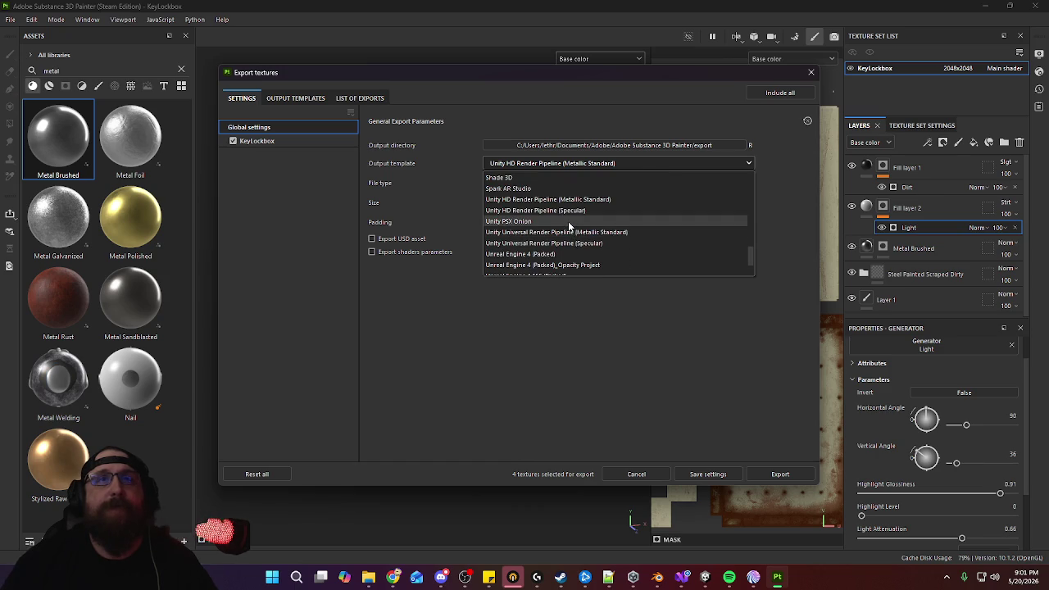
pyautogui.click(568, 221)
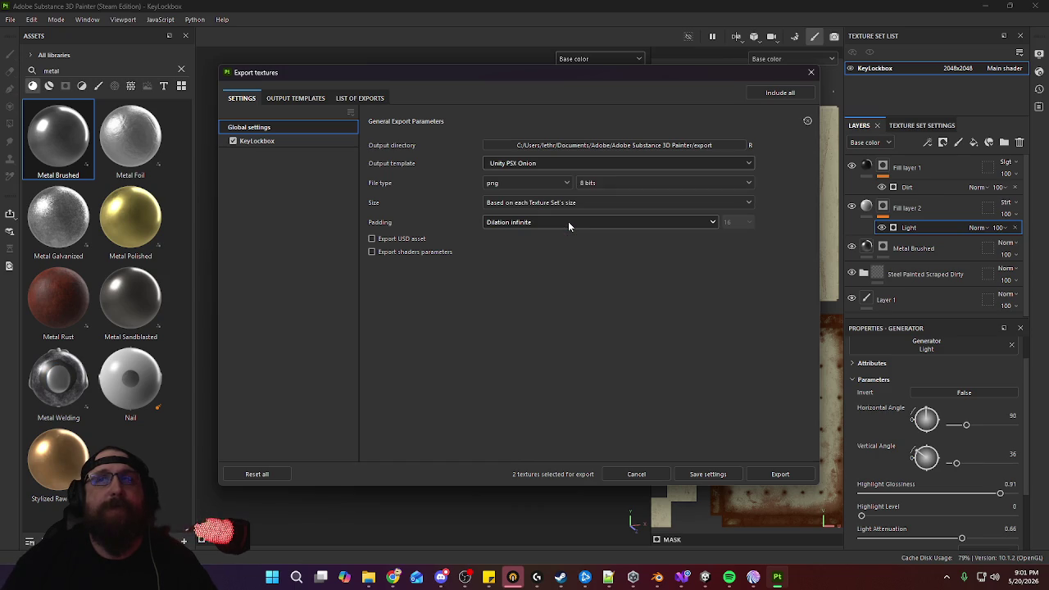
pyautogui.click(669, 145)
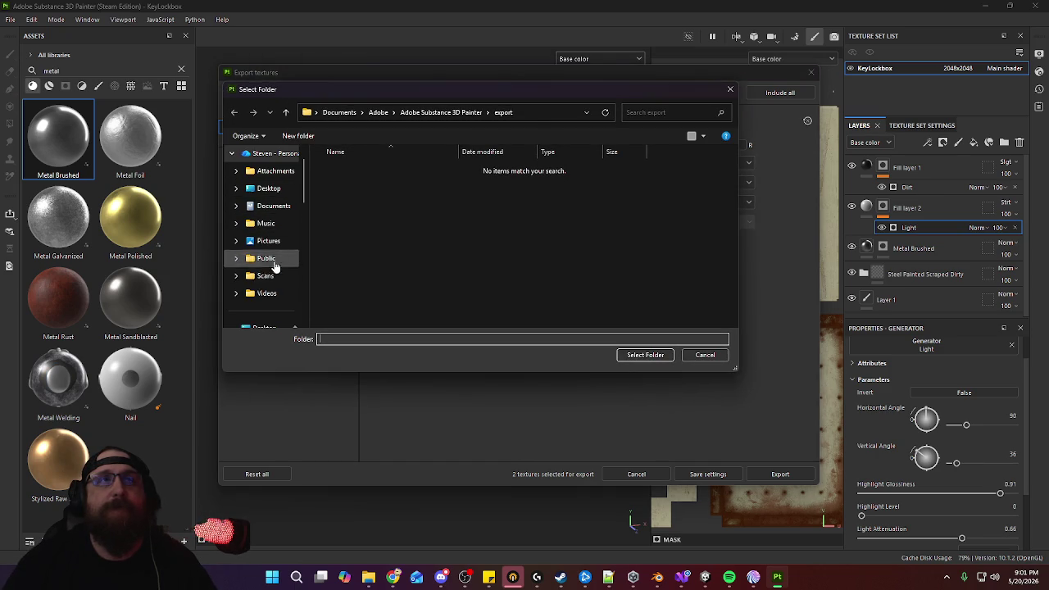
# Export the textures to Meshes/Static/Furniture/Office and close the export window
pyautogui.scroll(-3, 283, 259)
pyautogui.click(274, 223)
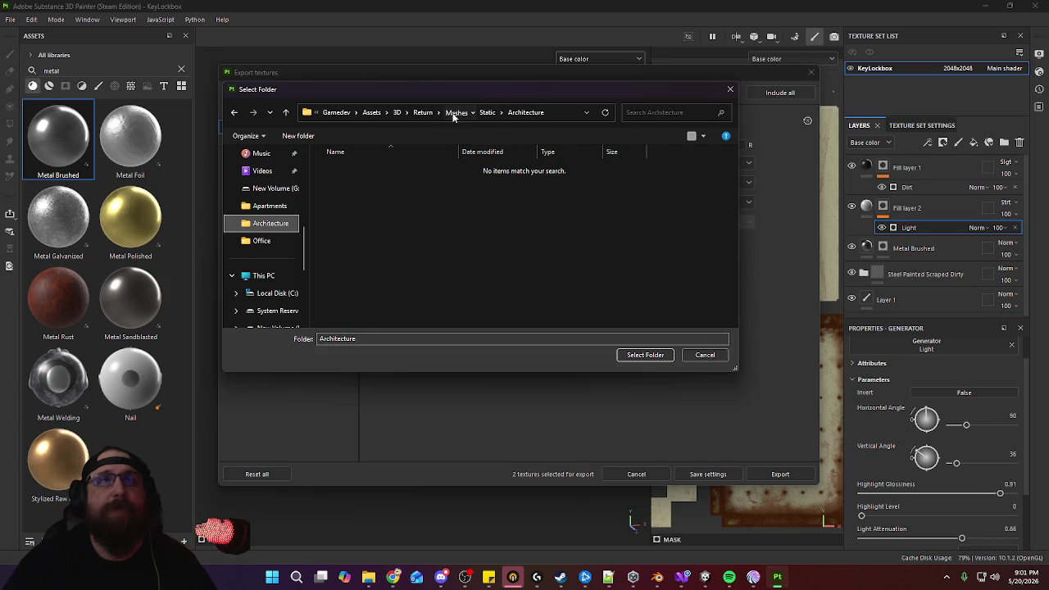
pyautogui.click(456, 112)
pyautogui.doubleClick(347, 186)
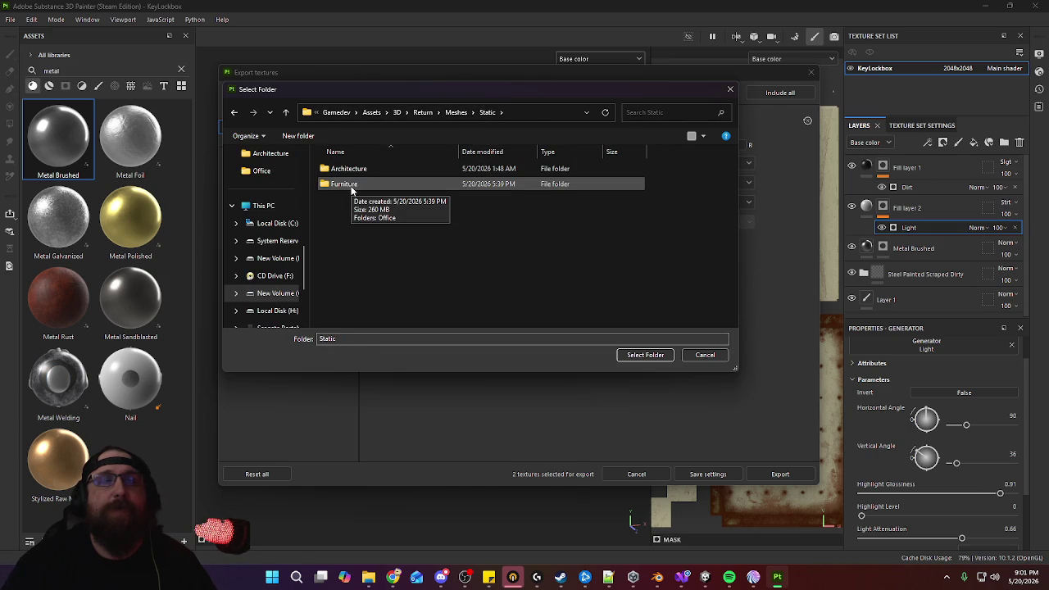
pyautogui.doubleClick(350, 185)
pyautogui.doubleClick(351, 171)
pyautogui.click(665, 359)
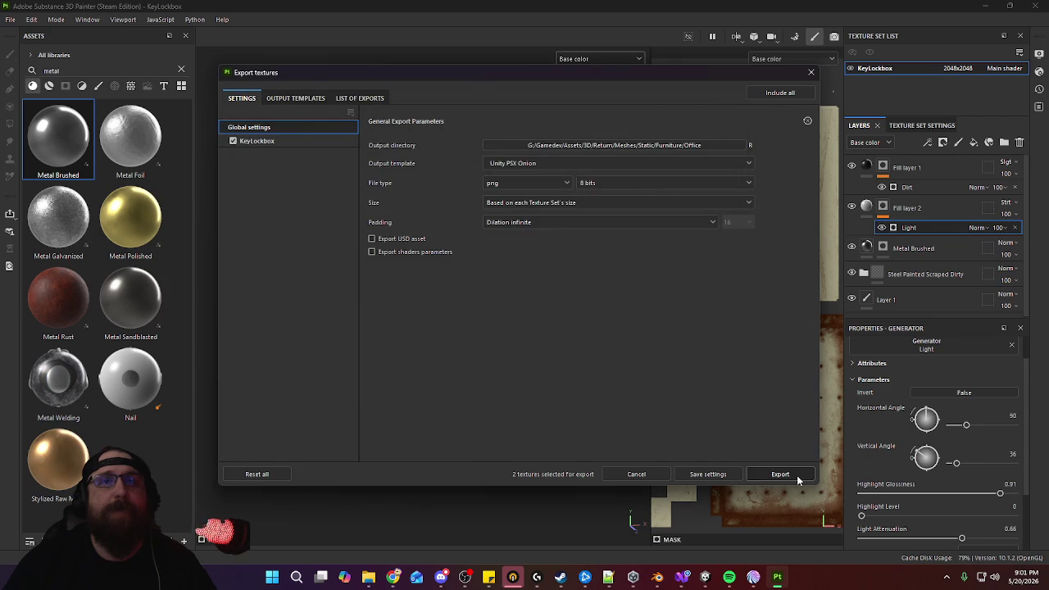
pyautogui.click(793, 475)
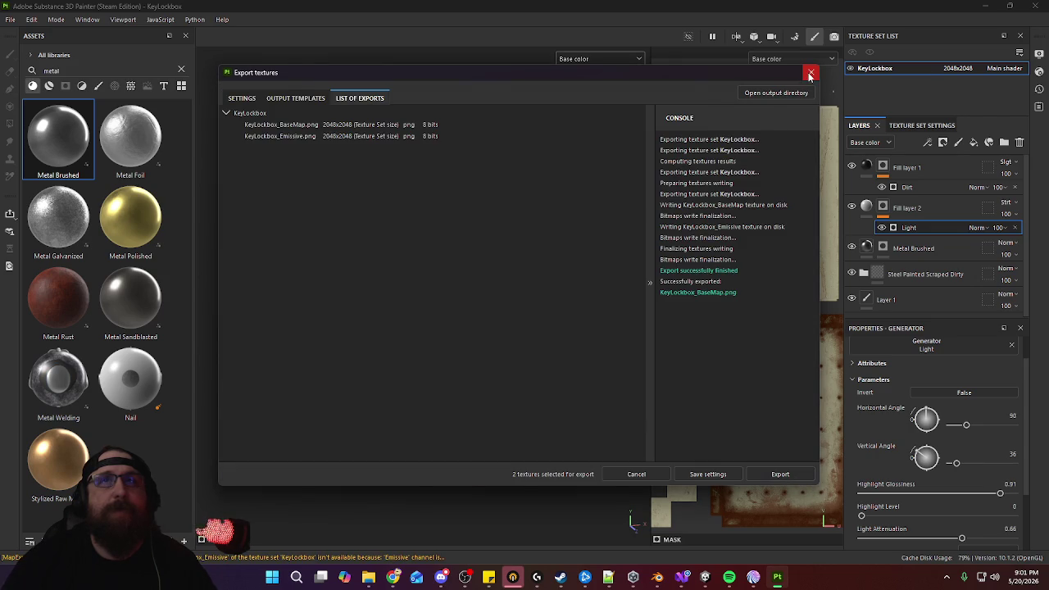
pyautogui.click(810, 73)
# Remove the placeholder Cube (1) beside the dresser from Unity's office level
pyautogui.moveTo(704, 577)
pyautogui.click(674, 475)
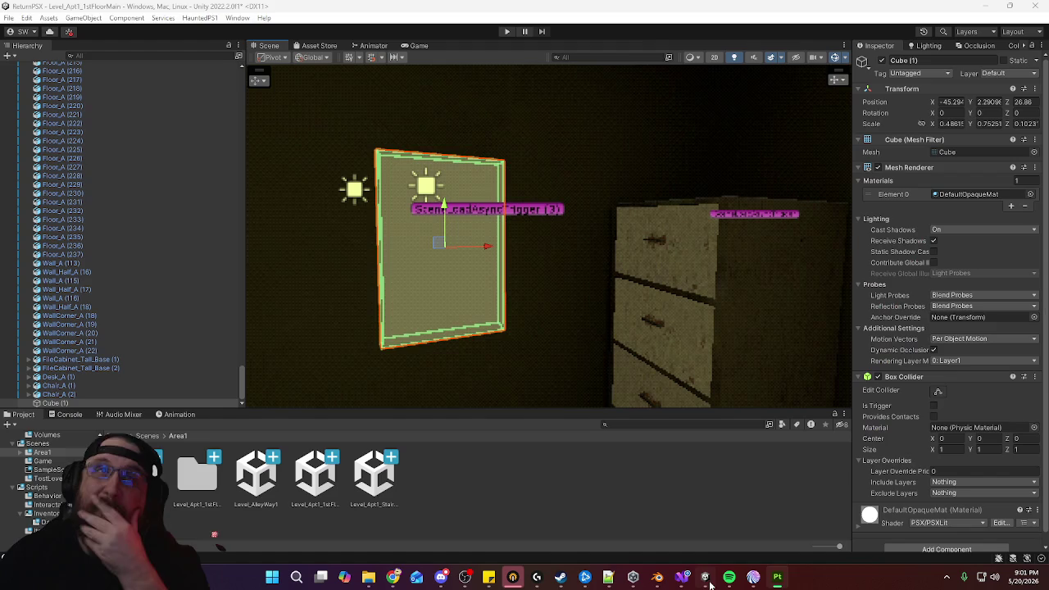
pyautogui.keyDown('alt'); pyautogui.moveTo(561, 284); pyautogui.dragTo(689, 312); pyautogui.keyUp('alt')
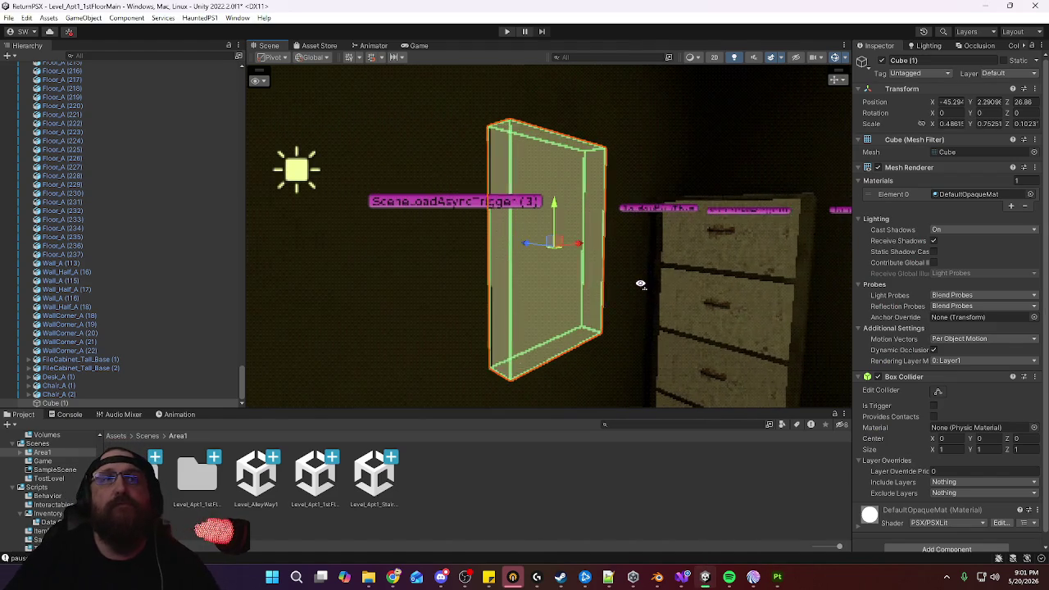
pyautogui.hotkey('ctrl', 'z')
pyautogui.hotkey('ctrl', 'z')
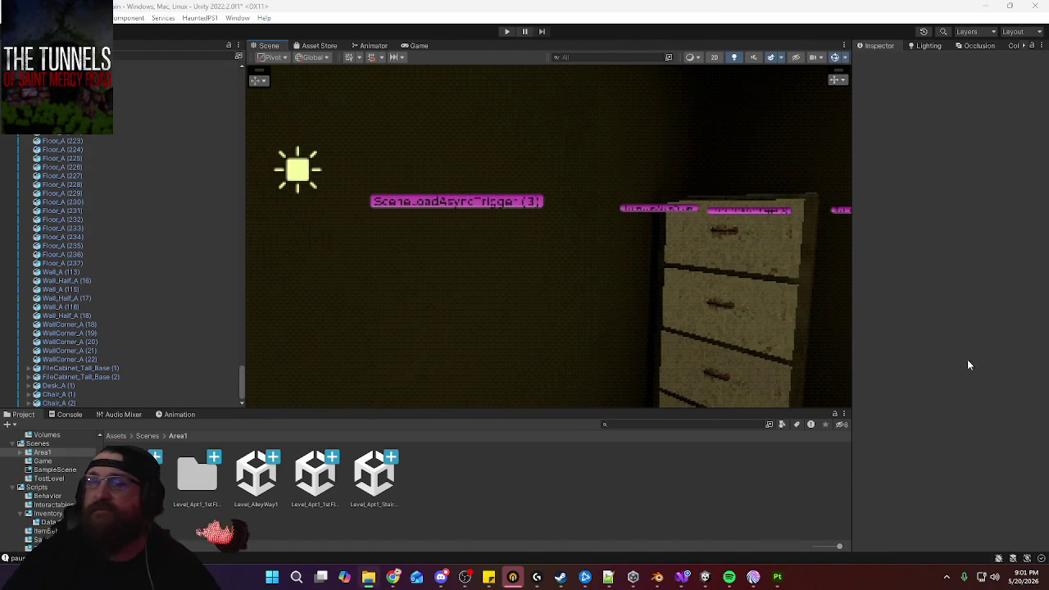
pyautogui.moveTo(657, 576)
pyautogui.click(663, 585)
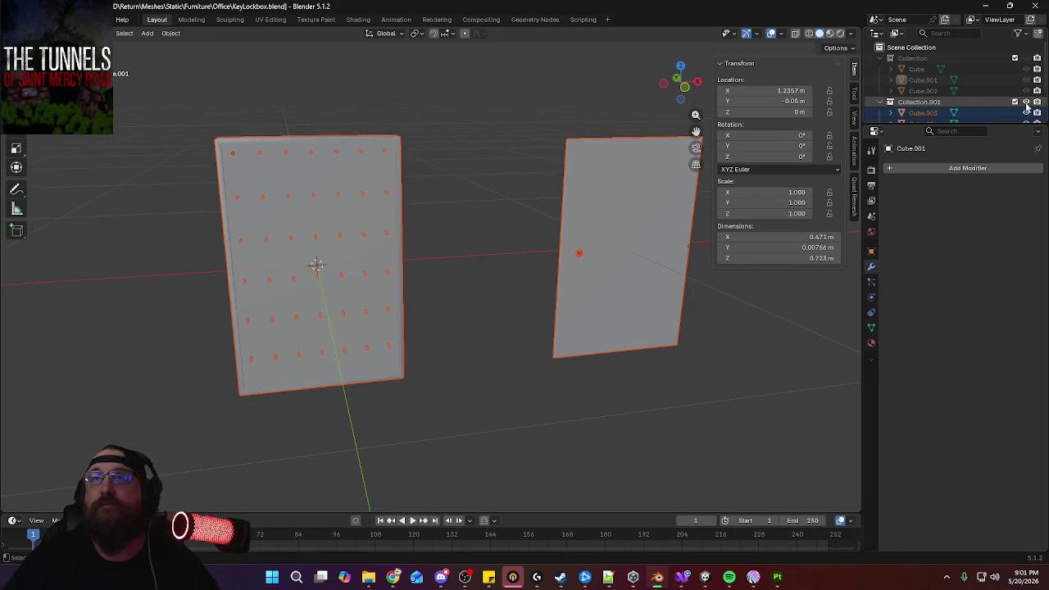
# Slide the flat panel Cube.001 along X onto the pegboard, viewed from the front
pyautogui.click(669, 293)
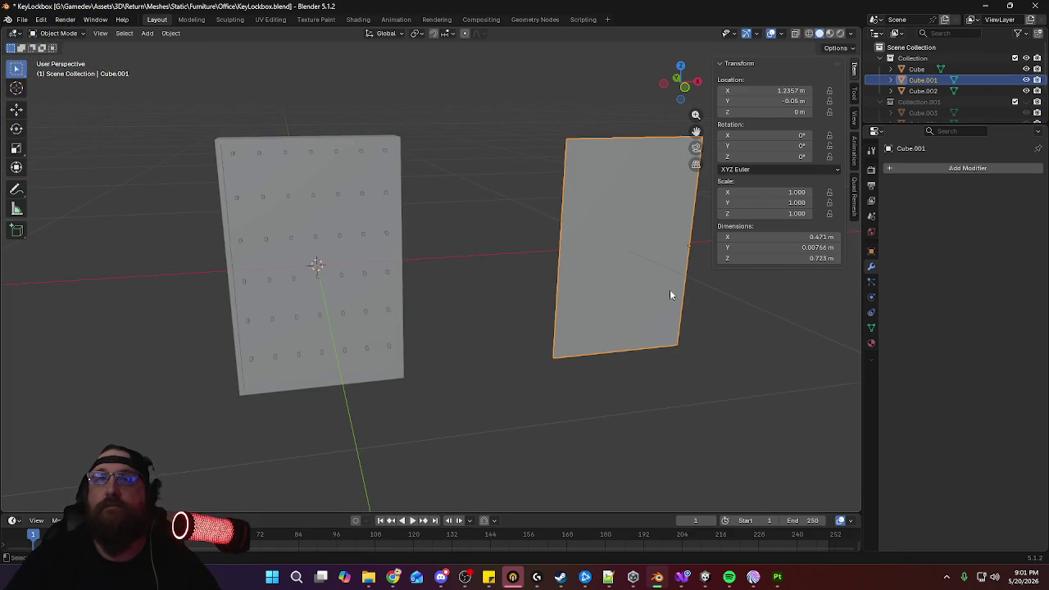
pyautogui.press('KP_1')
pyautogui.press('g')
pyautogui.press('x')
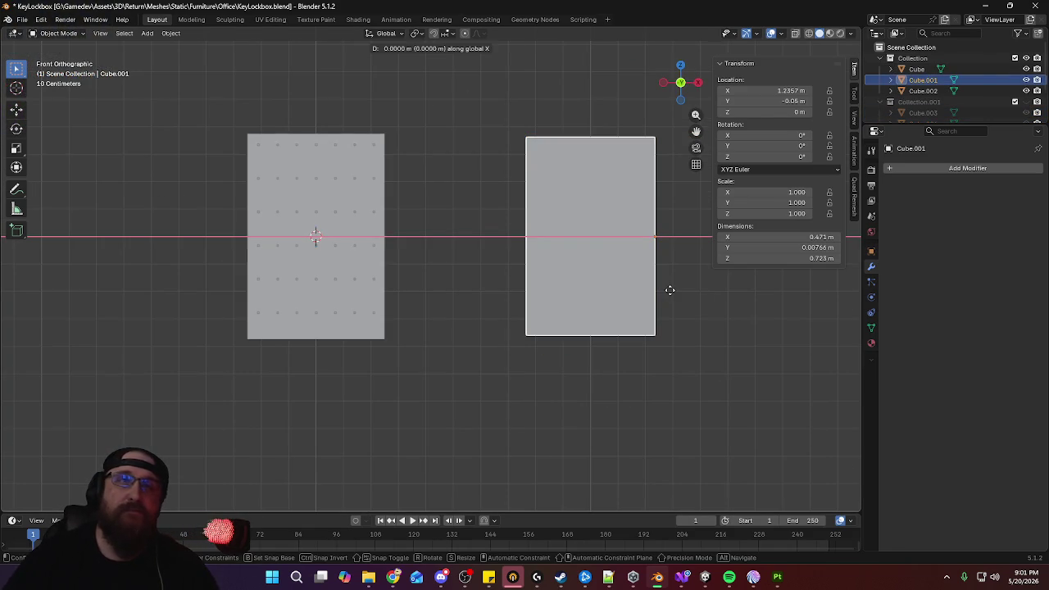
pyautogui.click(390, 288)
pyautogui.moveTo(390, 289)
pyautogui.mouseDown(button='middle')
pyautogui.moveTo(456, 292)
pyautogui.moveTo(493, 315)
pyautogui.mouseUp(button='middle')
# Re-export all pegboard parts as FBX, overwriting KeyLockbox.fbx
pyautogui.keyDown('shift'); pyautogui.click(373, 154); pyautogui.keyUp('shift')
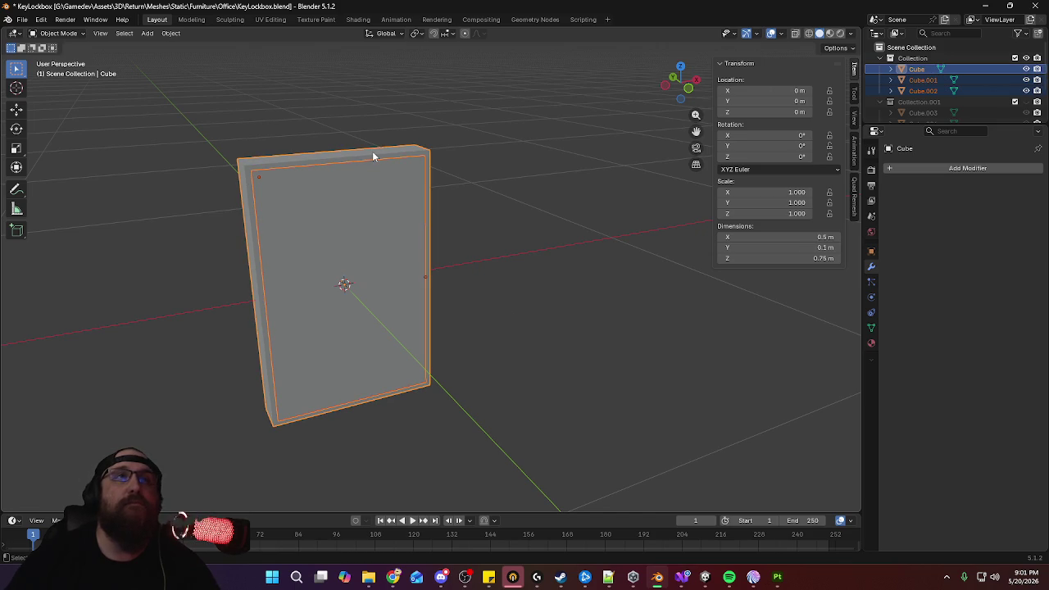
pyautogui.click(24, 21)
pyautogui.moveTo(40, 185)
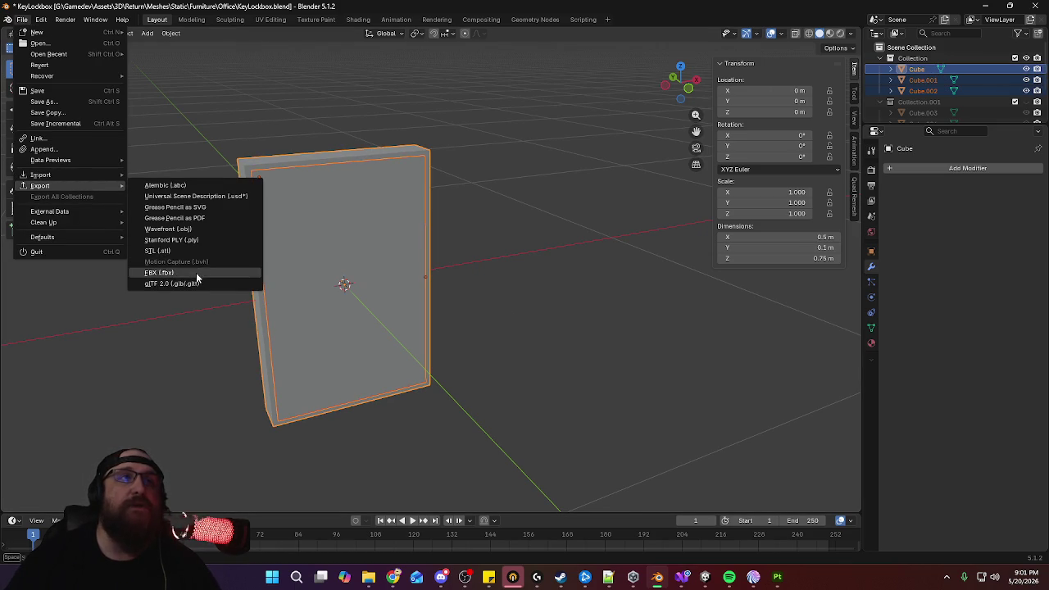
pyautogui.click(195, 274)
pyautogui.click(576, 461)
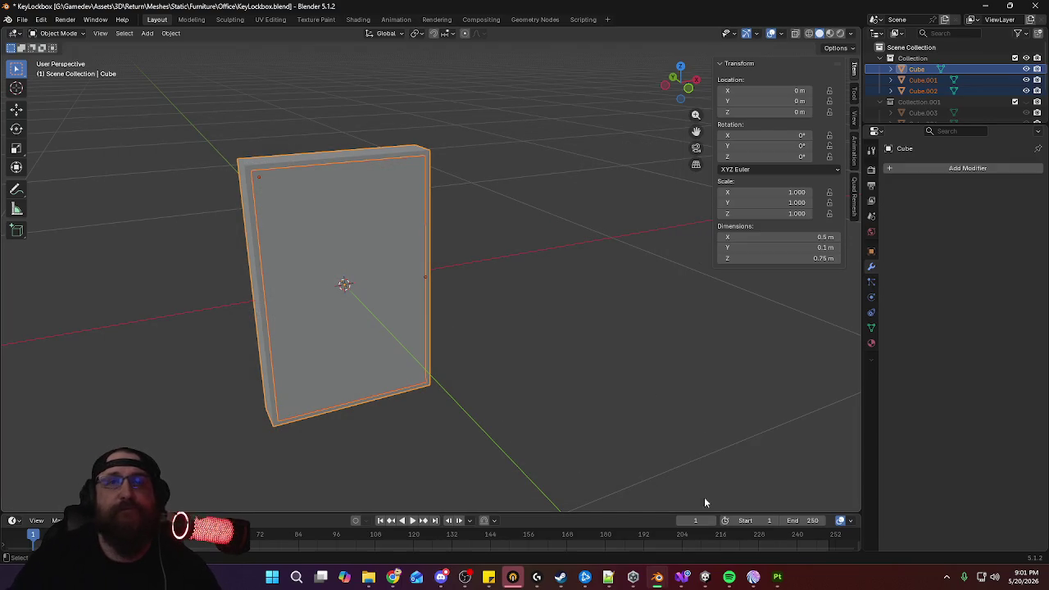
pyautogui.click(710, 585)
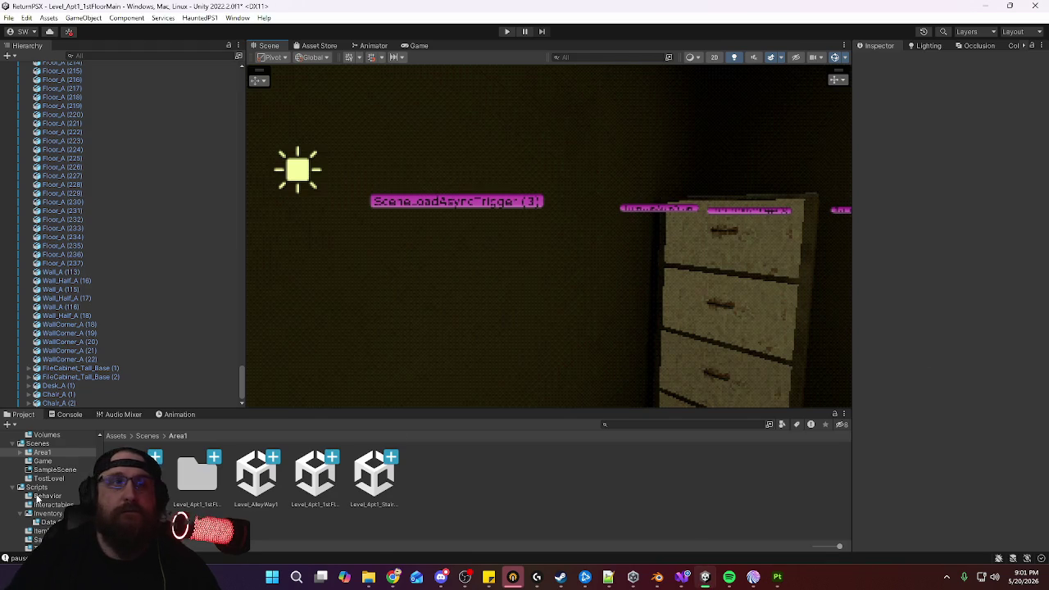
# Import the KeyLockbox FBX and base-map texture into Meshes > Static > Furniture > Office
pyautogui.scroll(2, 49, 487)
pyautogui.scroll(3, 49, 488)
pyautogui.scroll(2, 49, 487)
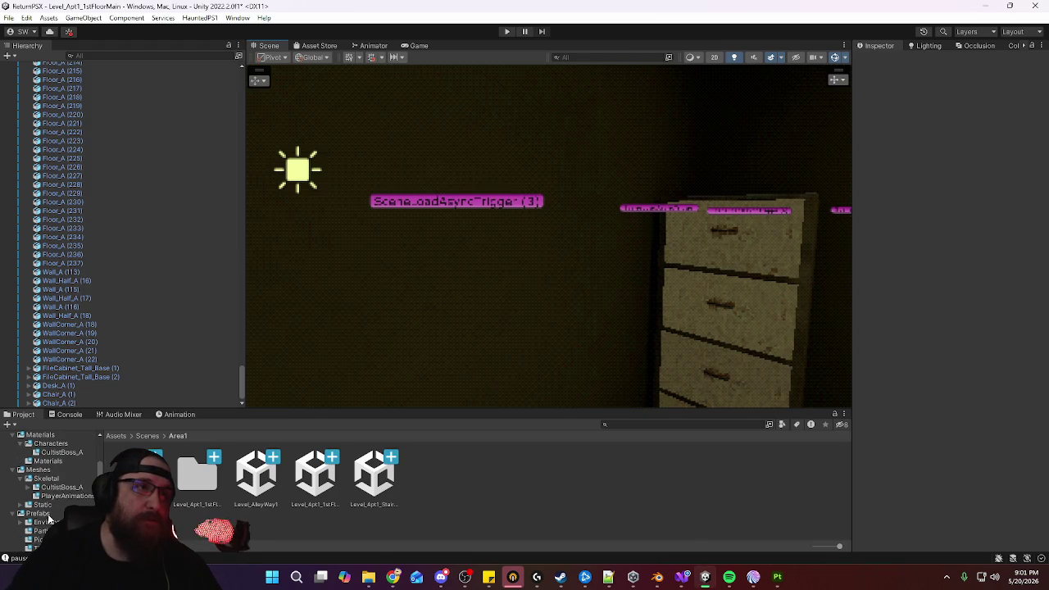
pyautogui.scroll(2, 50, 512)
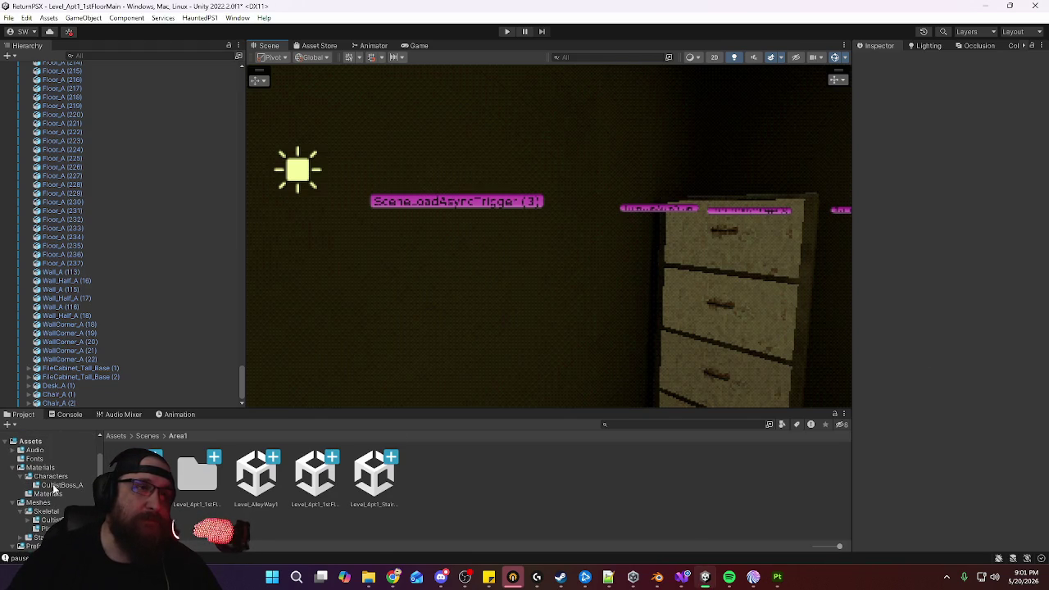
pyautogui.scroll(-2, 55, 491)
pyautogui.click(43, 504)
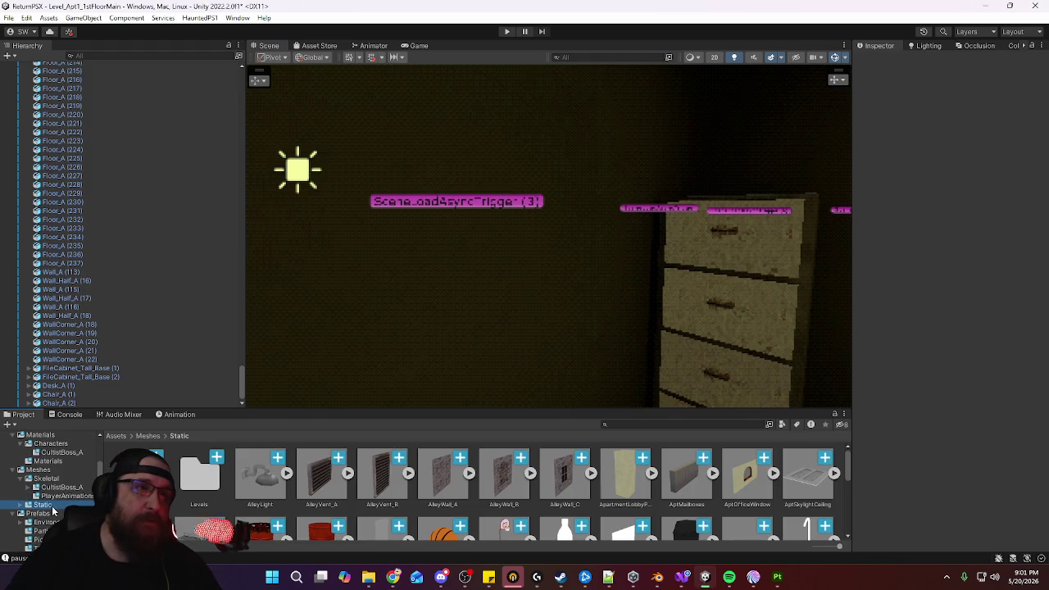
pyautogui.doubleClick(138, 476)
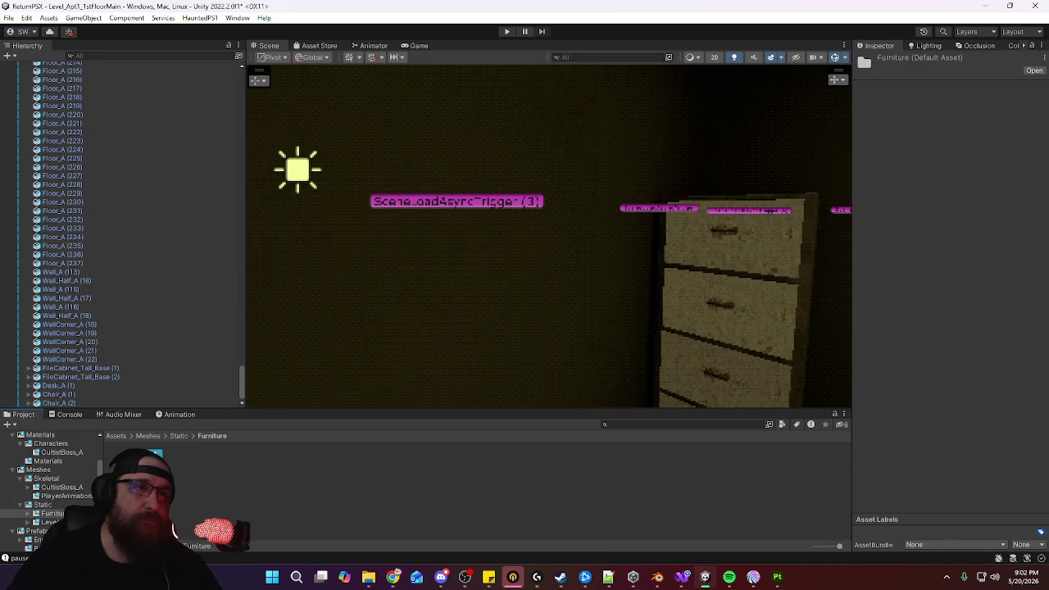
pyautogui.doubleClick(141, 475)
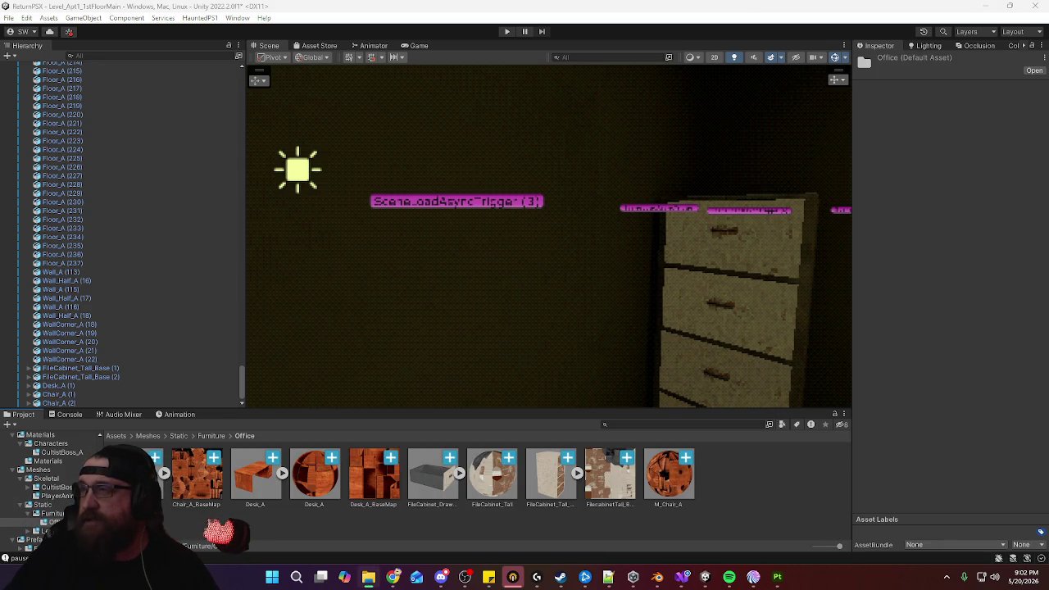
pyautogui.moveTo(732, 491); pyautogui.dragTo(731, 492)
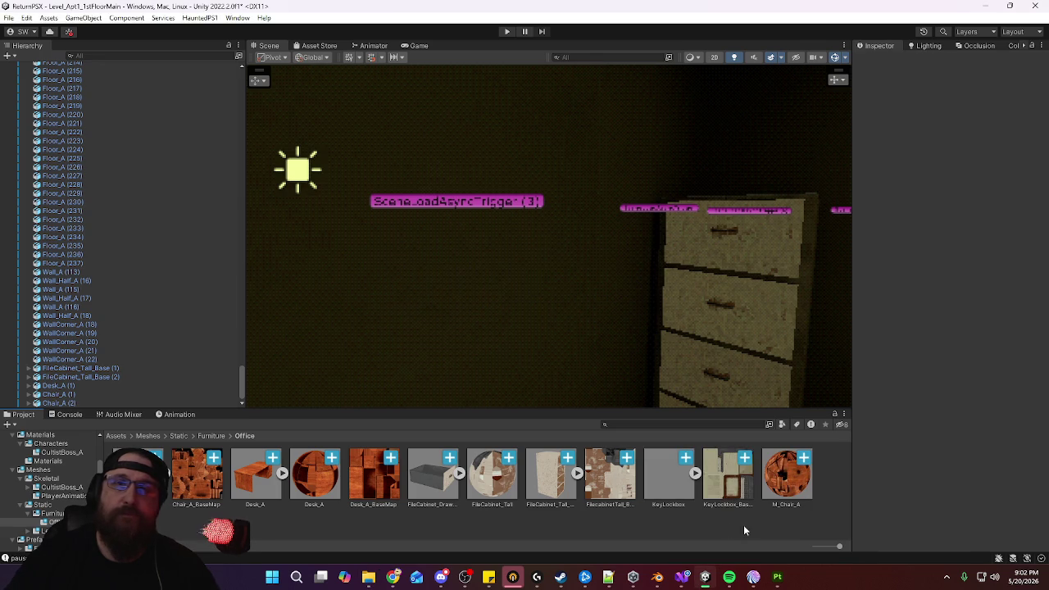
pyautogui.rightClick(721, 519)
pyautogui.moveTo(787, 227)
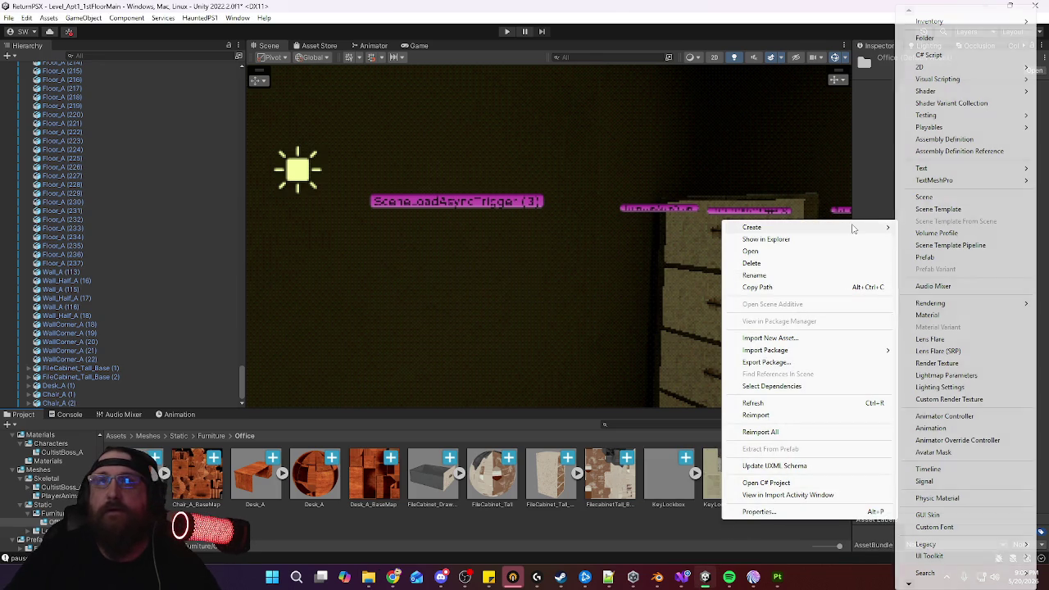
# Create M_KeyLockbox with the KeyLockbox base map, PerPixel shading, and affine texture warping 0
pyautogui.click(954, 315)
pyautogui.write('M_Chair_A')
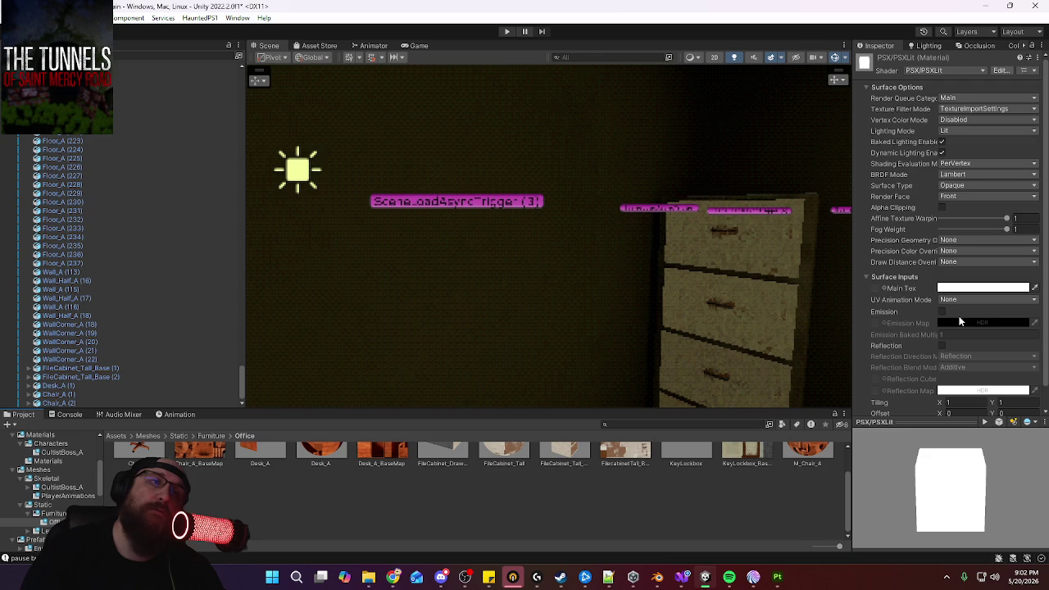
pyautogui.press('Return')
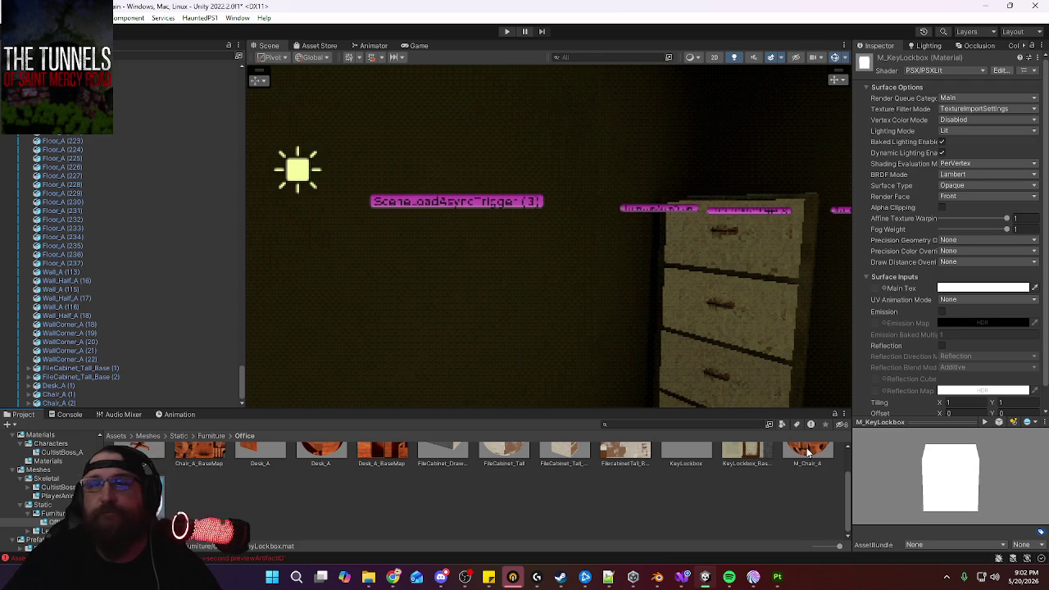
pyautogui.scroll(1, 749, 472)
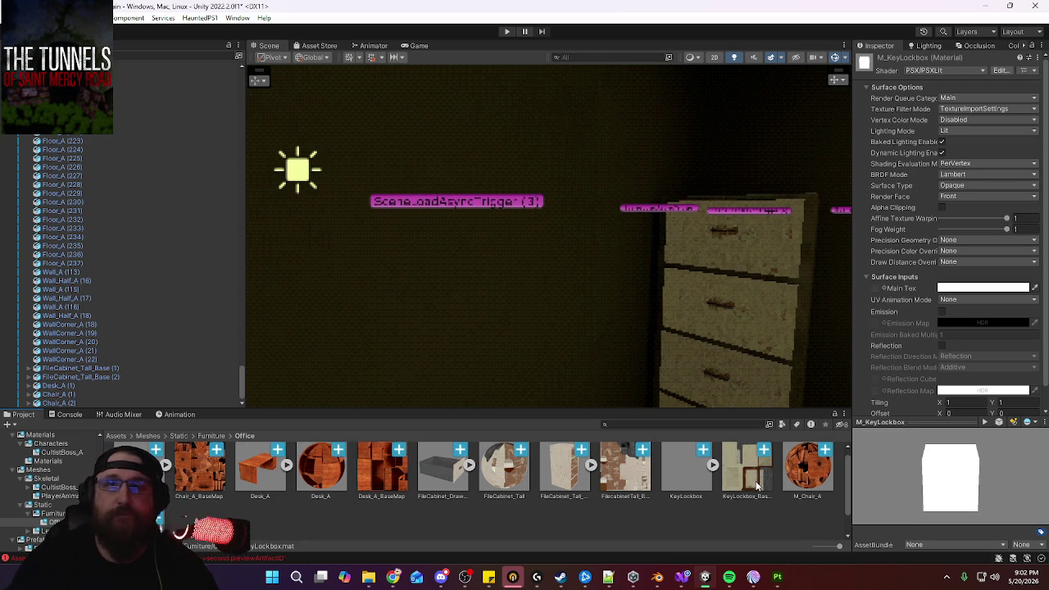
pyautogui.moveTo(875, 291); pyautogui.dragTo(875, 288)
pyautogui.click(983, 164)
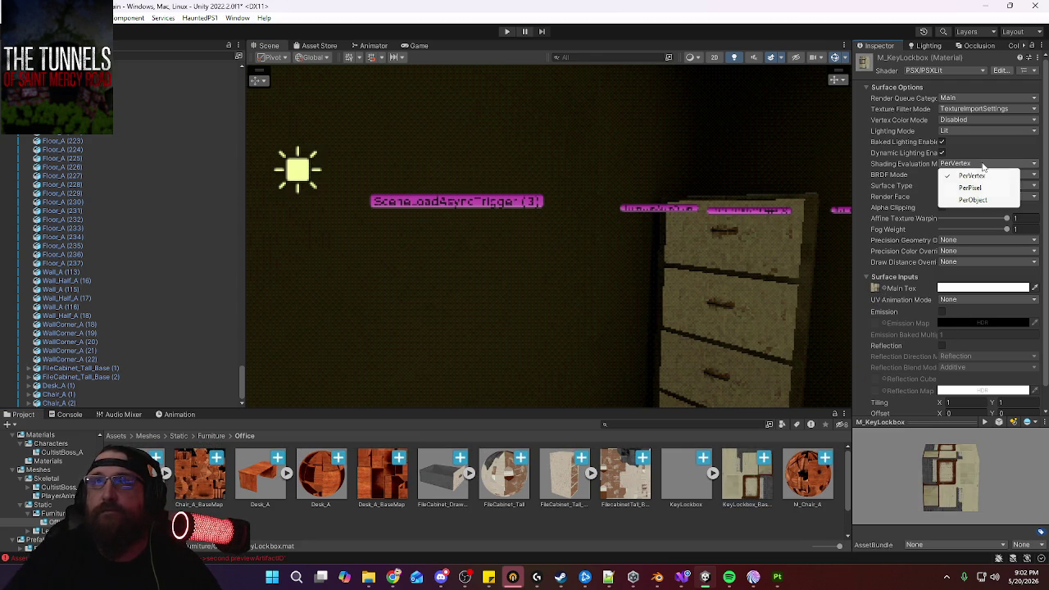
pyautogui.click(975, 188)
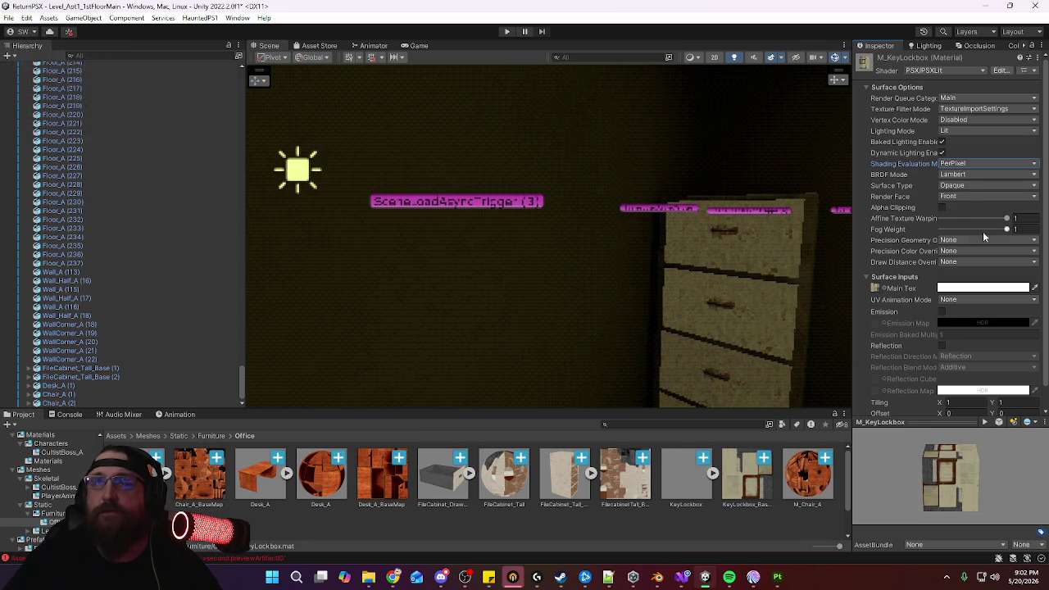
pyautogui.click(1015, 218)
pyautogui.write('0')
# Compare the Desk_A, FileCabinet_Tall and M_Chair_A materials, then select the KeyLockbox model
pyautogui.click(321, 479)
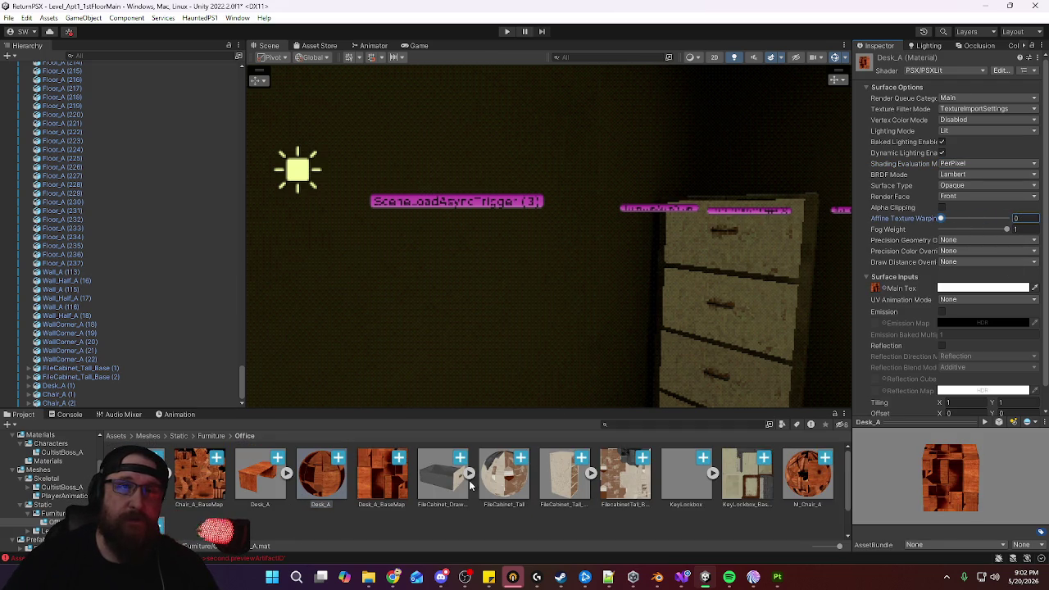
pyautogui.click(515, 487)
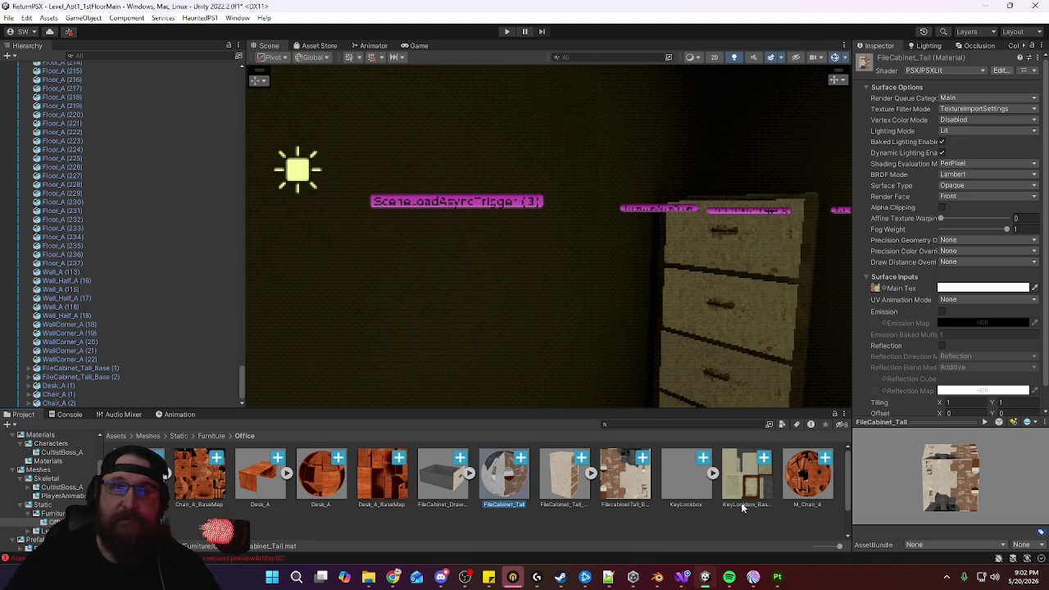
pyautogui.click(807, 477)
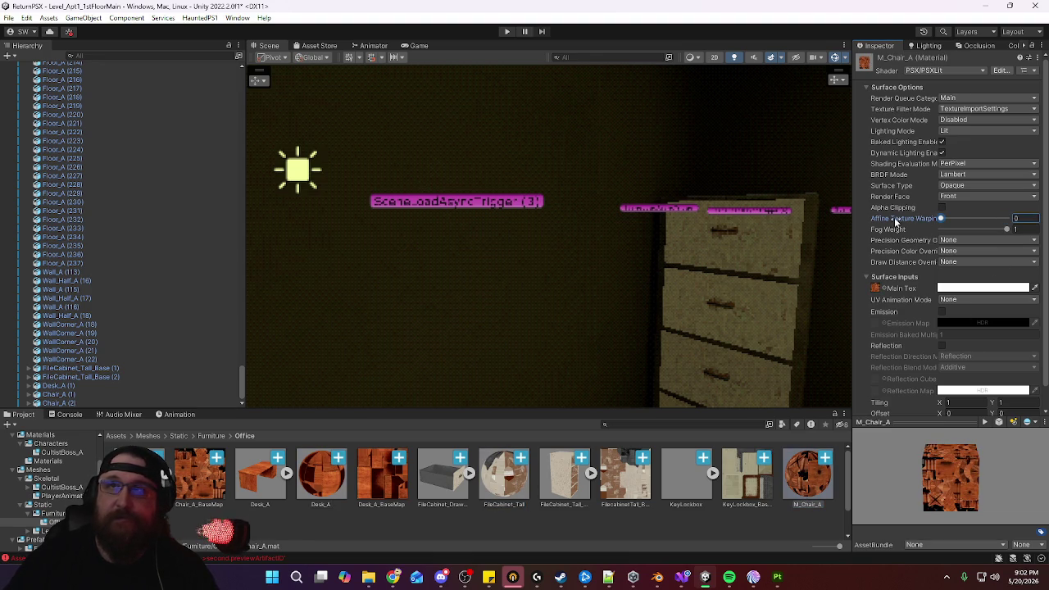
pyautogui.scroll(-1, 383, 511)
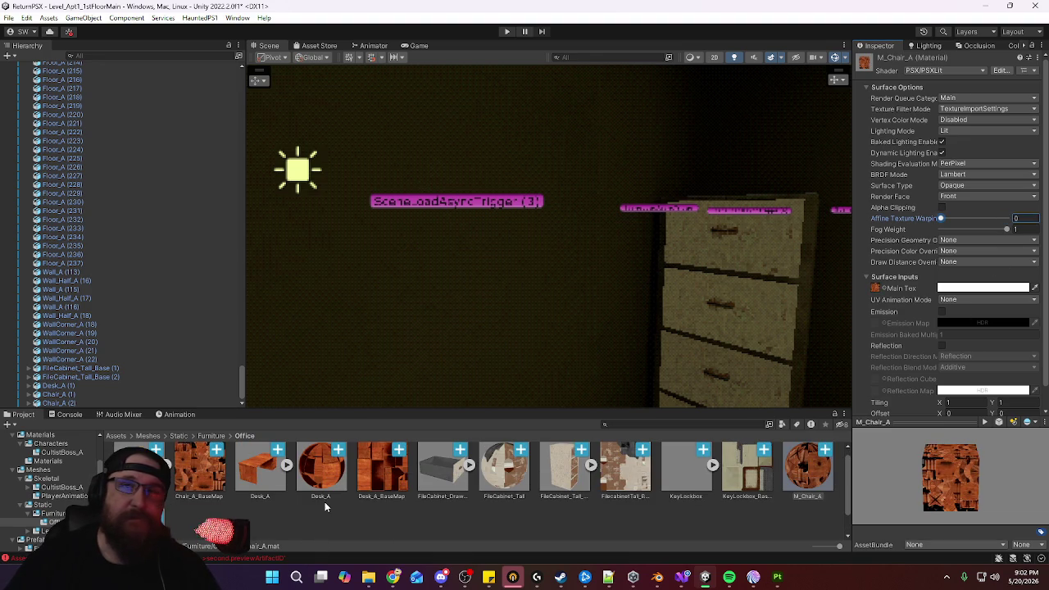
pyautogui.click(679, 483)
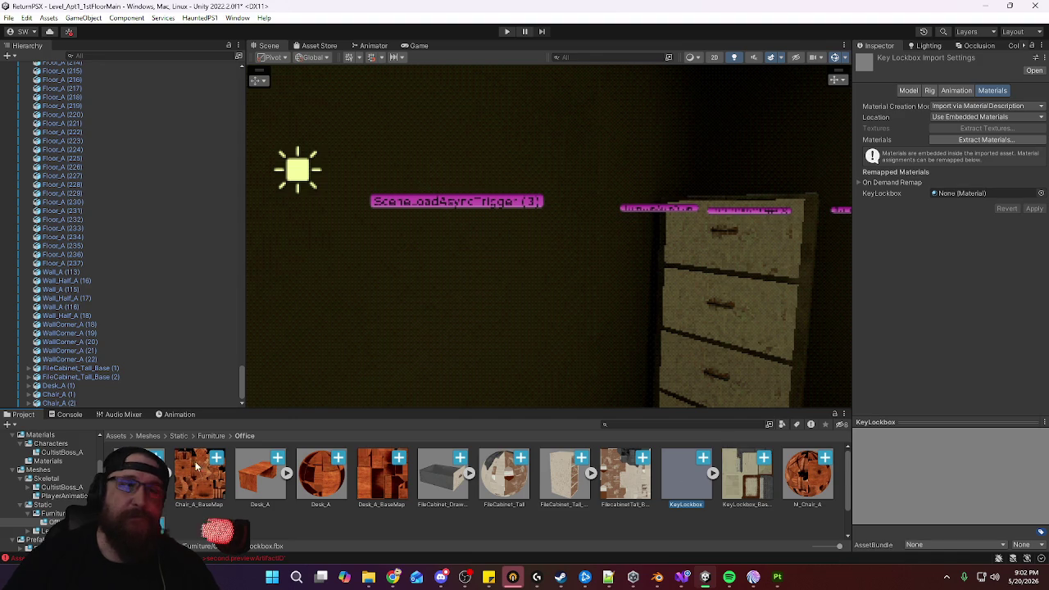
# Remap the KeyLockbox model's material to M_KeyLockbox and enable Generate Colliders
pyautogui.scroll(-3, 474, 492)
pyautogui.moveTo(991, 178); pyautogui.dragTo(983, 193)
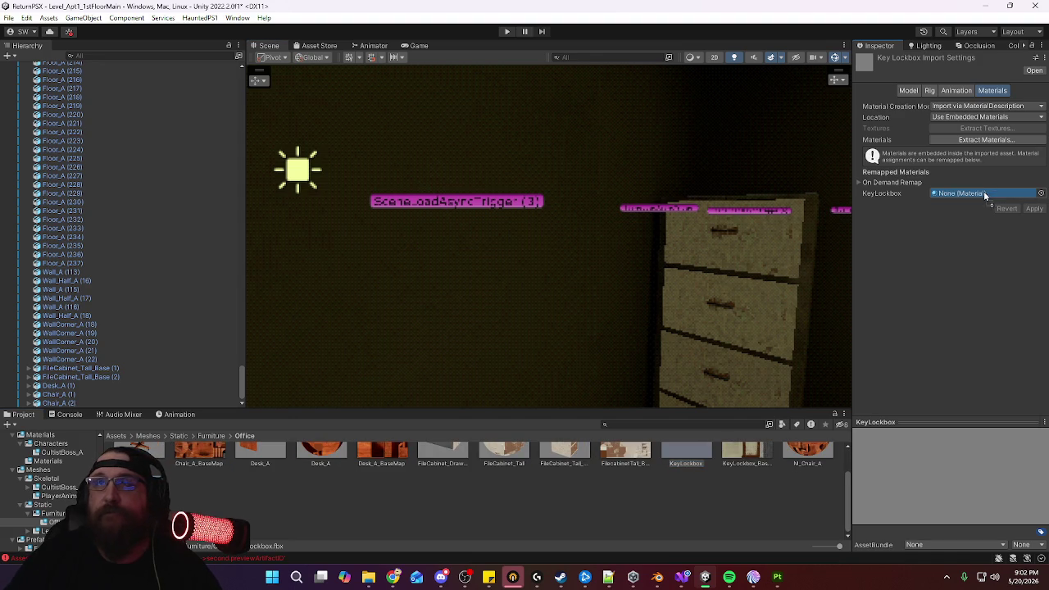
pyautogui.click(1033, 210)
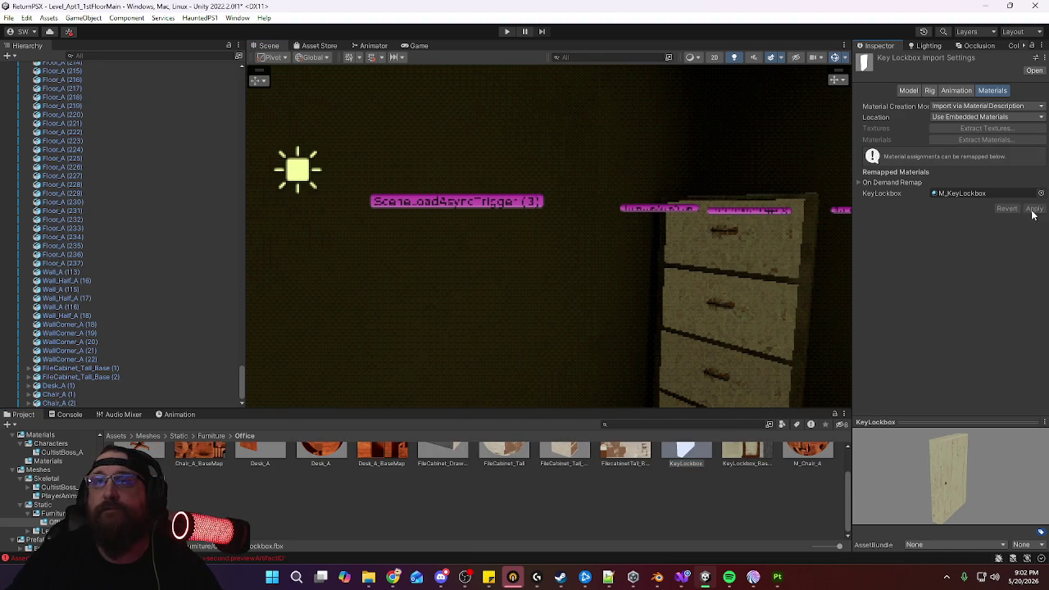
pyautogui.click(902, 91)
pyautogui.scroll(-1, 907, 367)
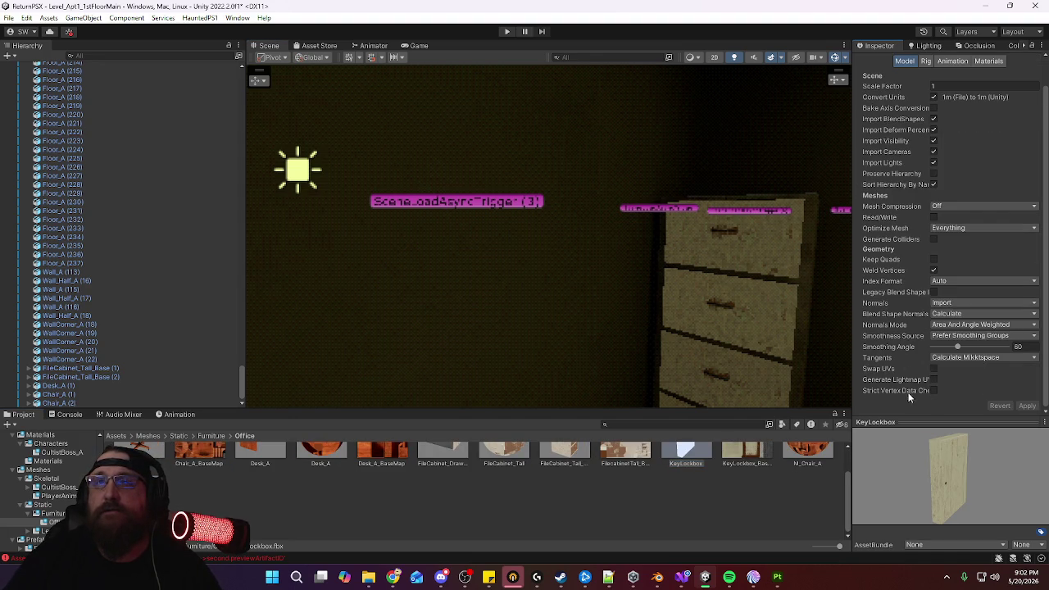
pyautogui.click(934, 238)
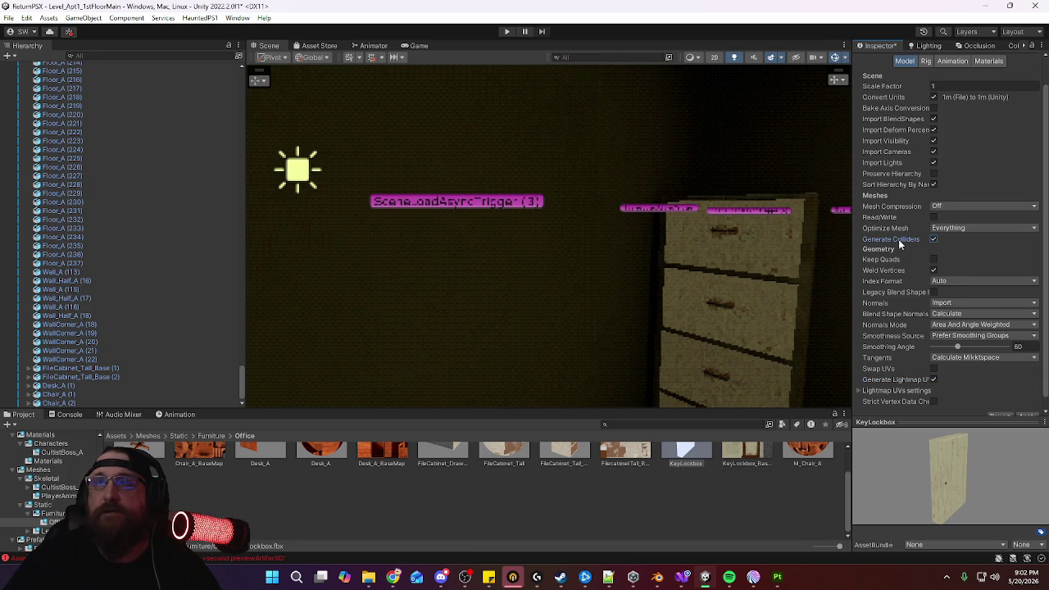
pyautogui.scroll(-1, 1010, 393)
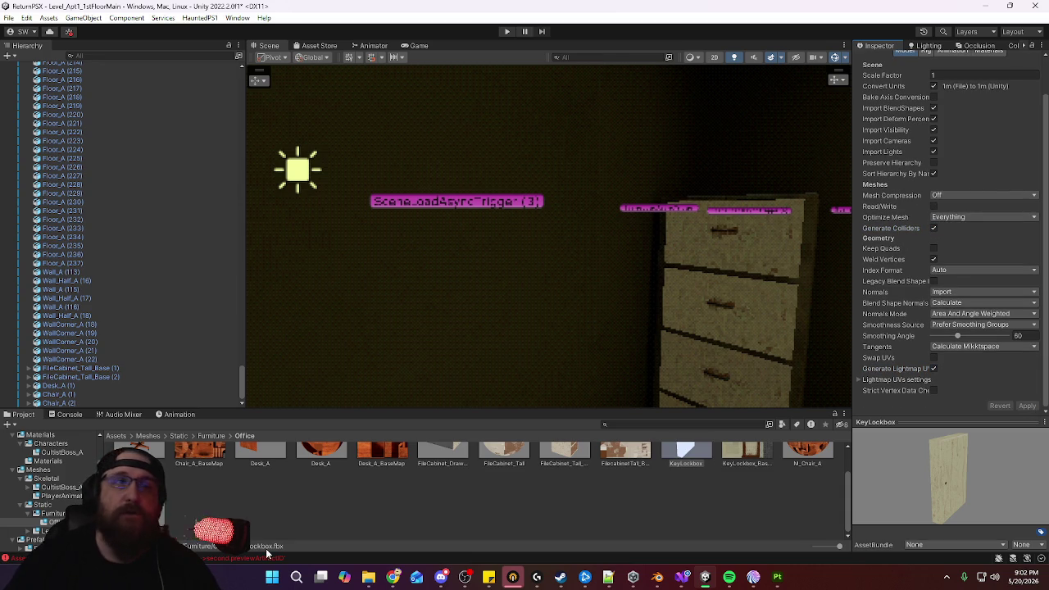
pyautogui.keyDown('ctrl'); pyautogui.scroll(3, 686, 485); pyautogui.keyUp('ctrl')
# Place KeyLockbox in the office beside the file cabinet, rotated -180 on Y
pyautogui.moveTo(688, 489)
pyautogui.mouseDown()
pyautogui.moveTo(487, 274)
pyautogui.moveTo(786, 279)
pyautogui.moveTo(540, 262)
pyautogui.moveTo(738, 270)
pyautogui.moveTo(586, 238)
pyautogui.mouseUp()
pyautogui.press('e')
pyautogui.press('w')
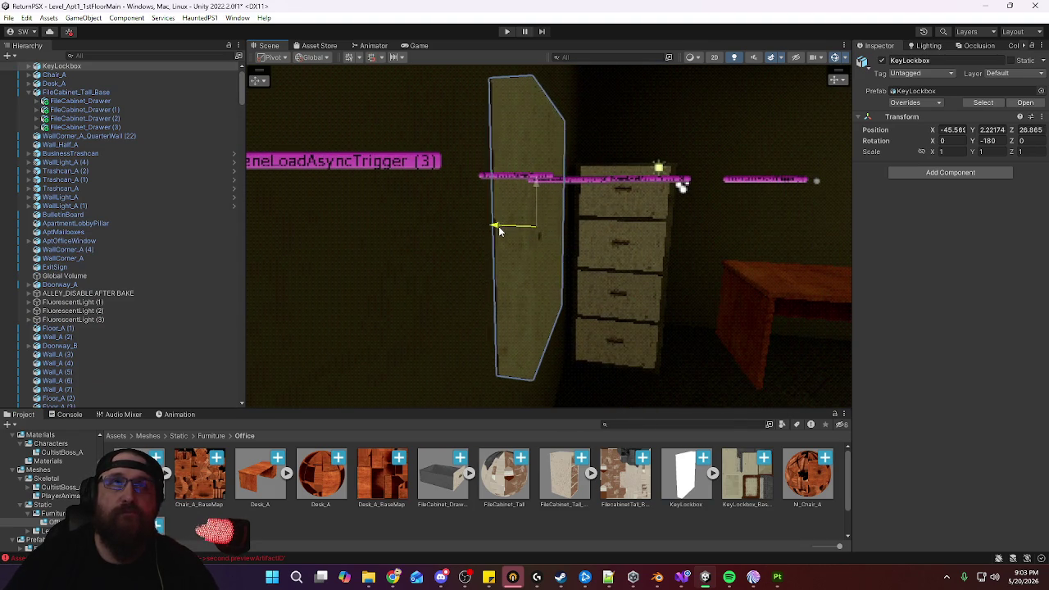
# Rotate the Cube.001 door piece to -120 degrees on Y, swinging it open
pyautogui.moveTo(492, 227)
pyautogui.keyDown('alt'); pyautogui.mouseDown()
pyautogui.moveTo(581, 297)
pyautogui.moveTo(388, 286)
pyautogui.mouseUp(); pyautogui.keyUp('alt')
pyautogui.scroll(3, 401, 286)
pyautogui.click(485, 286)
pyautogui.keyDown('alt'); pyautogui.moveTo(485, 286); pyautogui.dragTo(584, 282); pyautogui.keyUp('alt')
pyautogui.scroll(2, 584, 282)
pyautogui.press('e')
pyautogui.moveTo(705, 254)
pyautogui.mouseDown()
pyautogui.moveTo(732, 257)
pyautogui.moveTo(786, 304)
pyautogui.moveTo(711, 311)
pyautogui.moveTo(777, 309)
pyautogui.moveTo(751, 325)
pyautogui.moveTo(718, 327)
pyautogui.mouseUp()
pyautogui.scroll(-2, 784, 305)
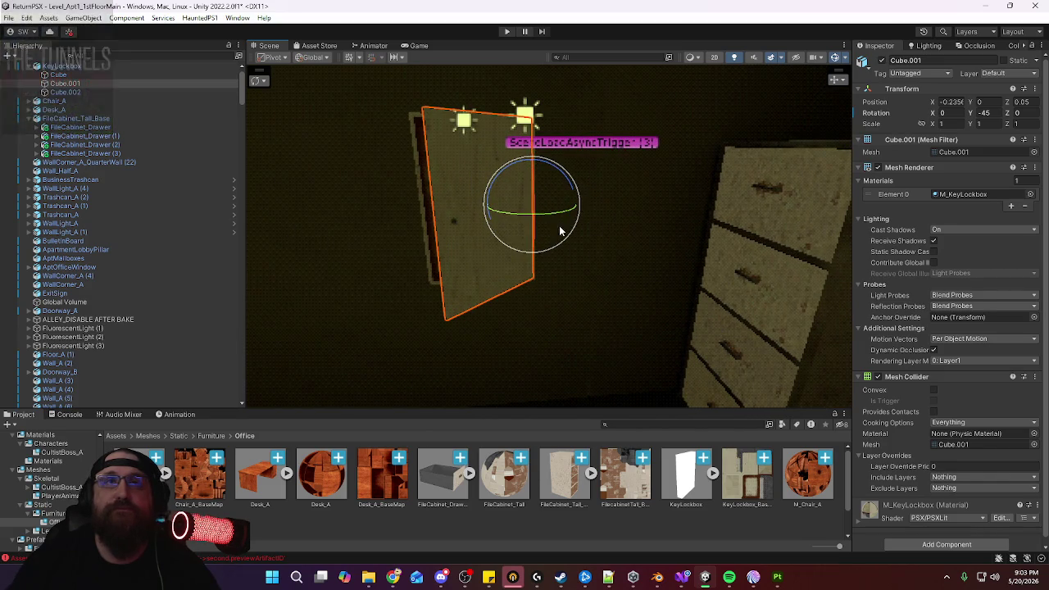
pyautogui.moveTo(565, 215); pyautogui.dragTo(714, 227)
pyautogui.scroll(3, 738, 217)
pyautogui.moveTo(773, 204)
pyautogui.keyDown('alt'); pyautogui.mouseDown()
pyautogui.moveTo(779, 145)
pyautogui.moveTo(773, 164)
pyautogui.moveTo(742, 183)
pyautogui.moveTo(622, 185)
pyautogui.moveTo(634, 179)
pyautogui.moveTo(689, 220)
pyautogui.moveTo(599, 223)
pyautogui.moveTo(639, 218)
pyautogui.mouseUp(); pyautogui.keyUp('alt')
pyautogui.scroll(-3, 654, 224)
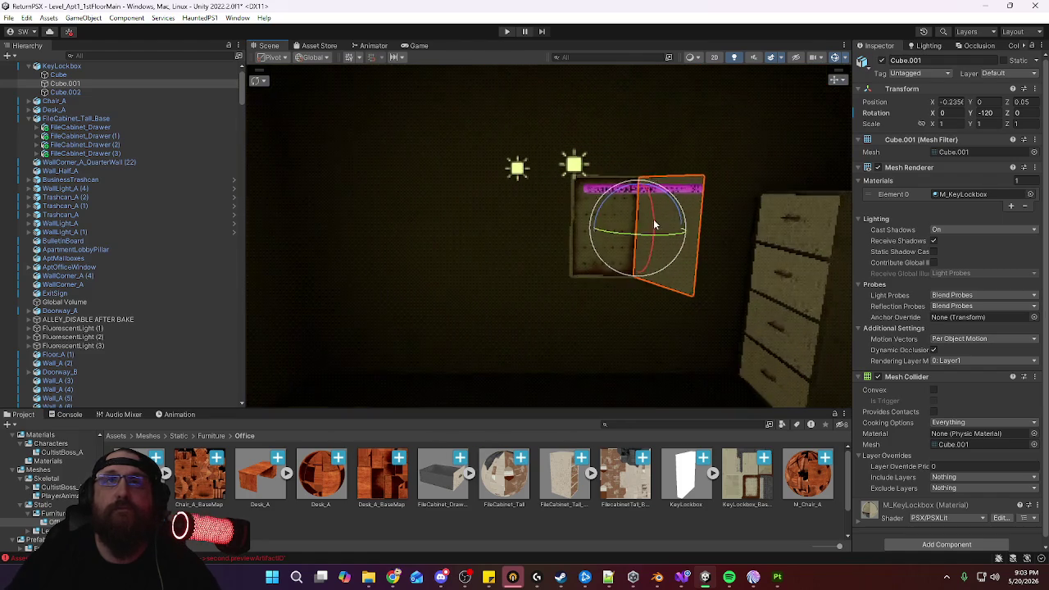
# Shift the whole KeyLockbox slightly left along X to -46.068
pyautogui.click(571, 234)
pyautogui.press('w')
pyautogui.moveTo(645, 232)
pyautogui.mouseDown()
pyautogui.moveTo(580, 230)
pyautogui.moveTo(648, 292)
pyautogui.moveTo(536, 288)
pyautogui.moveTo(663, 293)
pyautogui.moveTo(738, 344)
pyautogui.mouseUp()
pyautogui.scroll(5, 483, 285)
pyautogui.scroll(-1, 409, 486)
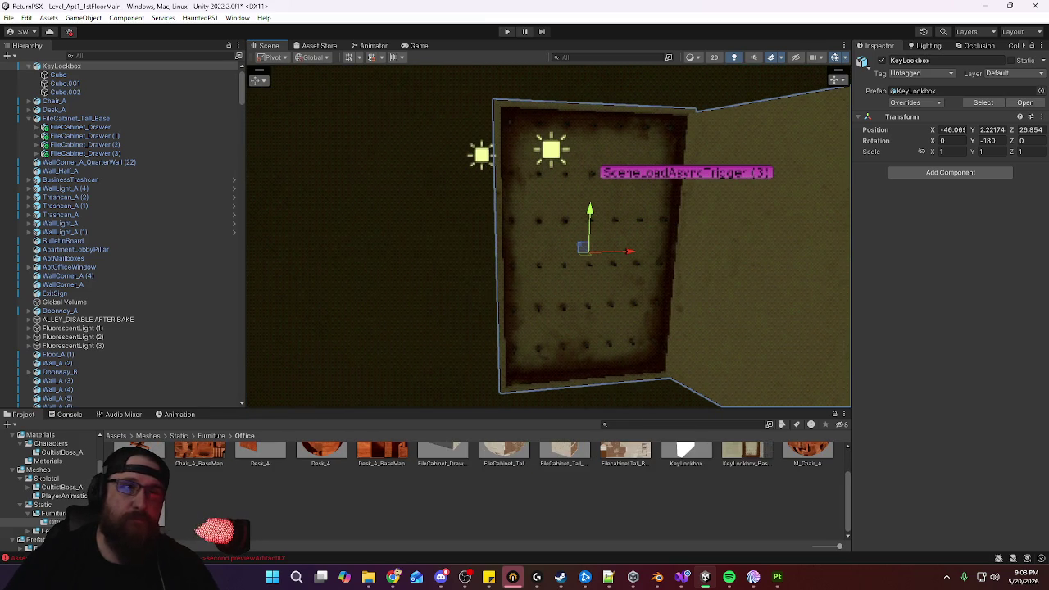
pyautogui.scroll(1, 257, 507)
# Set KeyLockbox_BaseMap to Max Size 512, Point filtering, Bilinear resizing, and apply
pyautogui.click(627, 484)
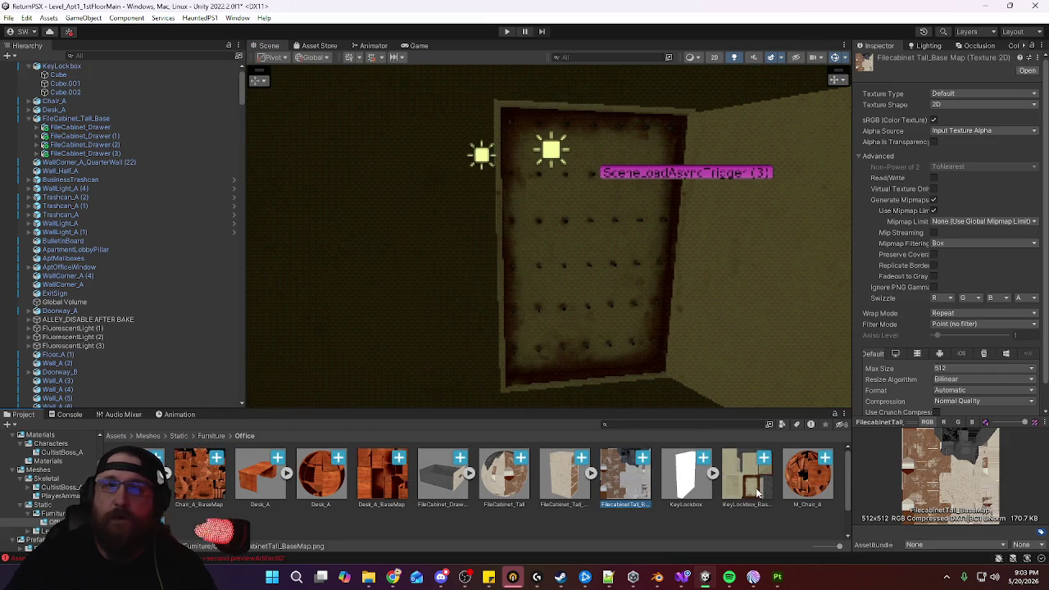
pyautogui.click(745, 477)
pyautogui.scroll(-1, 885, 290)
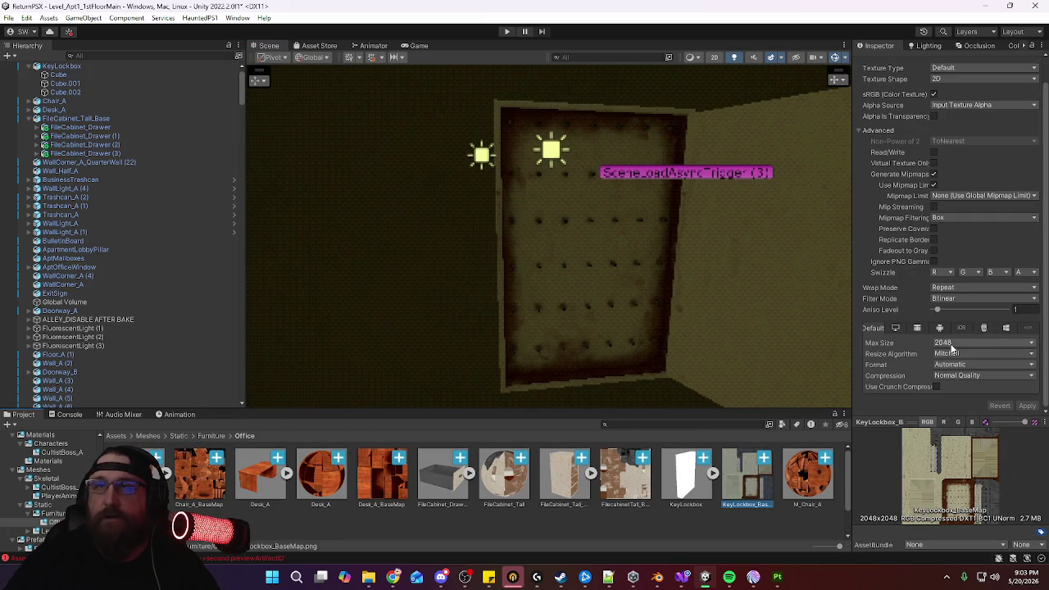
pyautogui.click(953, 348)
pyautogui.click(955, 397)
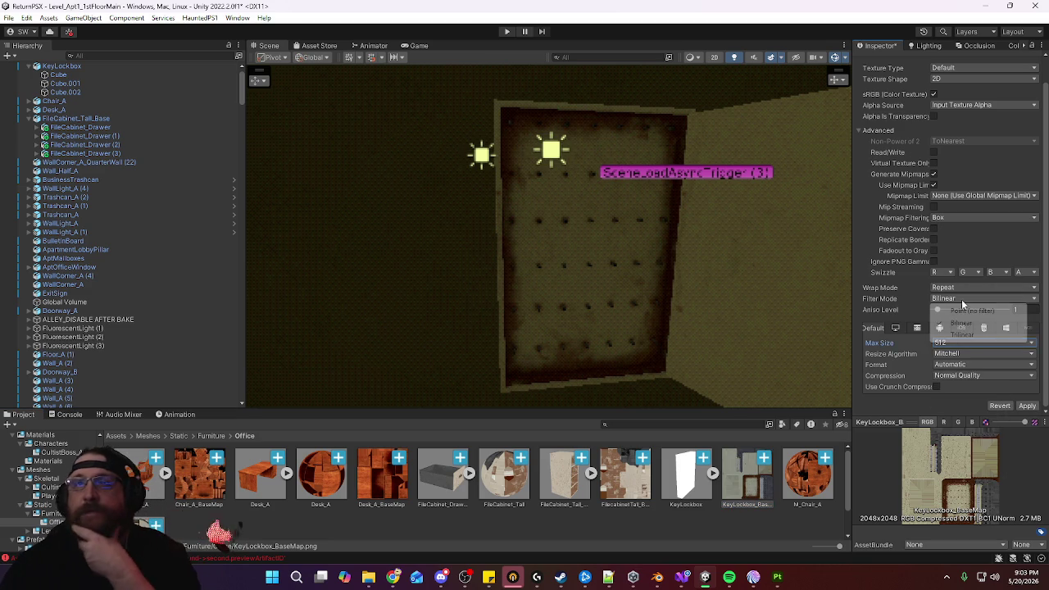
pyautogui.click(962, 300)
pyautogui.click(954, 309)
pyautogui.click(964, 377)
pyautogui.click(1027, 405)
pyautogui.keyDown('alt'); pyautogui.moveTo(744, 284); pyautogui.dragTo(688, 252); pyautogui.keyUp('alt')
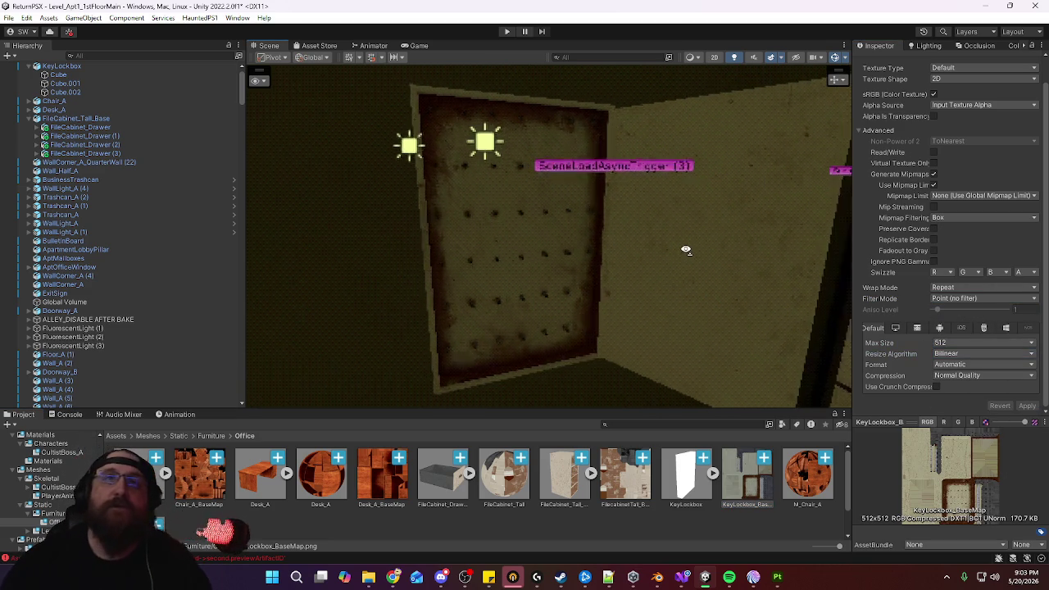
pyautogui.scroll(3, 688, 252)
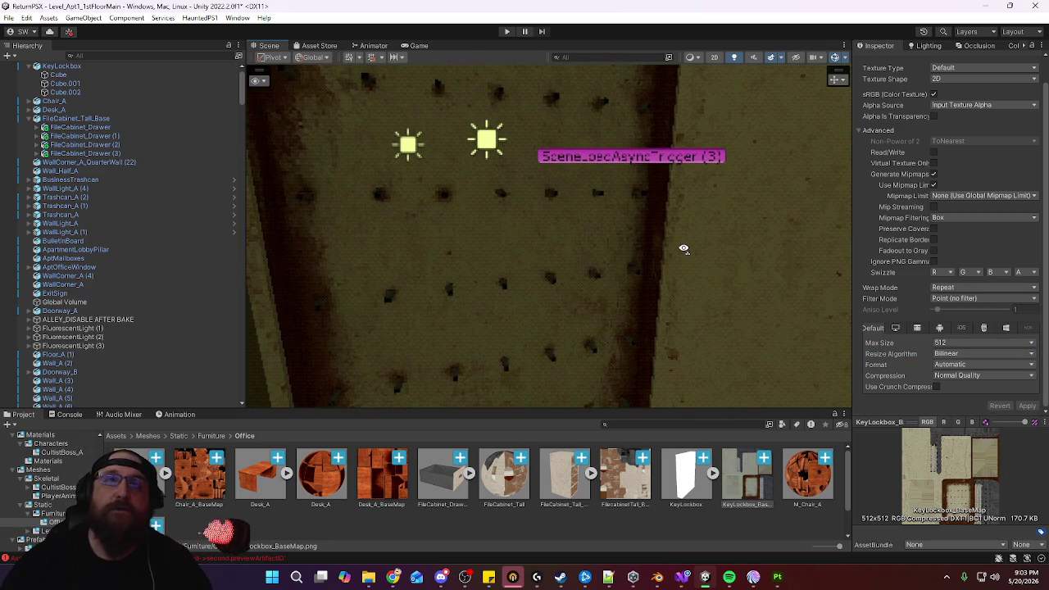
# Give Chair_A_BaseMap Point filtering and a 512 max size
pyautogui.click(376, 492)
pyautogui.click(218, 496)
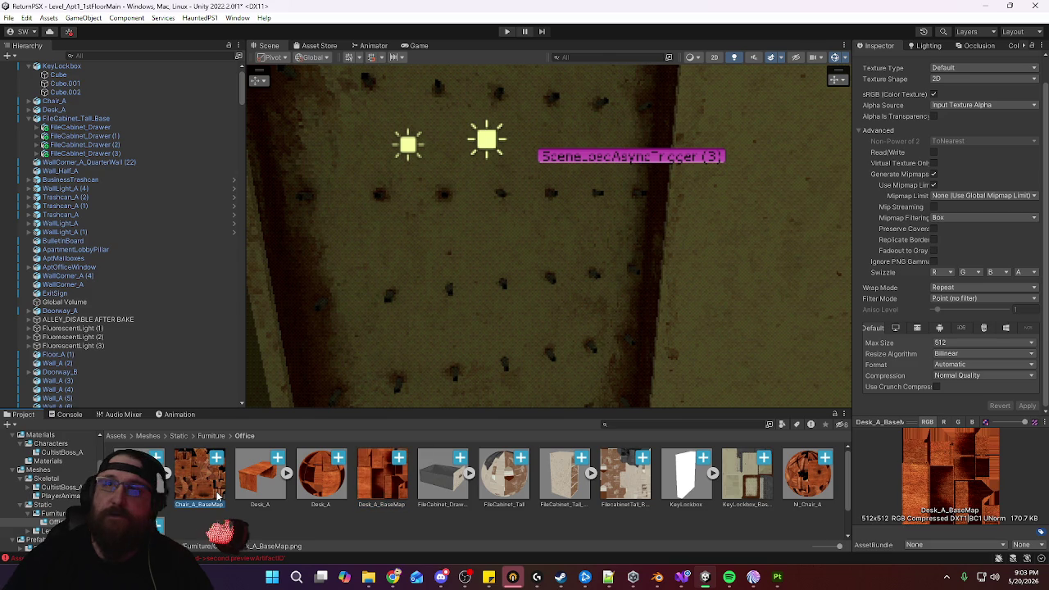
pyautogui.click(977, 302)
pyautogui.click(962, 308)
pyautogui.click(977, 343)
pyautogui.click(972, 403)
# Set Chair_A_BaseMap's resize algorithm to Bilinear and apply the import settings
pyautogui.click(991, 354)
pyautogui.click(964, 378)
pyautogui.click(1026, 406)
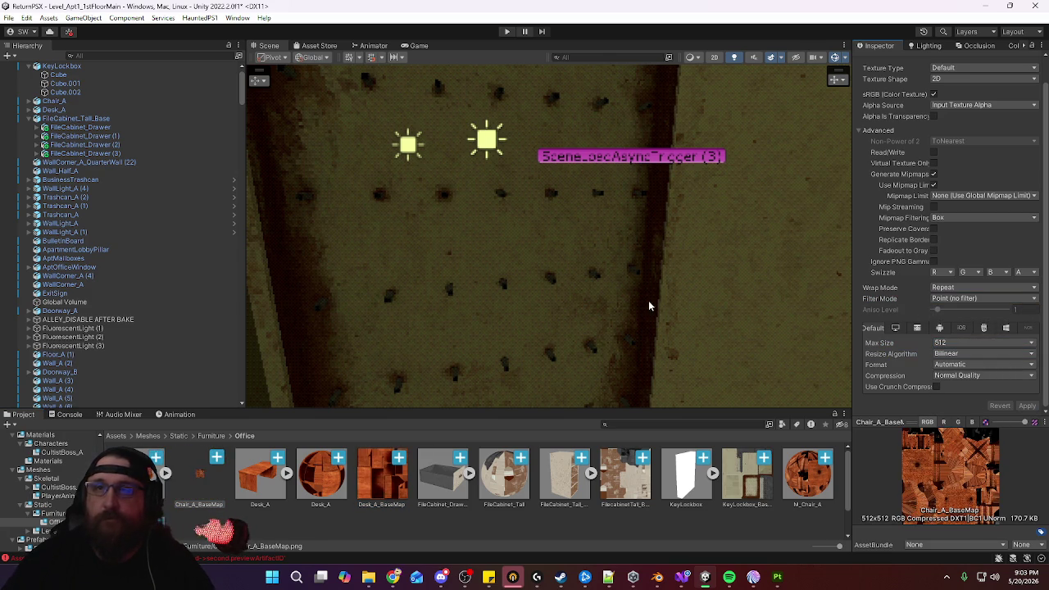
# Fly around the office to inspect the lockbox and pegboard, then select KeyLockbox
pyautogui.moveTo(655, 304); pyautogui.dragTo(274, 363, button='right')
pyautogui.moveTo(101, 325)
pyautogui.mouseDown(button='right')
pyautogui.moveTo(983, 309)
pyautogui.moveTo(779, 278)
pyautogui.moveTo(379, 299)
pyautogui.moveTo(611, 280)
pyautogui.mouseUp(button='right')
pyautogui.moveTo(692, 270); pyautogui.dragTo(747, 244, button='right')
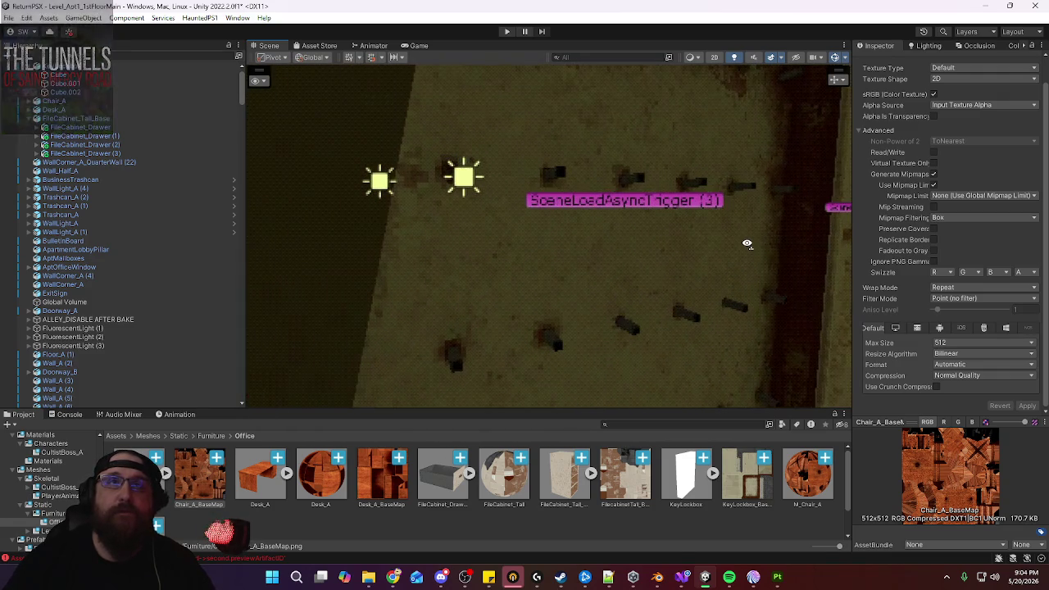
pyautogui.moveTo(747, 243); pyautogui.dragTo(700, 252, button='right')
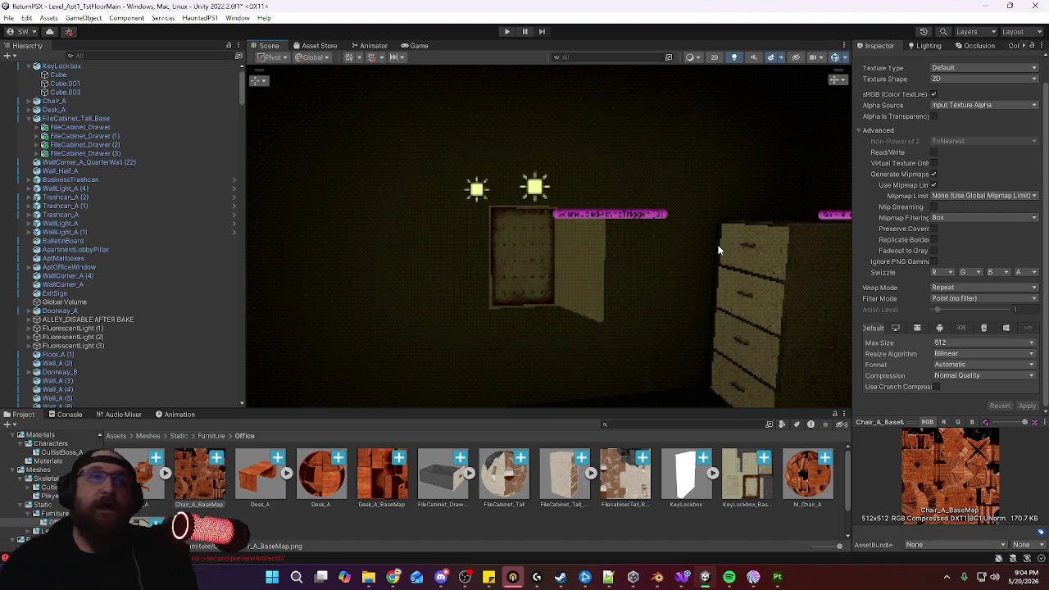
pyautogui.moveTo(656, 238)
pyautogui.mouseDown(button='right')
pyautogui.moveTo(328, 241)
pyautogui.moveTo(685, 241)
pyautogui.mouseUp(button='right')
pyautogui.moveTo(595, 286)
pyautogui.mouseDown(button='right')
pyautogui.moveTo(753, 269)
pyautogui.moveTo(602, 302)
pyautogui.mouseUp(button='right')
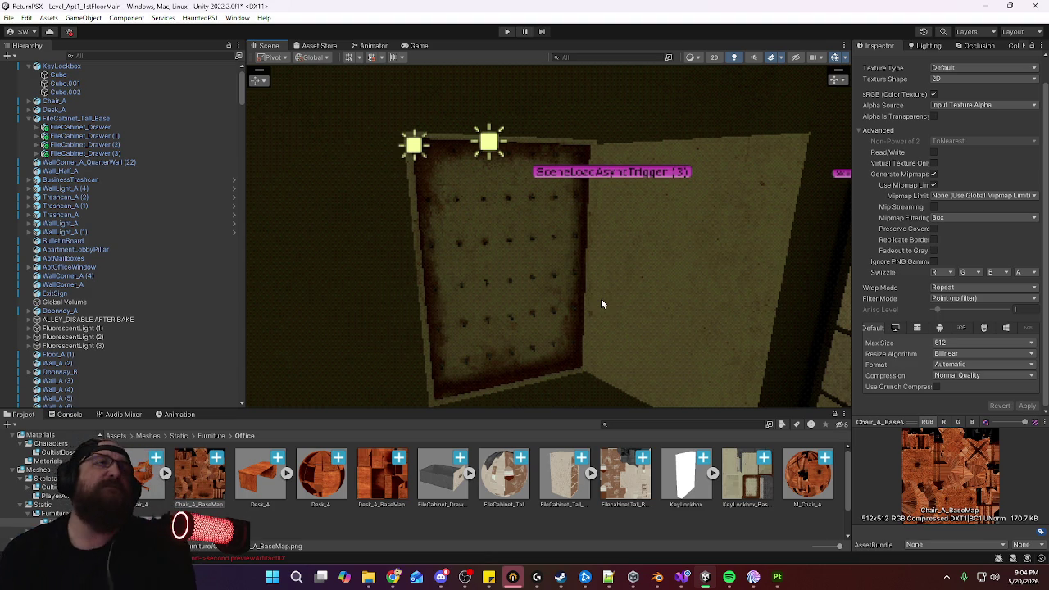
pyautogui.moveTo(611, 274)
pyautogui.mouseDown(button='right')
pyautogui.moveTo(555, 259)
pyautogui.moveTo(578, 263)
pyautogui.mouseUp(button='right')
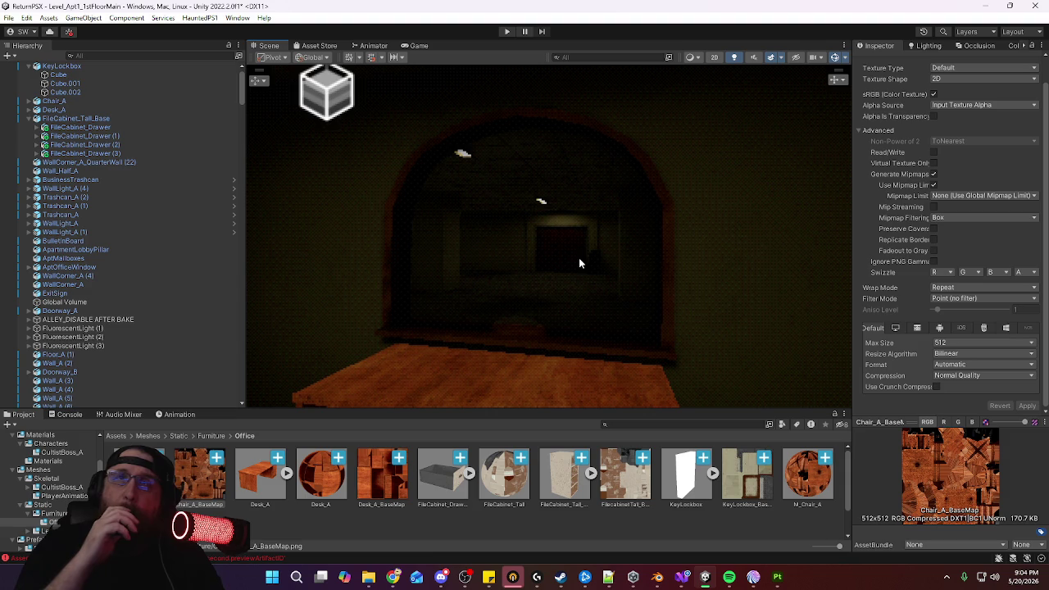
pyautogui.moveTo(567, 254); pyautogui.dragTo(870, 263, button='right')
pyautogui.moveTo(775, 257); pyautogui.dragTo(506, 259, button='right')
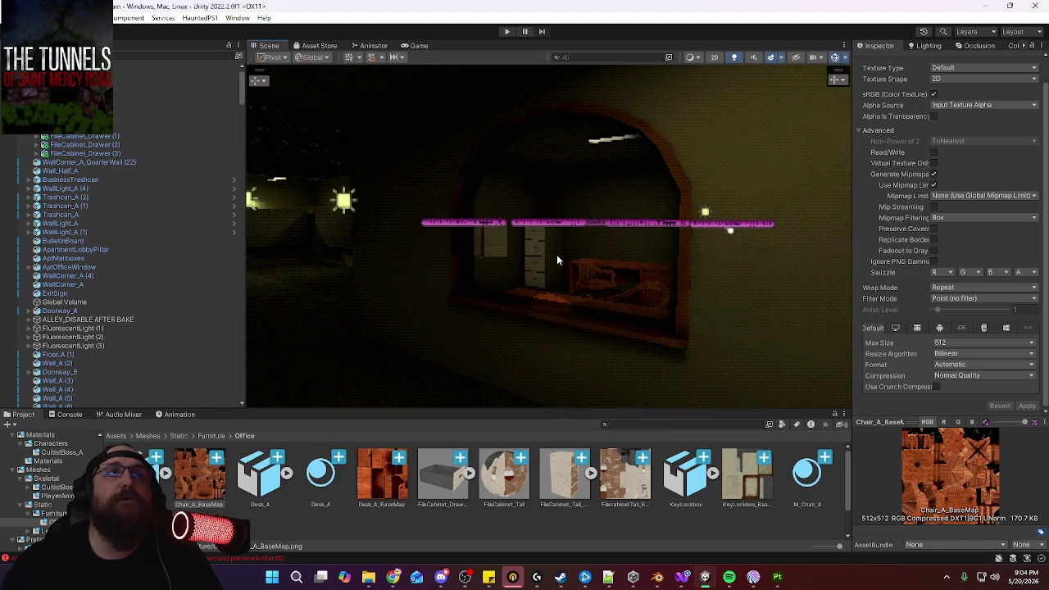
pyautogui.moveTo(492, 187)
pyautogui.mouseDown(button='right')
pyautogui.moveTo(462, 188)
pyautogui.moveTo(430, 210)
pyautogui.mouseUp(button='right')
pyautogui.click(435, 221)
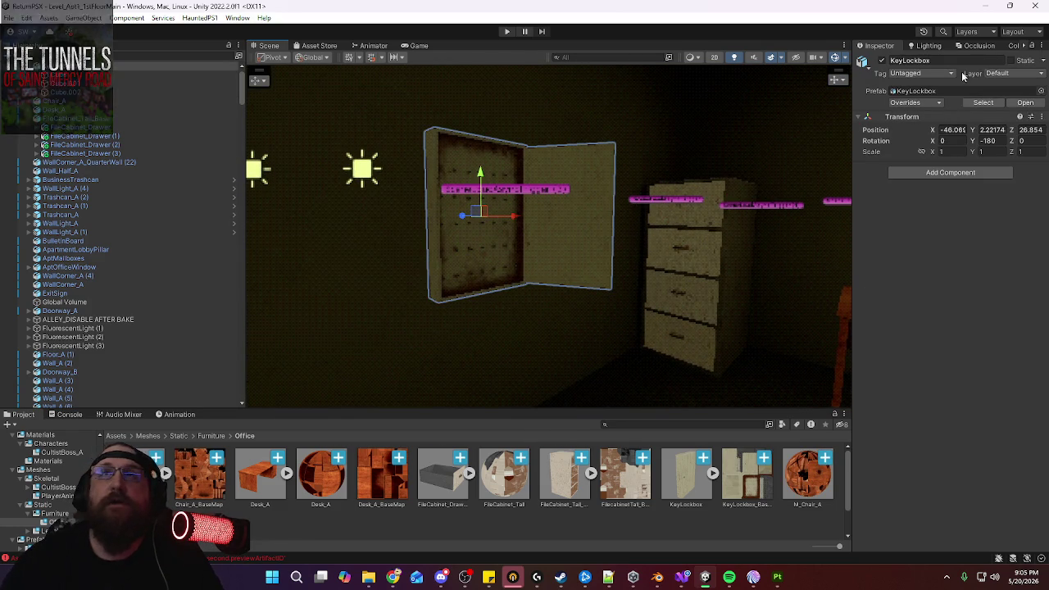
# Mark KeyLockbox and all its child pieces as Static
pyautogui.click(1013, 62)
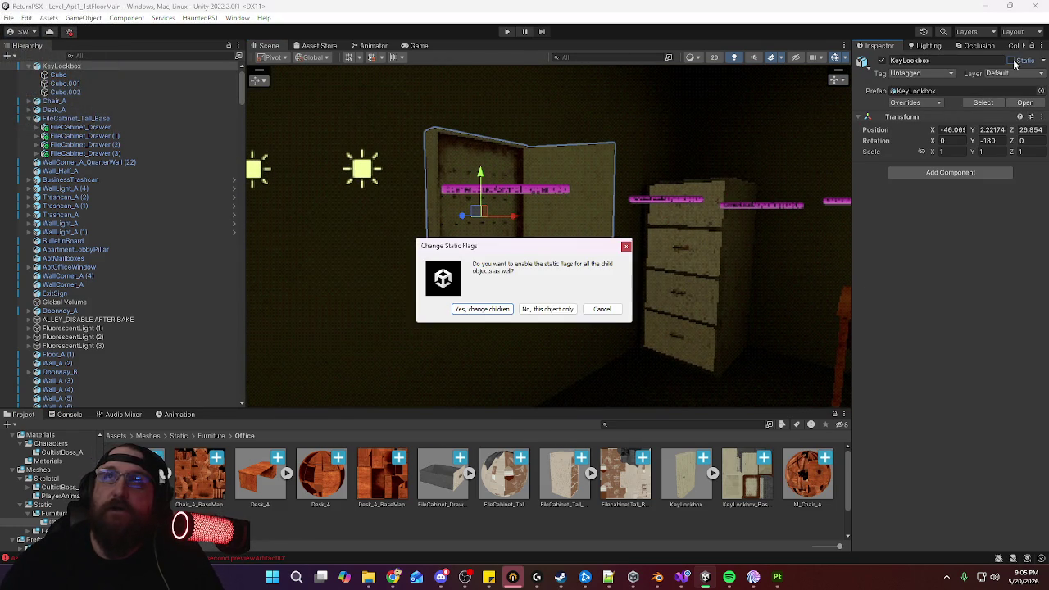
pyautogui.click(494, 310)
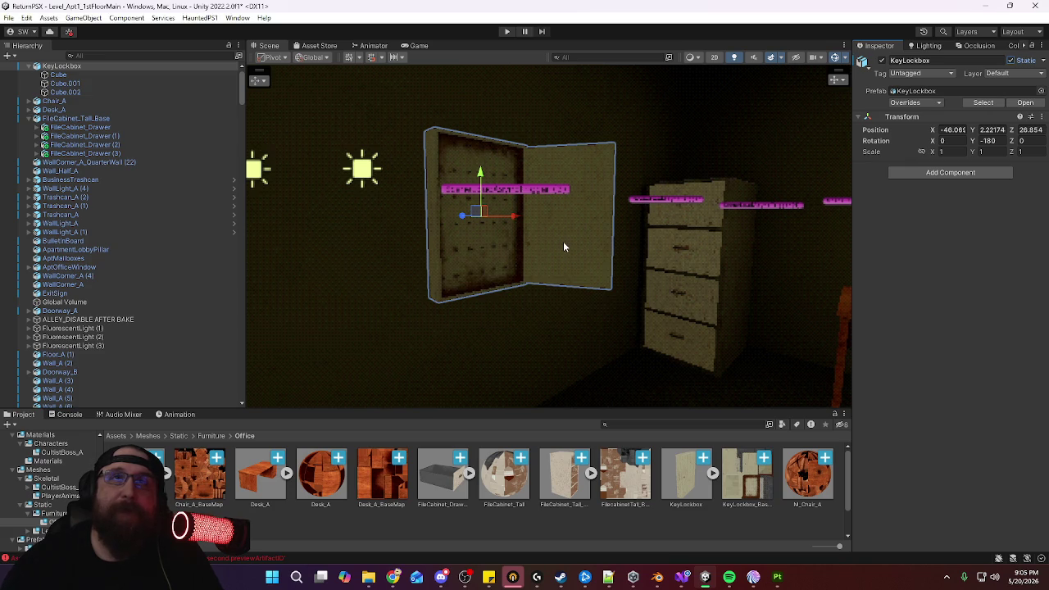
pyautogui.moveTo(571, 241)
pyautogui.mouseDown(button='right')
pyautogui.moveTo(515, 262)
pyautogui.moveTo(732, 260)
pyautogui.moveTo(707, 258)
pyautogui.mouseUp(button='right')
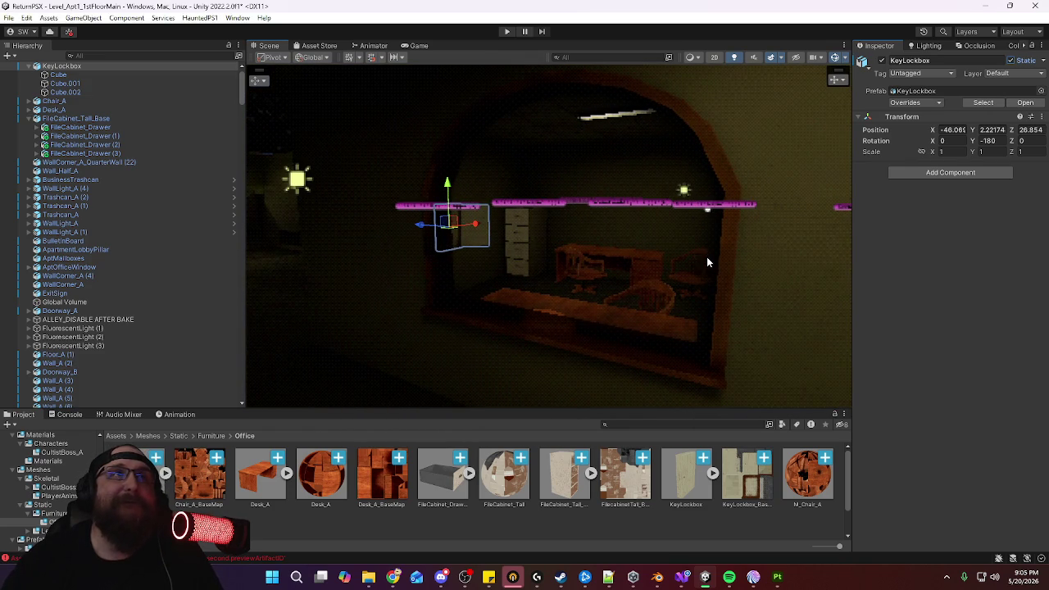
# Show the Scenes folder contents in the Project window
pyautogui.scroll(-2, 47, 488)
pyautogui.scroll(-2, 47, 494)
pyautogui.click(54, 503)
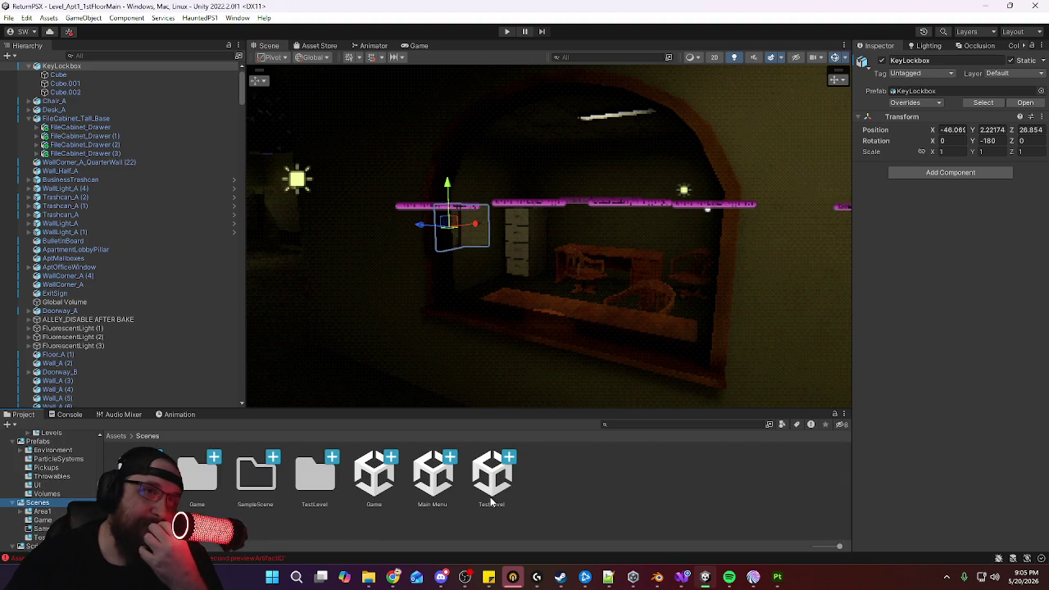
# Open the Game scene and start it in Play mode
pyautogui.doubleClick(378, 486)
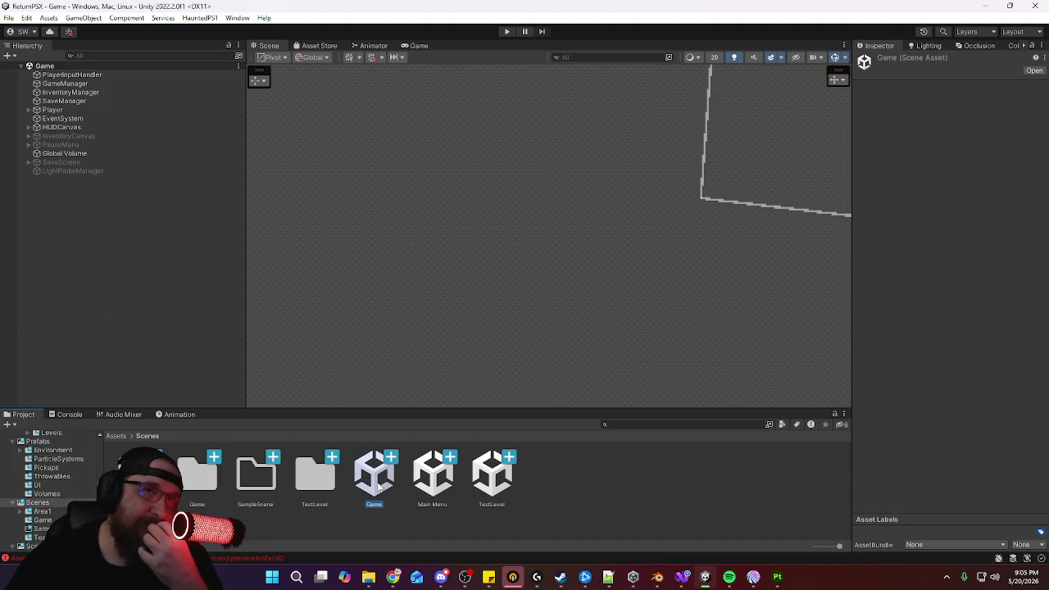
pyautogui.click(509, 33)
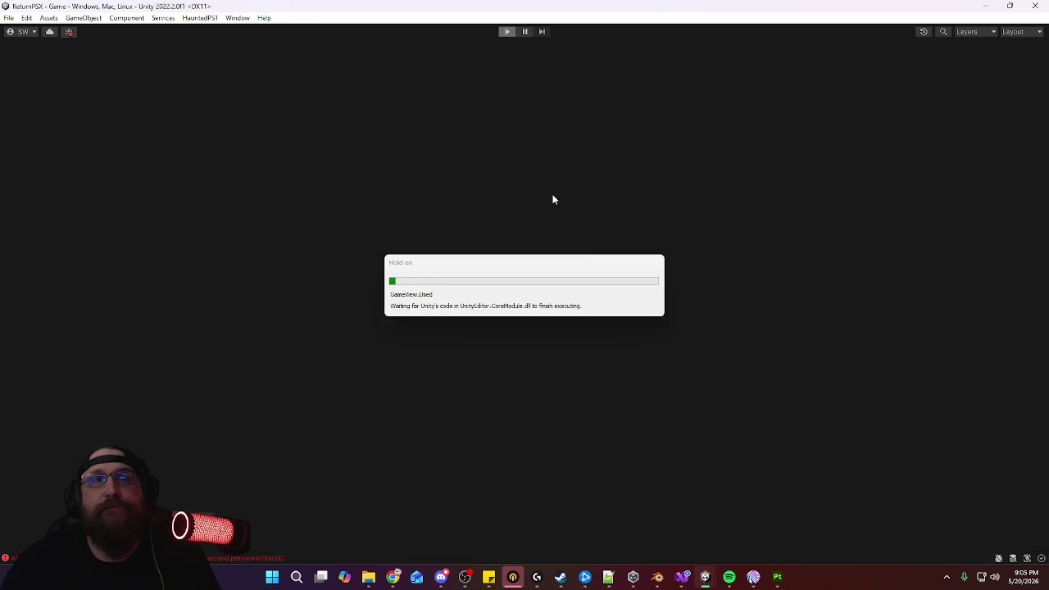
# Walk down the corridor past the fence, switching on the flashlight, to the red-stained door
pyautogui.press('w')
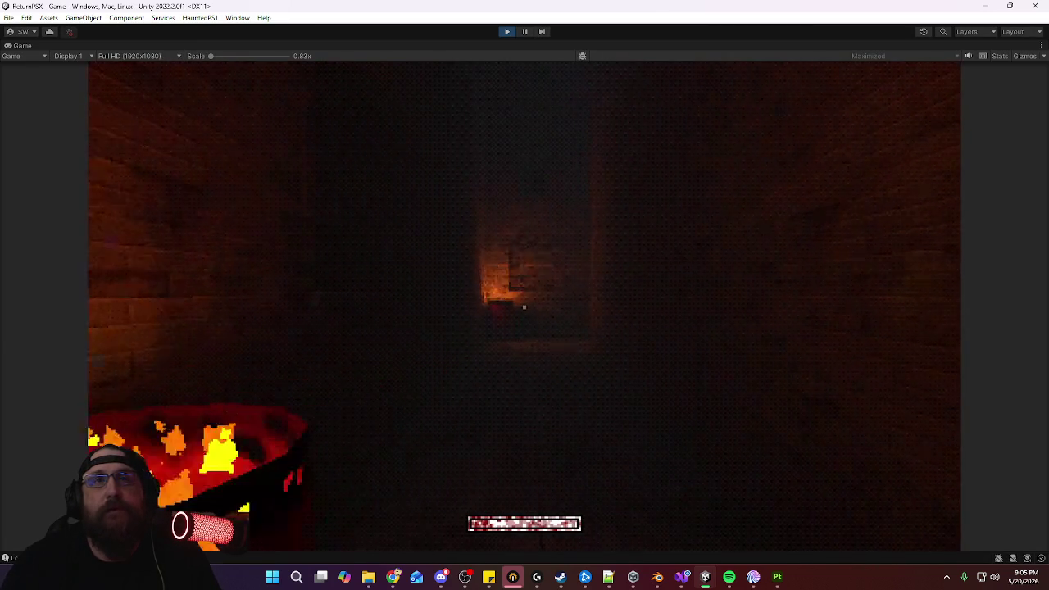
pyautogui.press('w')
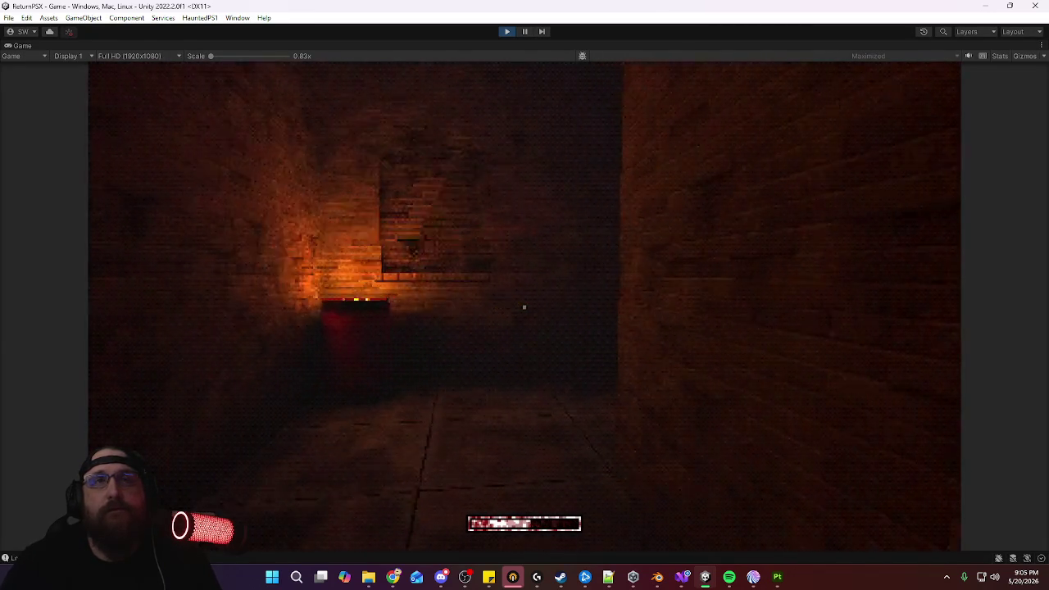
pyautogui.press('w')
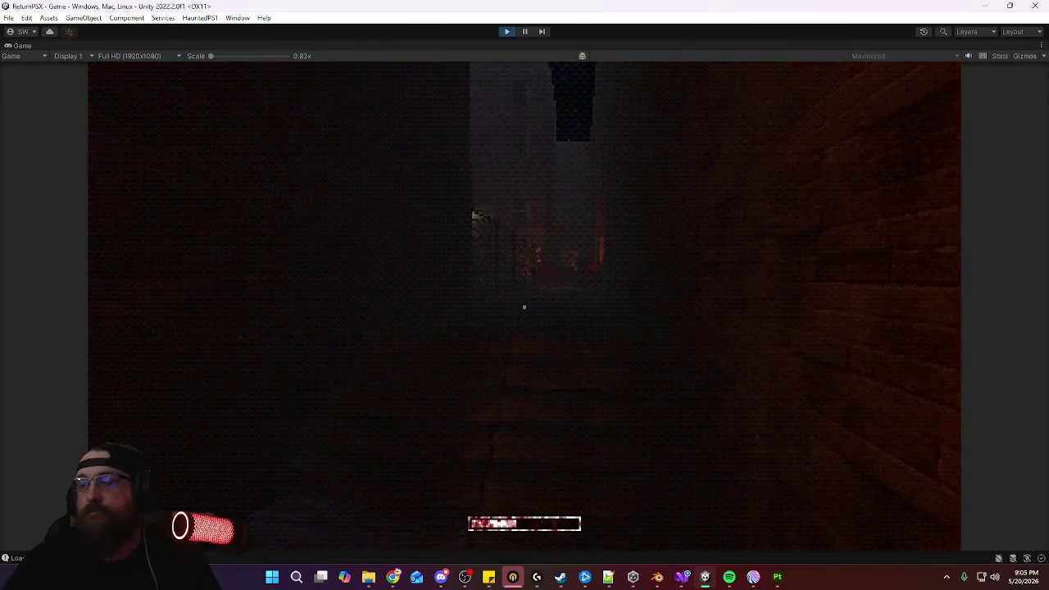
pyautogui.press('w')
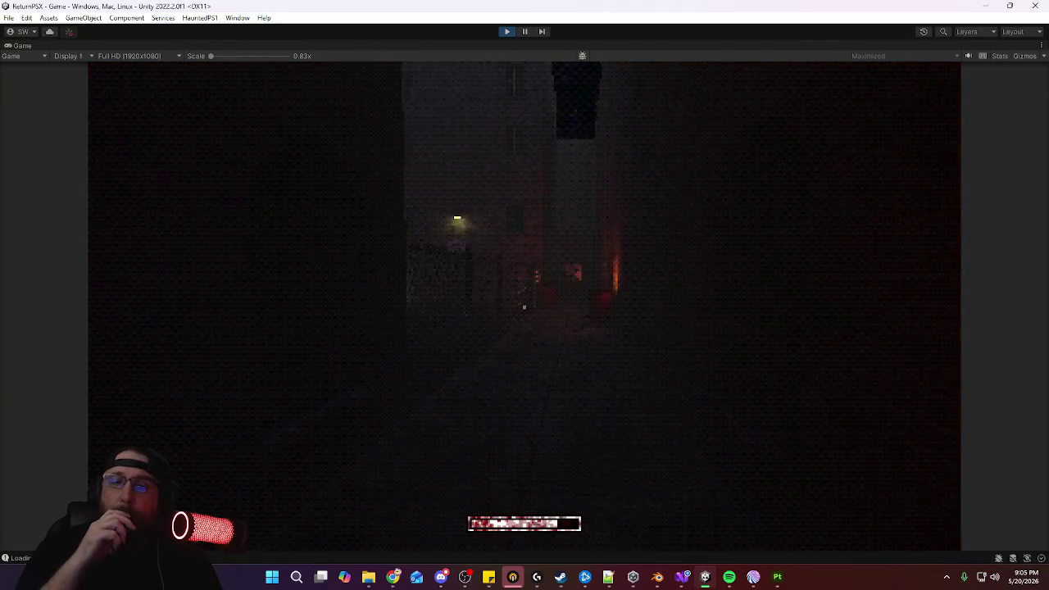
pyautogui.press('w')
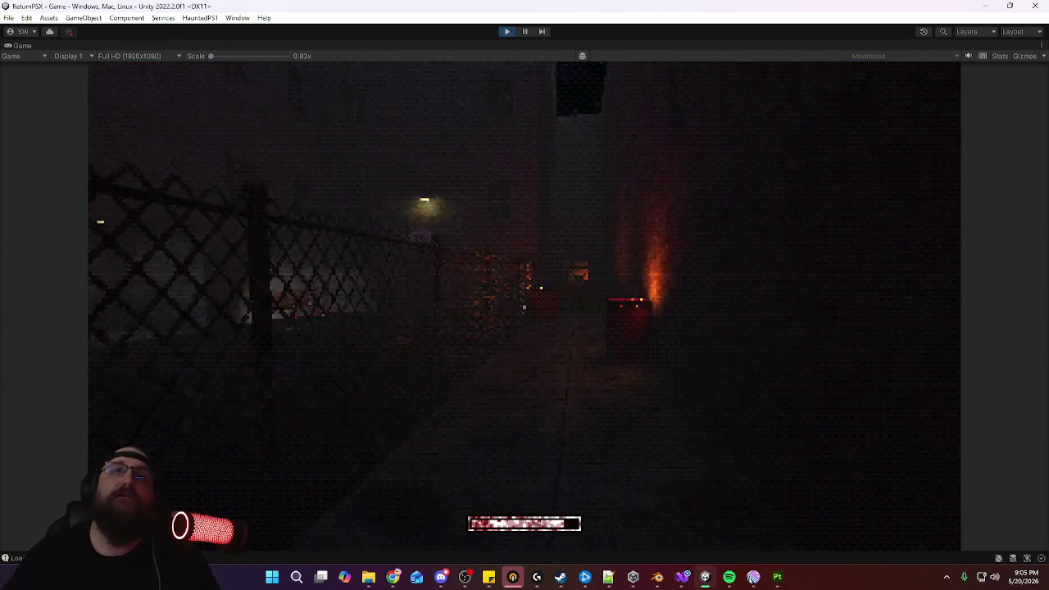
pyautogui.press('w')
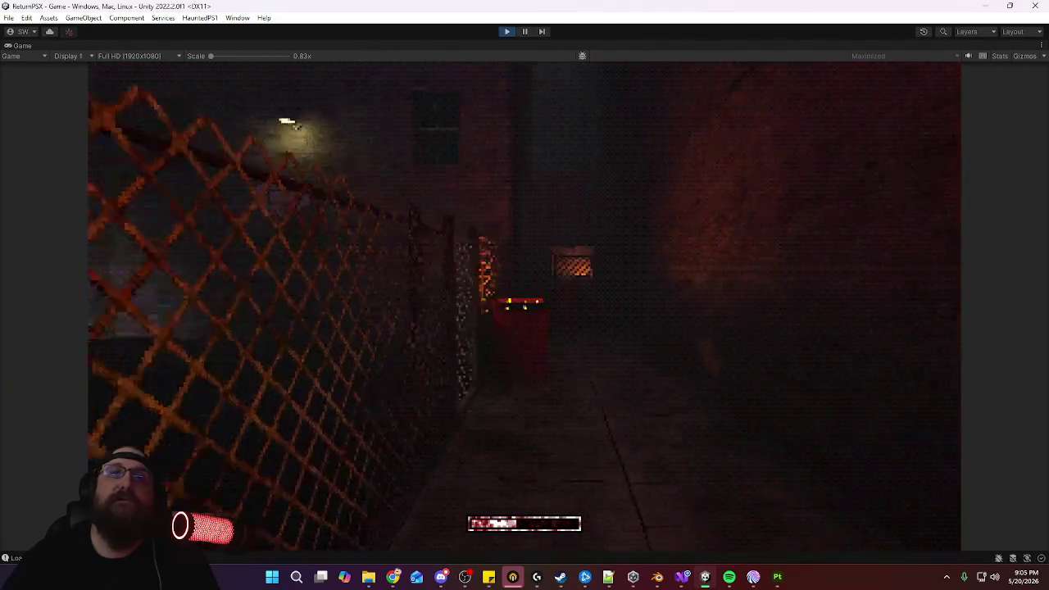
pyautogui.press('w')
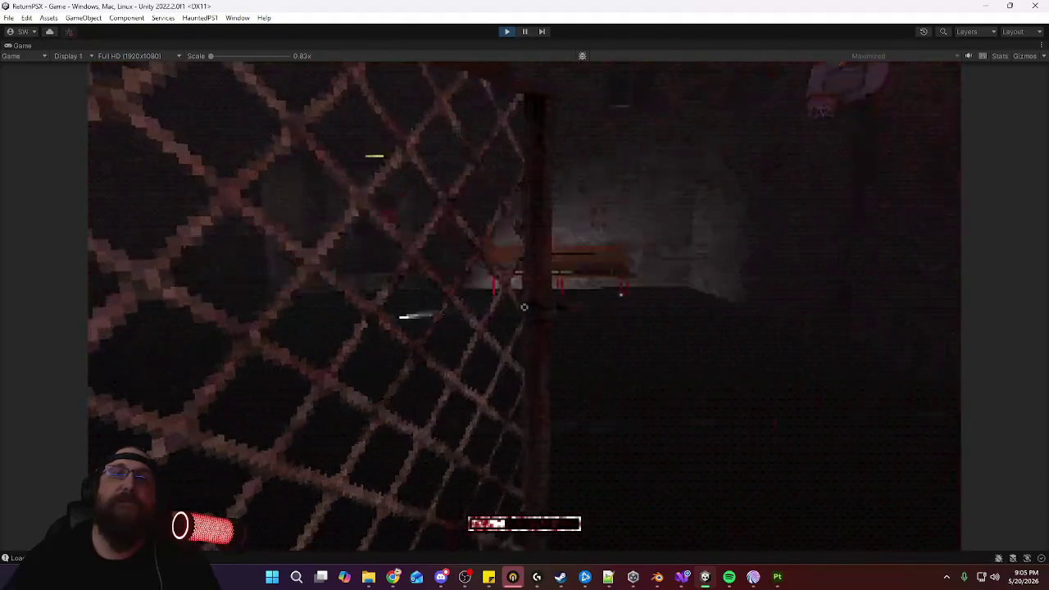
pyautogui.press('f')
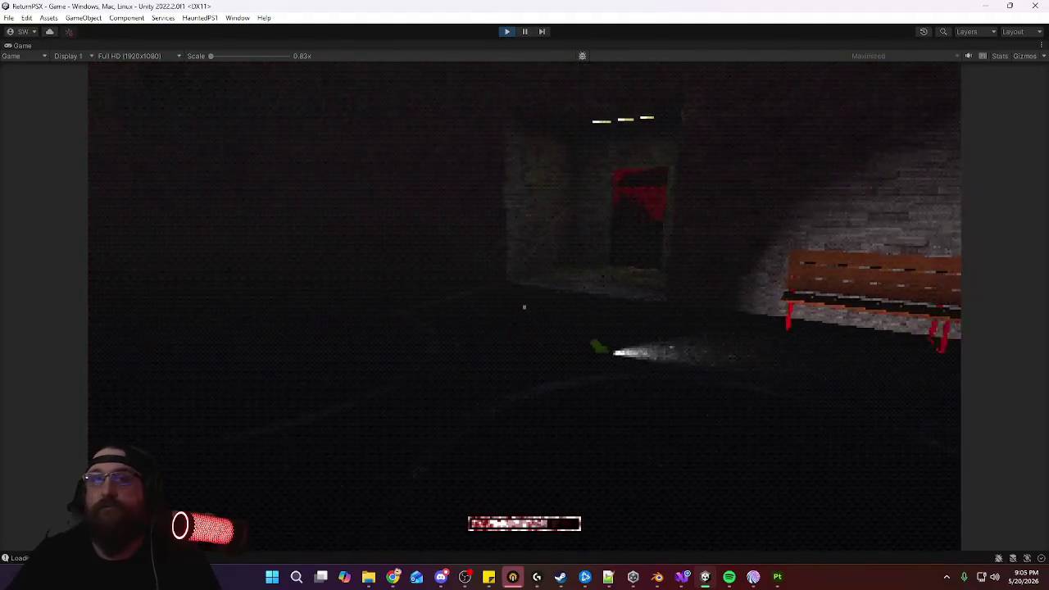
pyautogui.press('w')
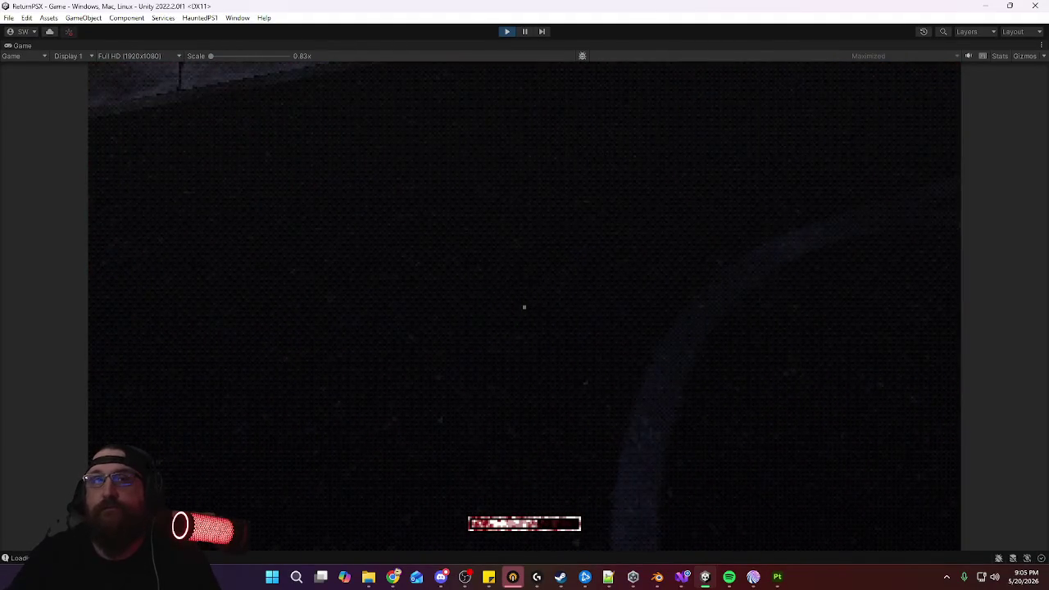
pyautogui.press('w')
# Open the red-stained door and walk through to the office pegboard
pyautogui.press('e')
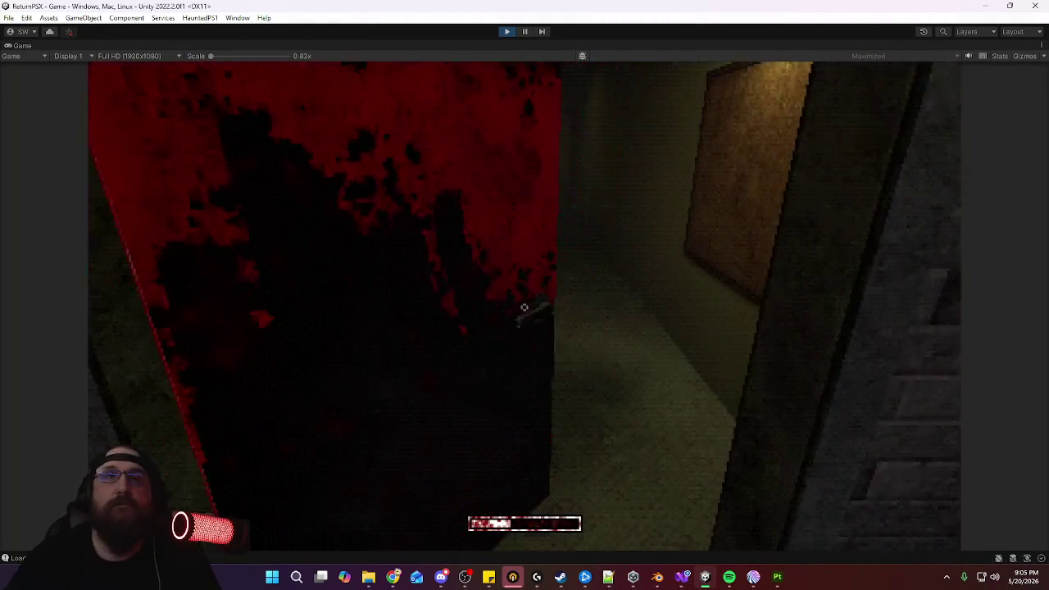
pyautogui.press('w')
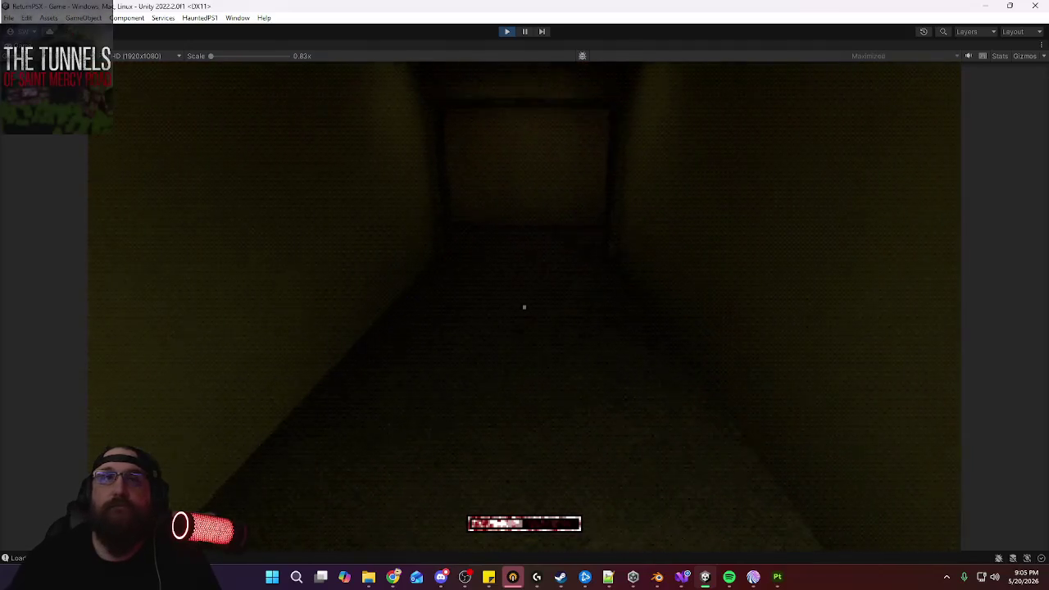
pyautogui.press('w')
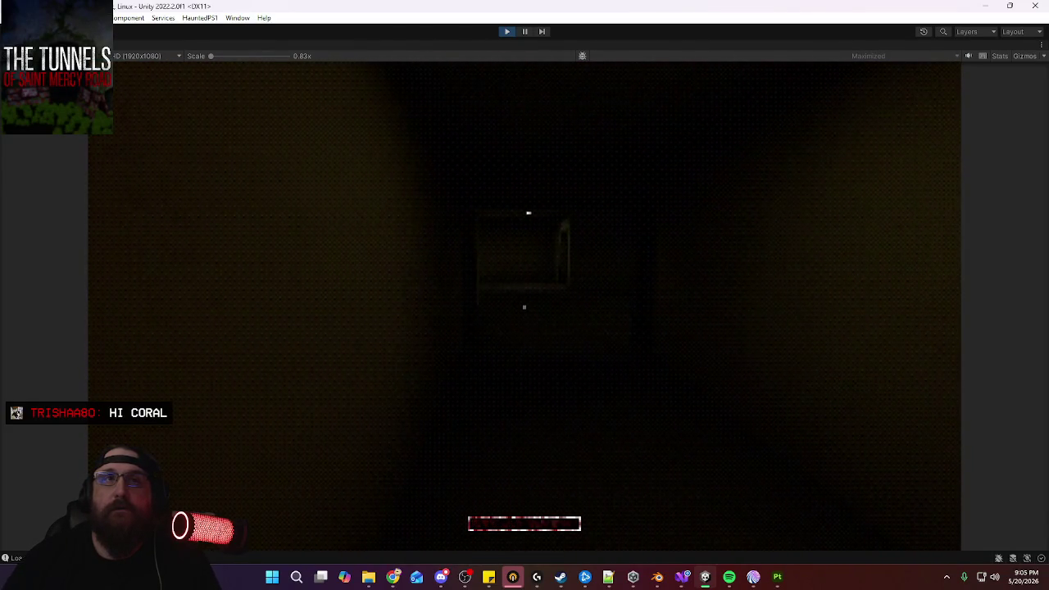
pyautogui.press('w')
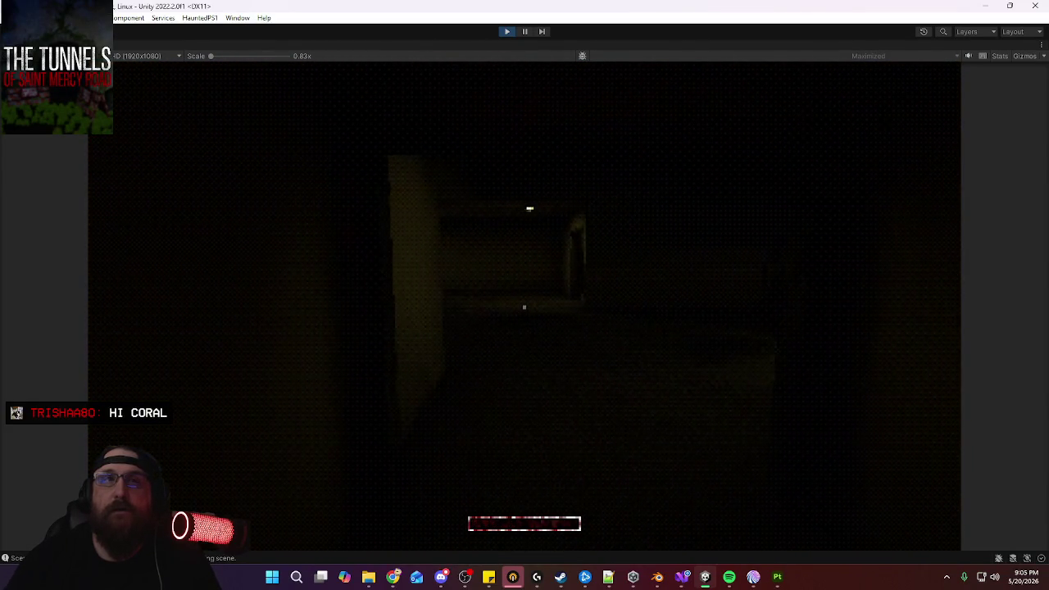
pyautogui.press('w')
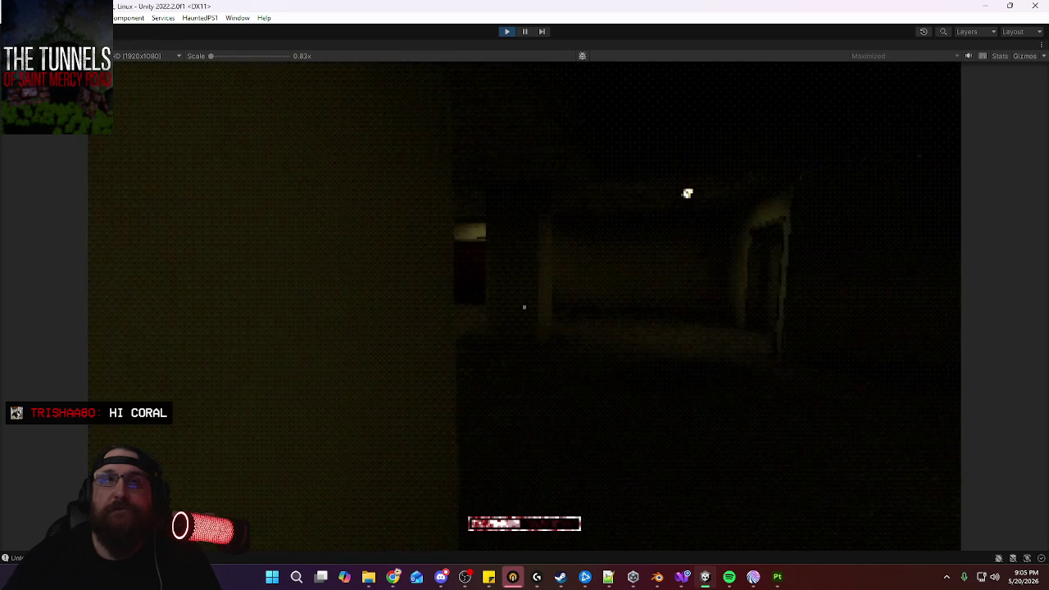
pyautogui.press('w')
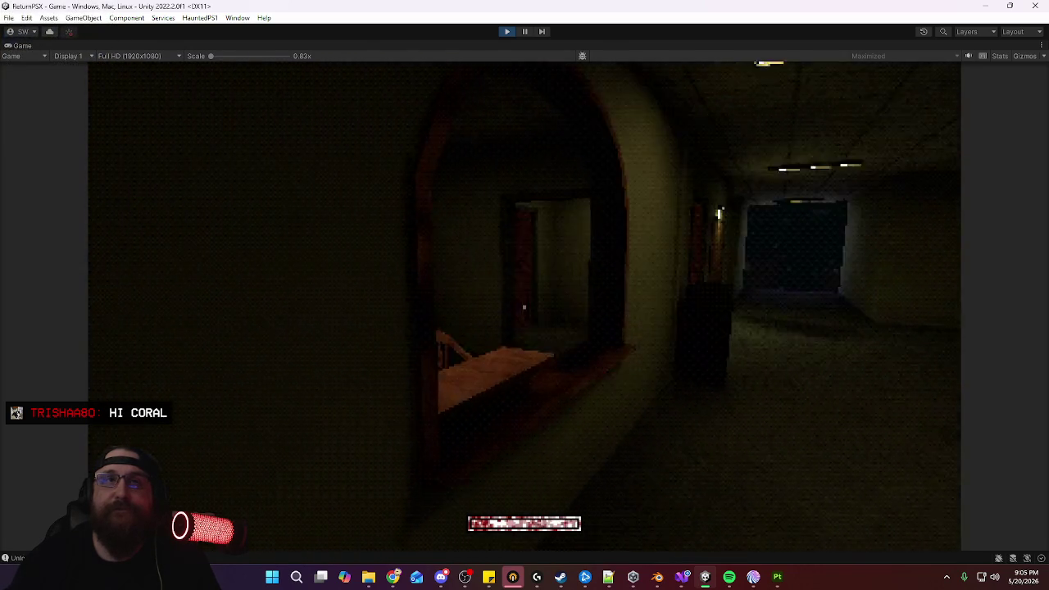
pyautogui.press('w')
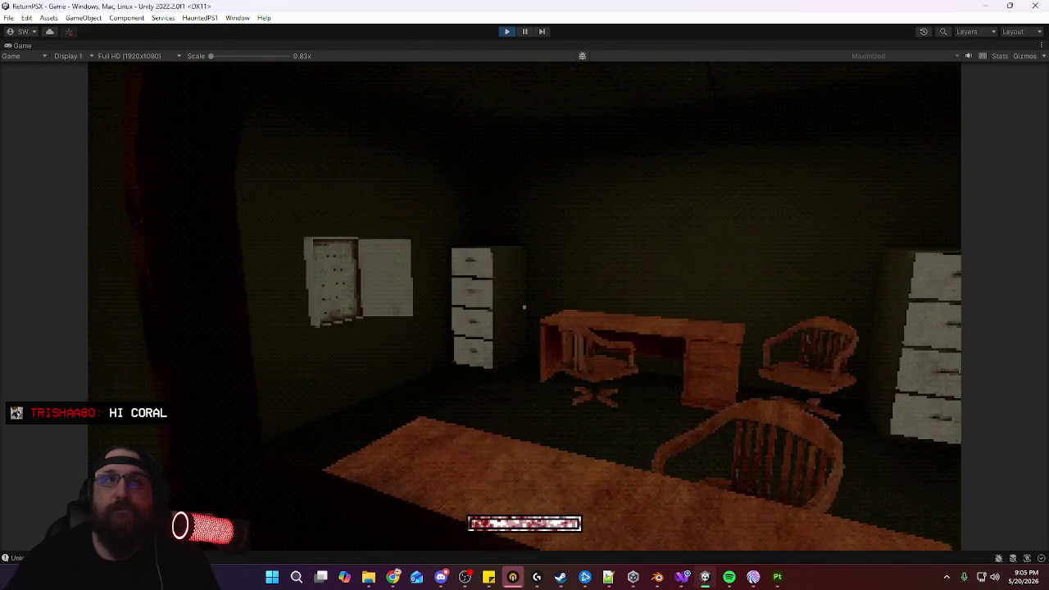
pyautogui.press('w')
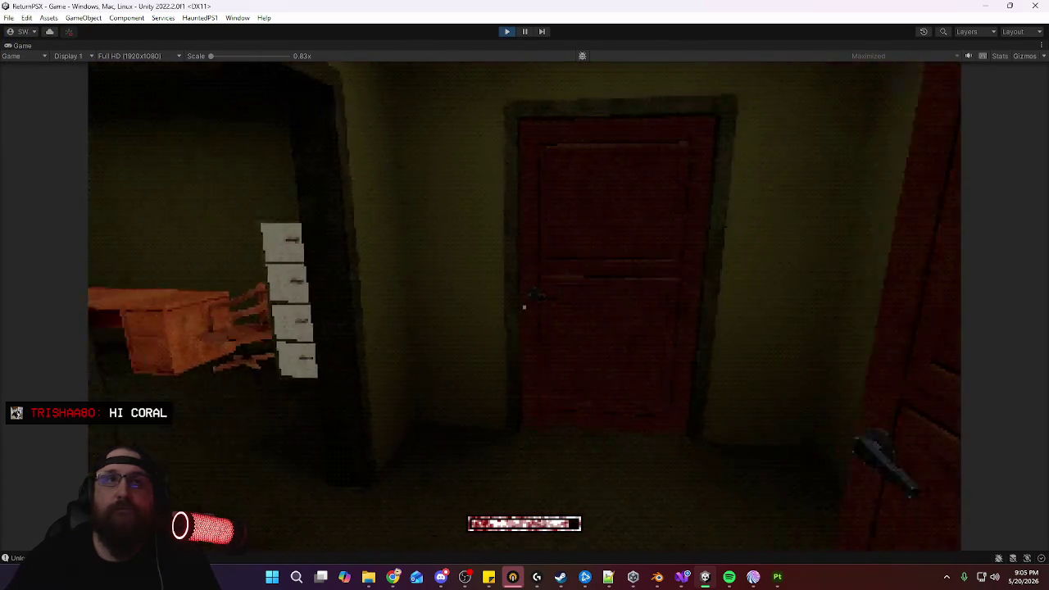
pyautogui.press('w')
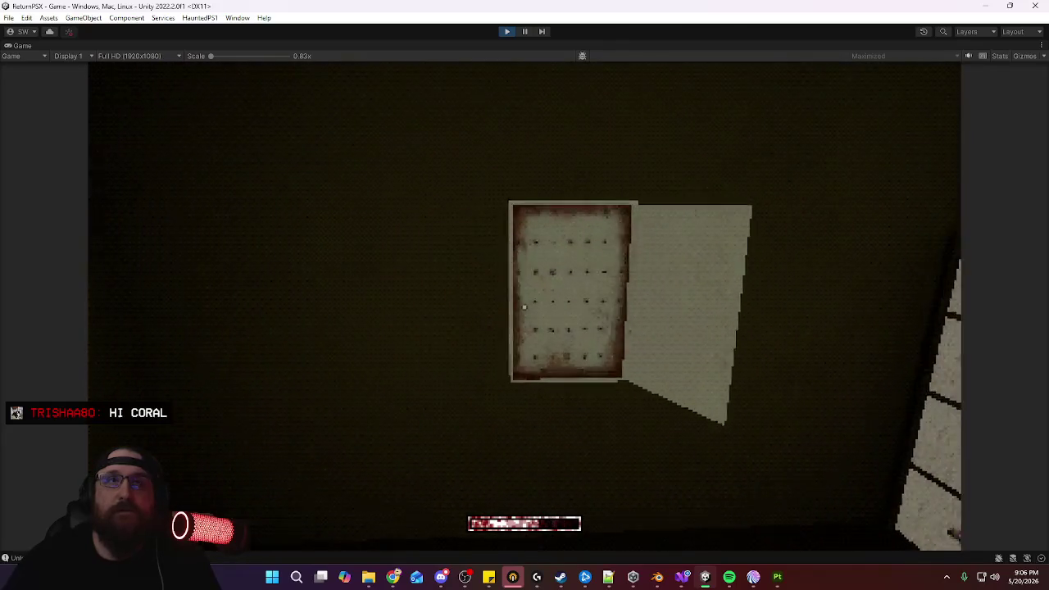
pyautogui.press('w')
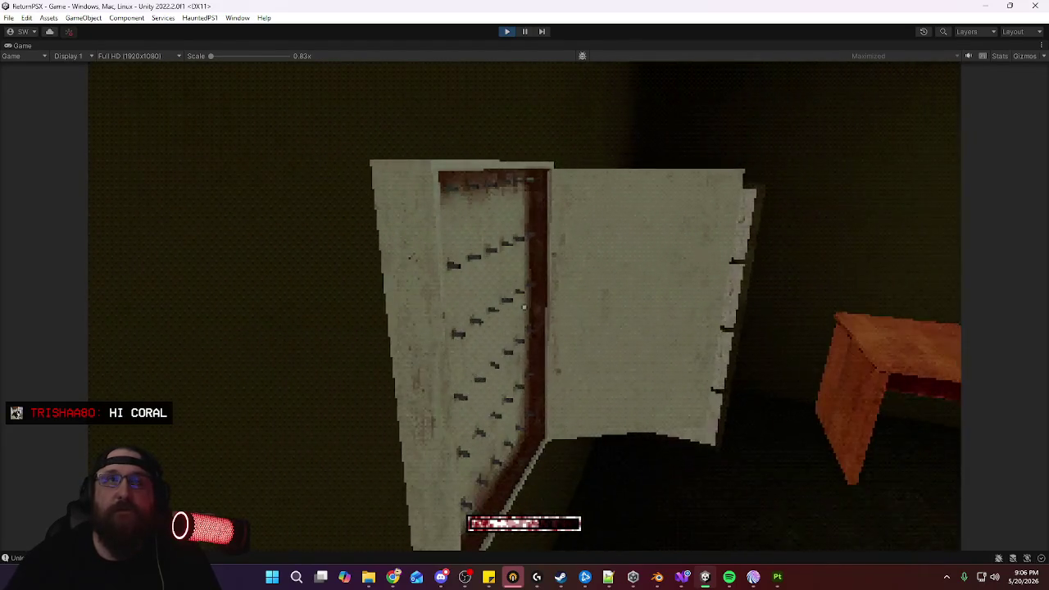
# Inspect the pegboard lockbox from several angles with the flashlight, then exit Play mode
pyautogui.press('w')
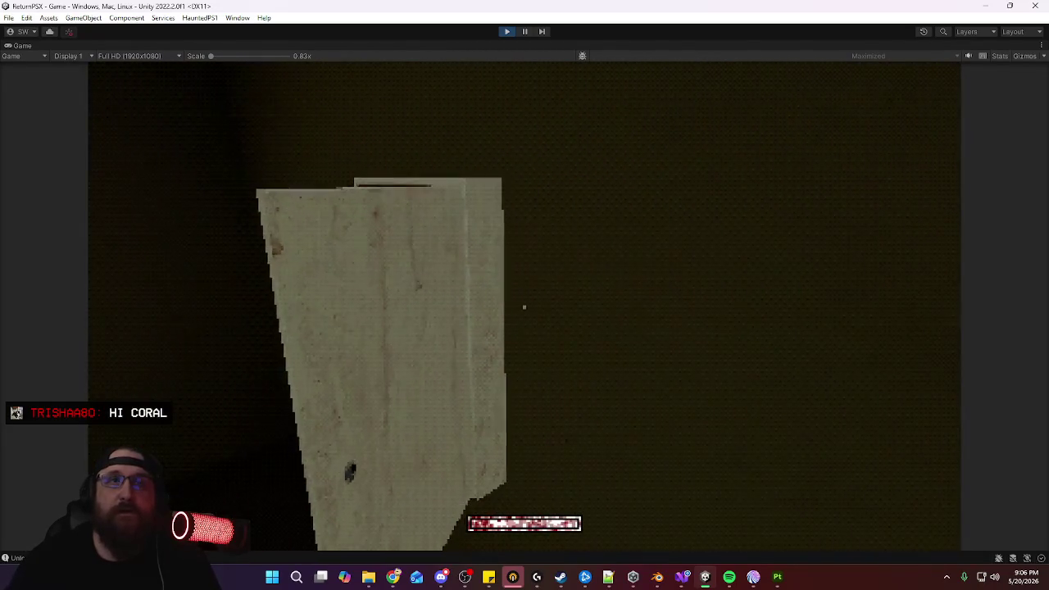
pyautogui.press('f')
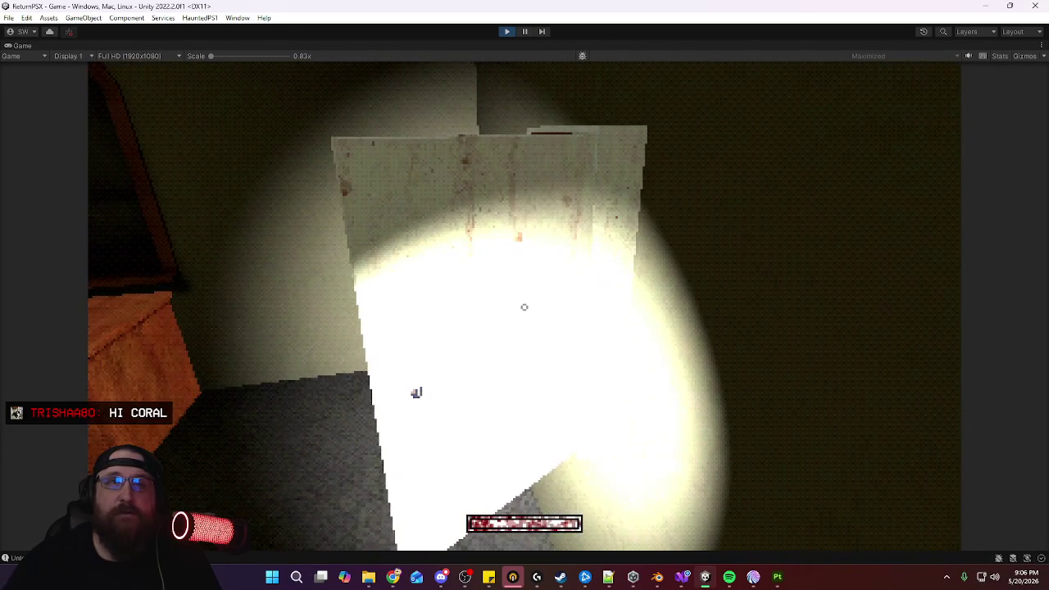
pyautogui.press('f')
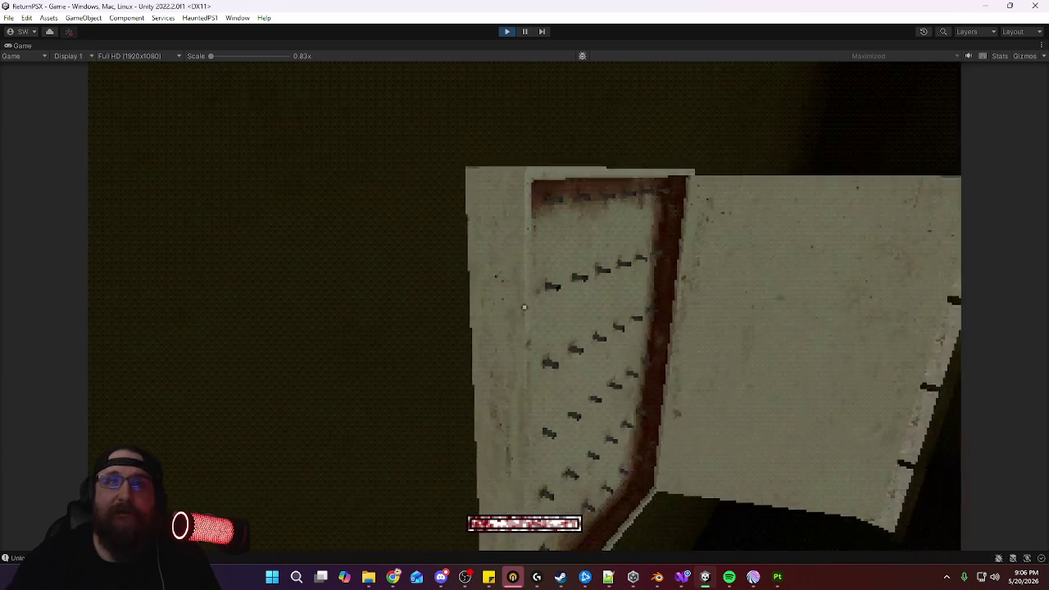
pyautogui.press('f')
pyautogui.press('f')
pyautogui.press('s')
pyautogui.press('f')
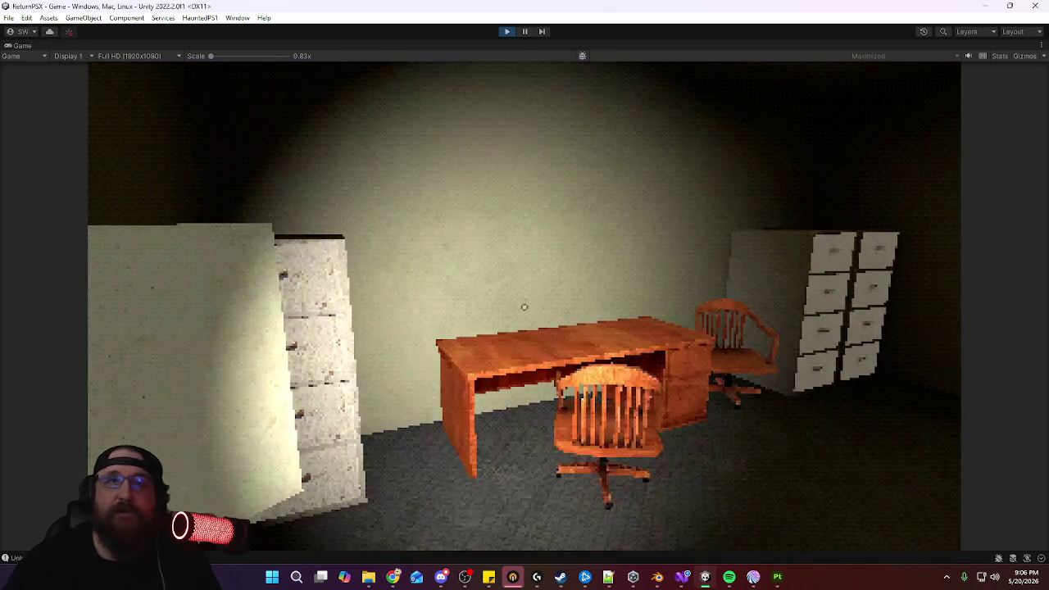
pyautogui.press('w')
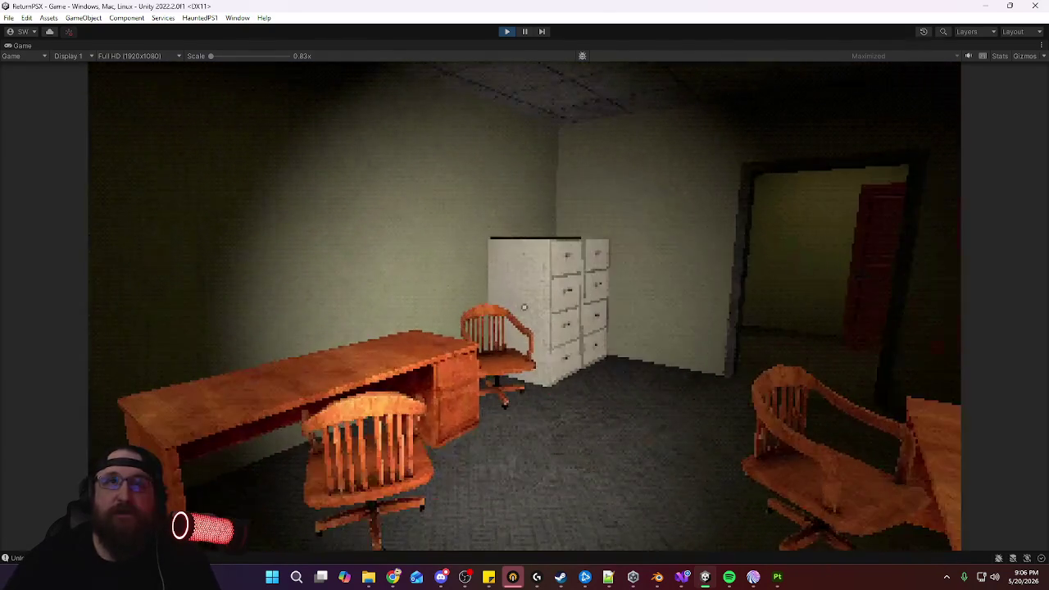
pyautogui.press('f')
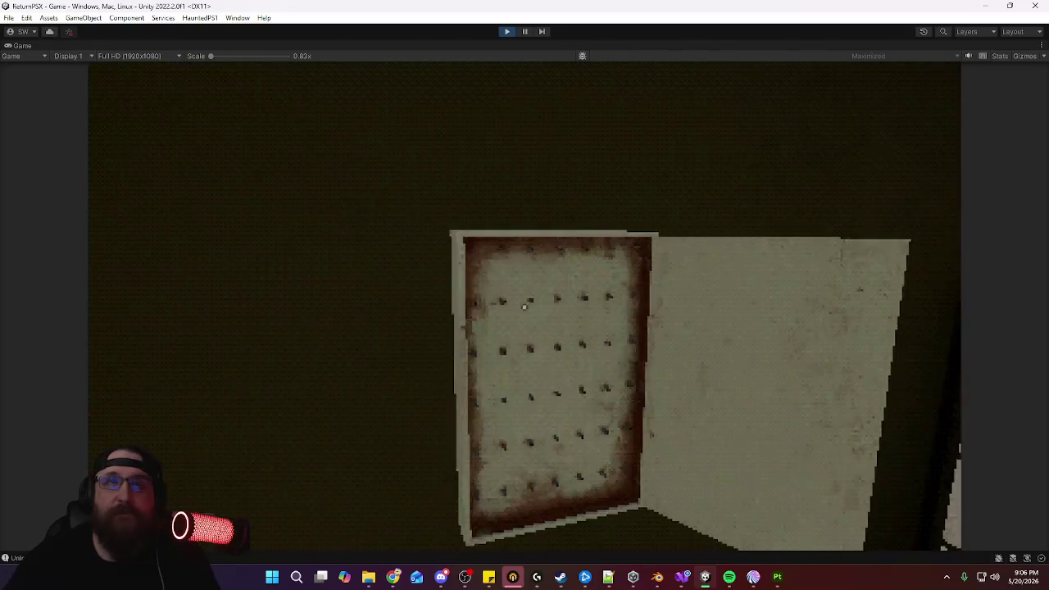
pyautogui.press('a')
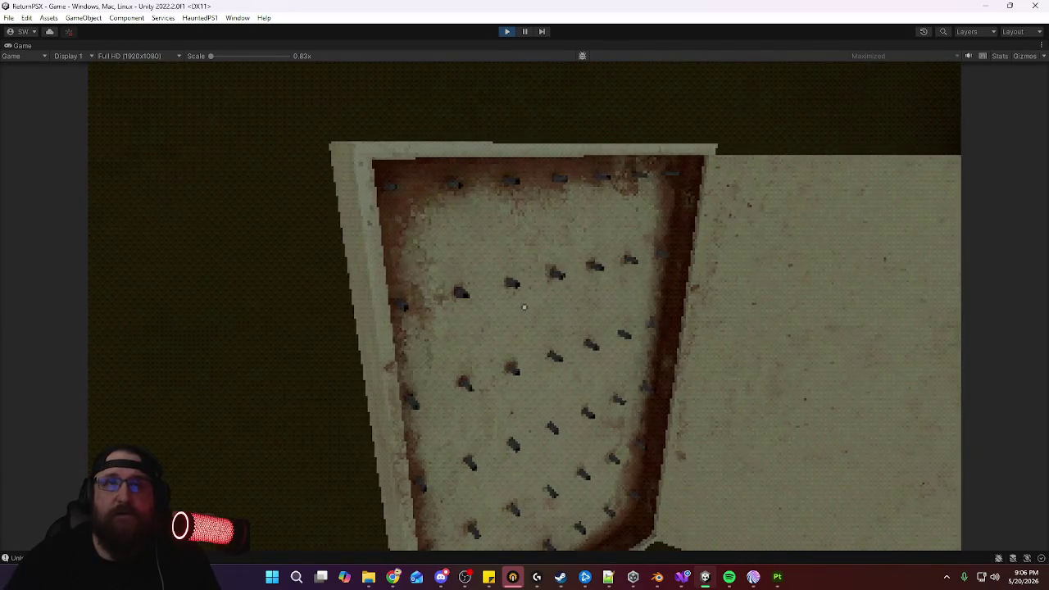
pyautogui.press('d')
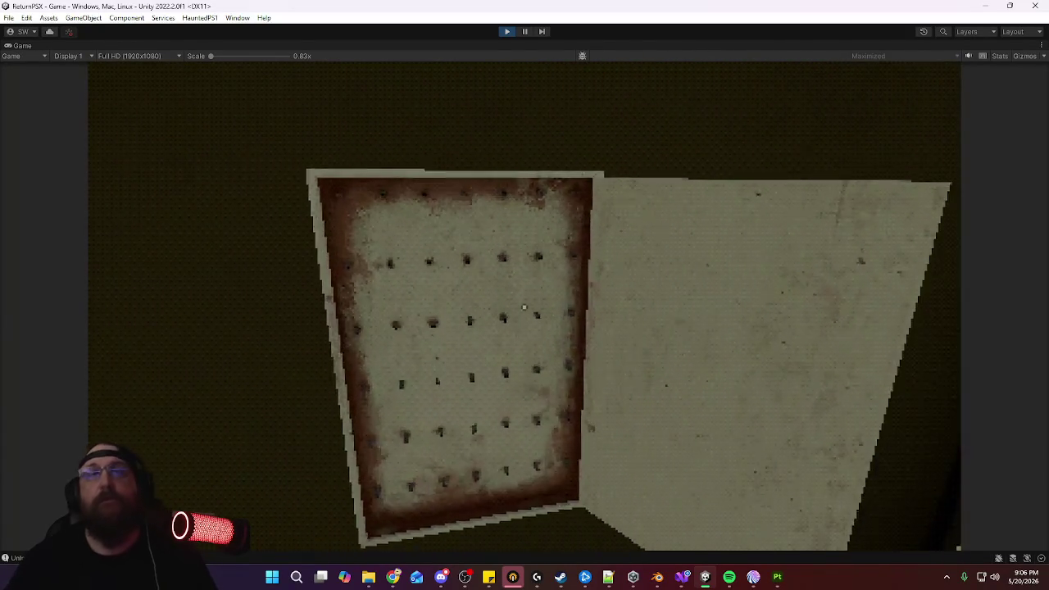
pyautogui.press('Escape')
pyautogui.click(508, 31)
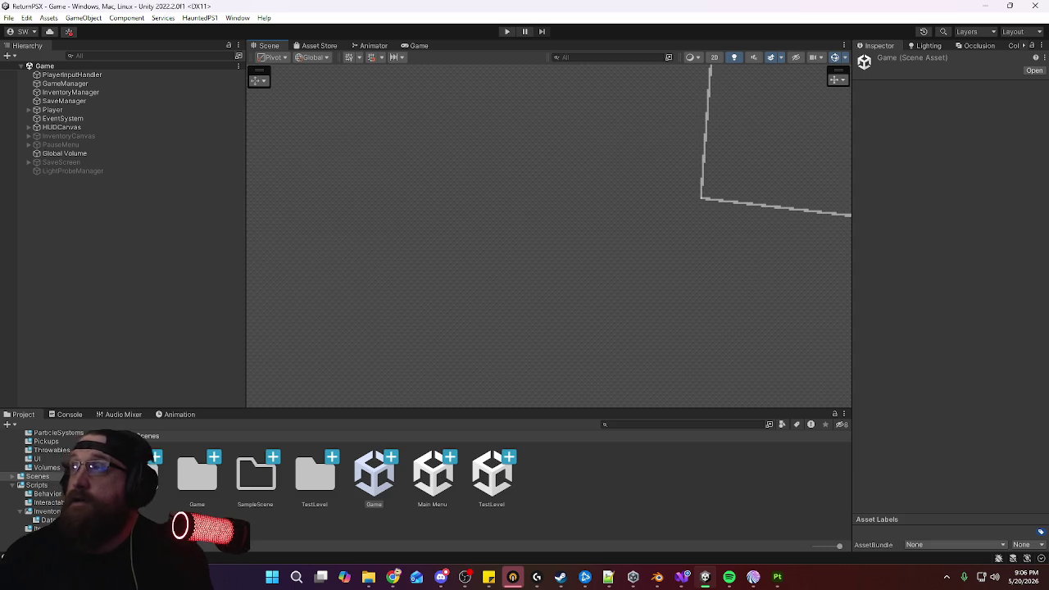